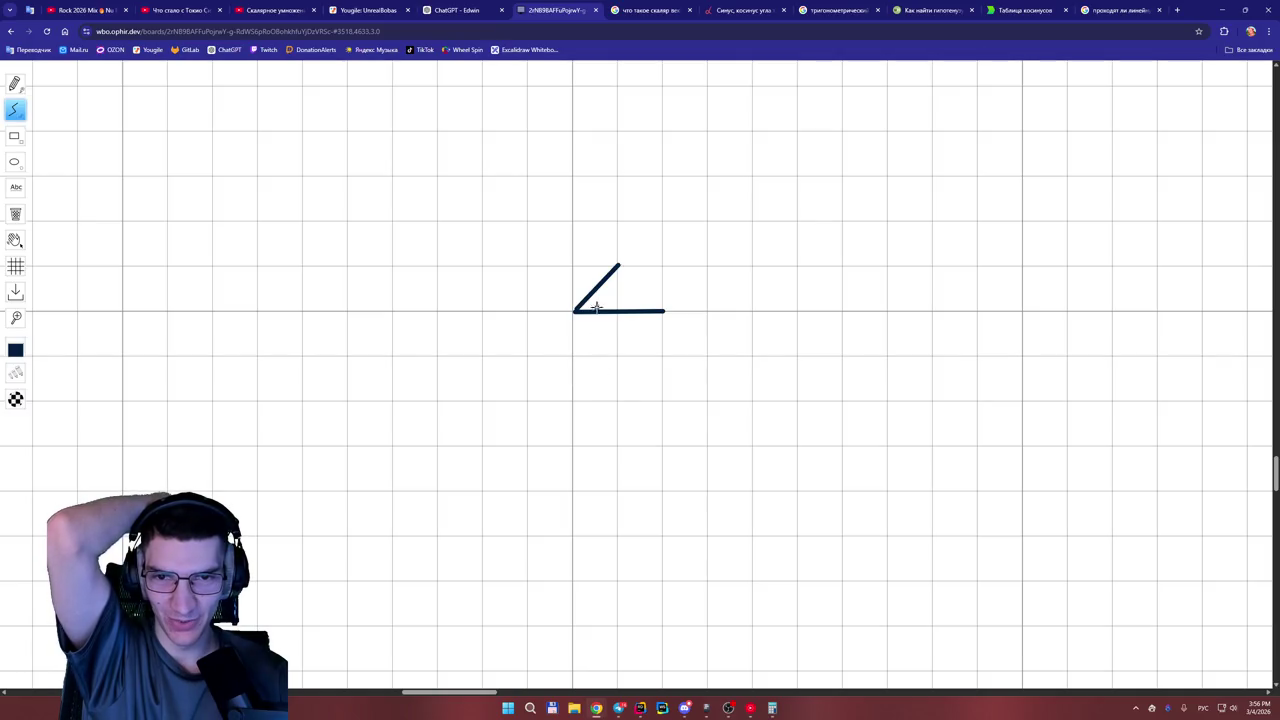
Erase a stray short stroke drawn below the angle and return to the pencil.
{"action": "mouse_move", "coordinate": [591, 387]}
{"action": "left_mouse_down"}
{"action": "mouse_move", "coordinate": [611, 363]}
{"action": "mouse_move", "coordinate": [602, 390]}
{"action": "left_mouse_up"}
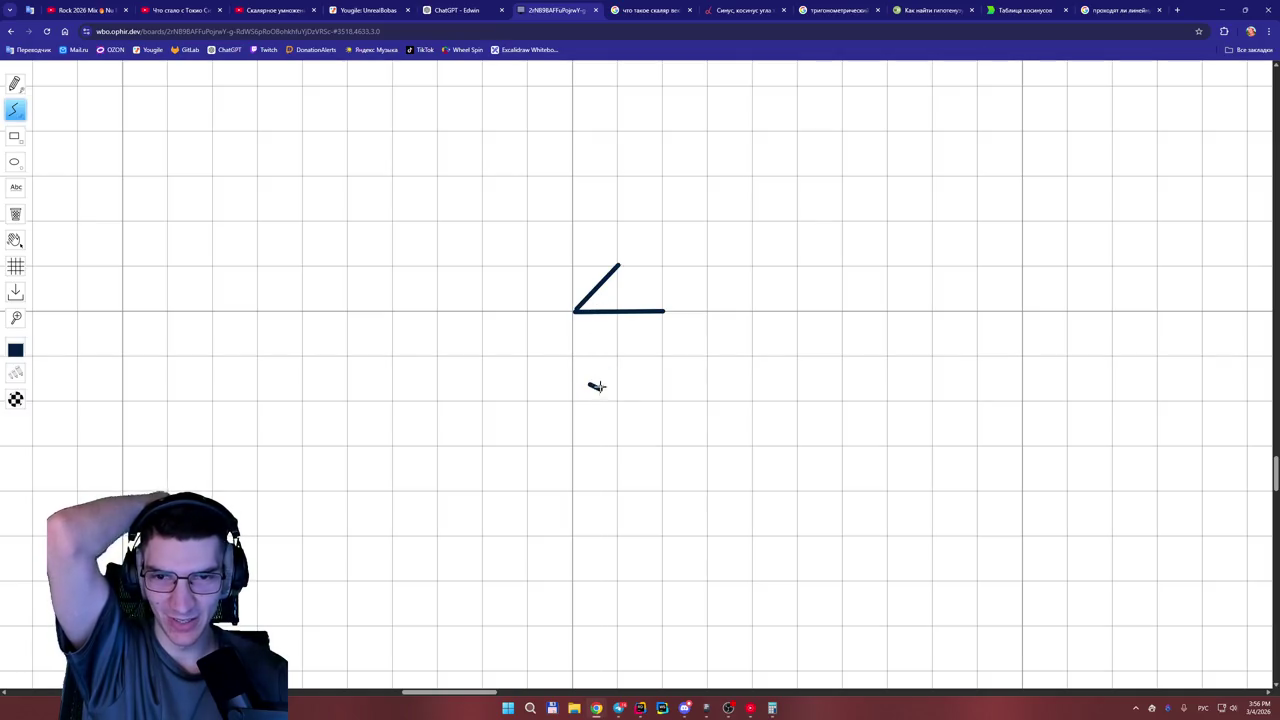
{"action": "left_click", "coordinate": [15, 214]}
{"action": "left_click", "coordinate": [596, 387]}
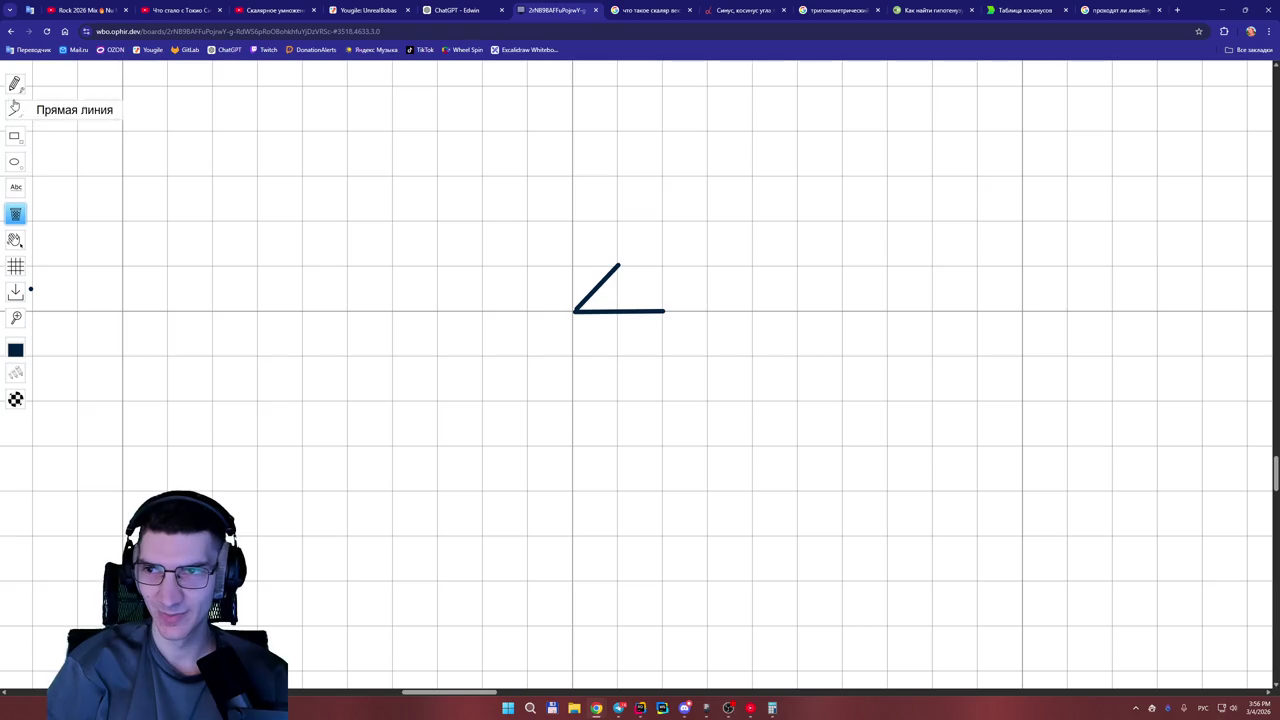
{"action": "left_click", "coordinate": [15, 84]}
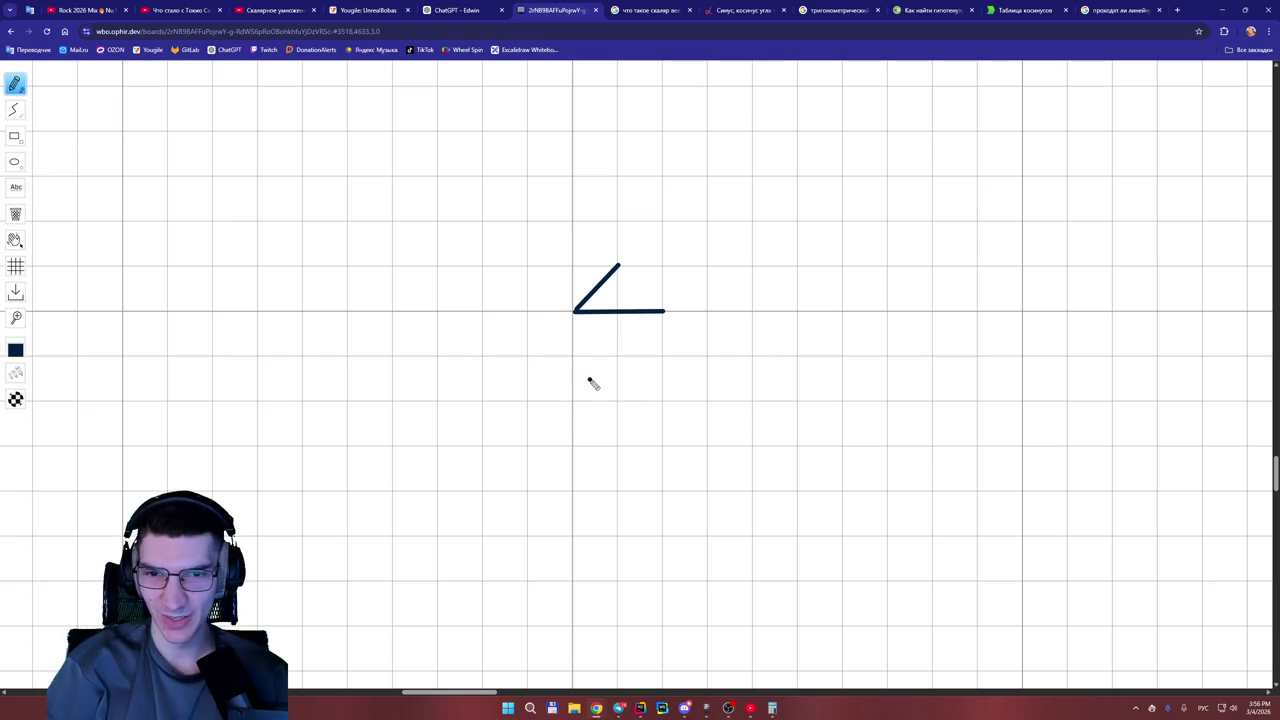
Handwrite '2·2' below the angle, erasing a mistaken '1' after it.
{"action": "mouse_move", "coordinate": [592, 375]}
{"action": "left_mouse_down"}
{"action": "mouse_move", "coordinate": [622, 398]}
{"action": "mouse_move", "coordinate": [665, 397]}
{"action": "left_mouse_up"}
{"action": "left_click", "coordinate": [634, 381]}
{"action": "left_click", "coordinate": [688, 396]}
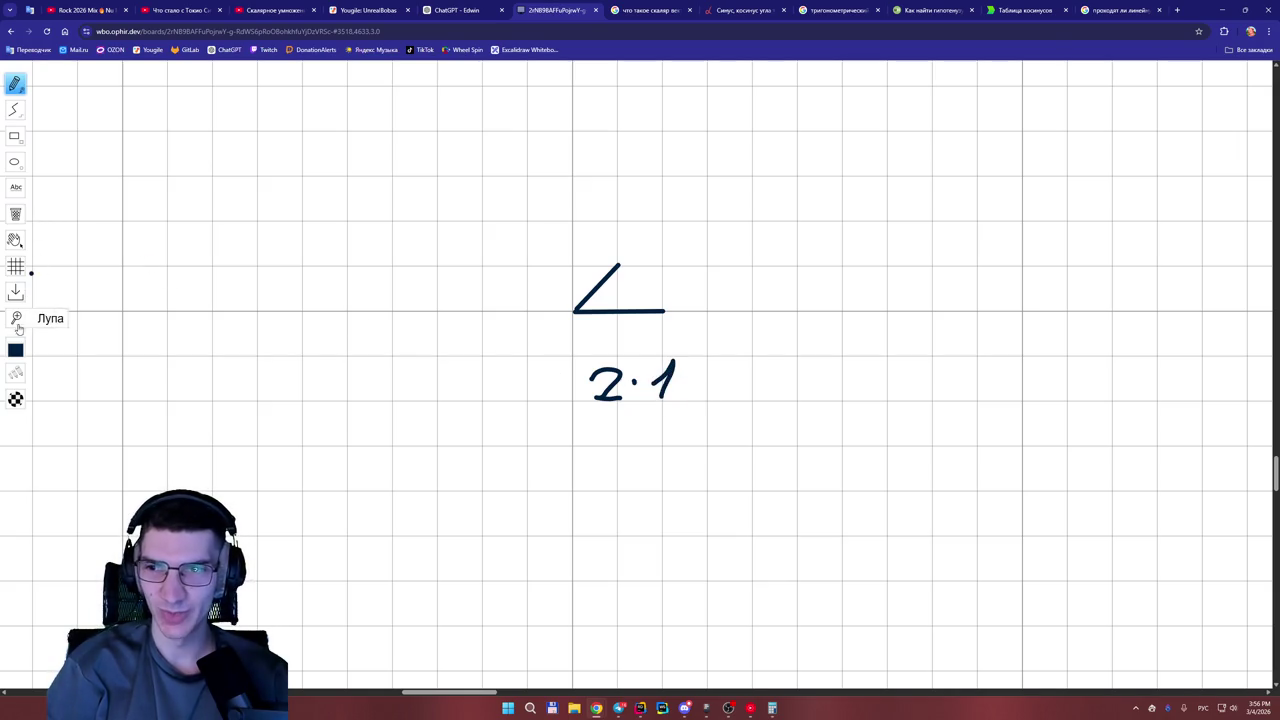
{"action": "left_click", "coordinate": [15, 214]}
{"action": "left_click_drag", "start_coordinate": [688, 382], "coordinate": [660, 378]}
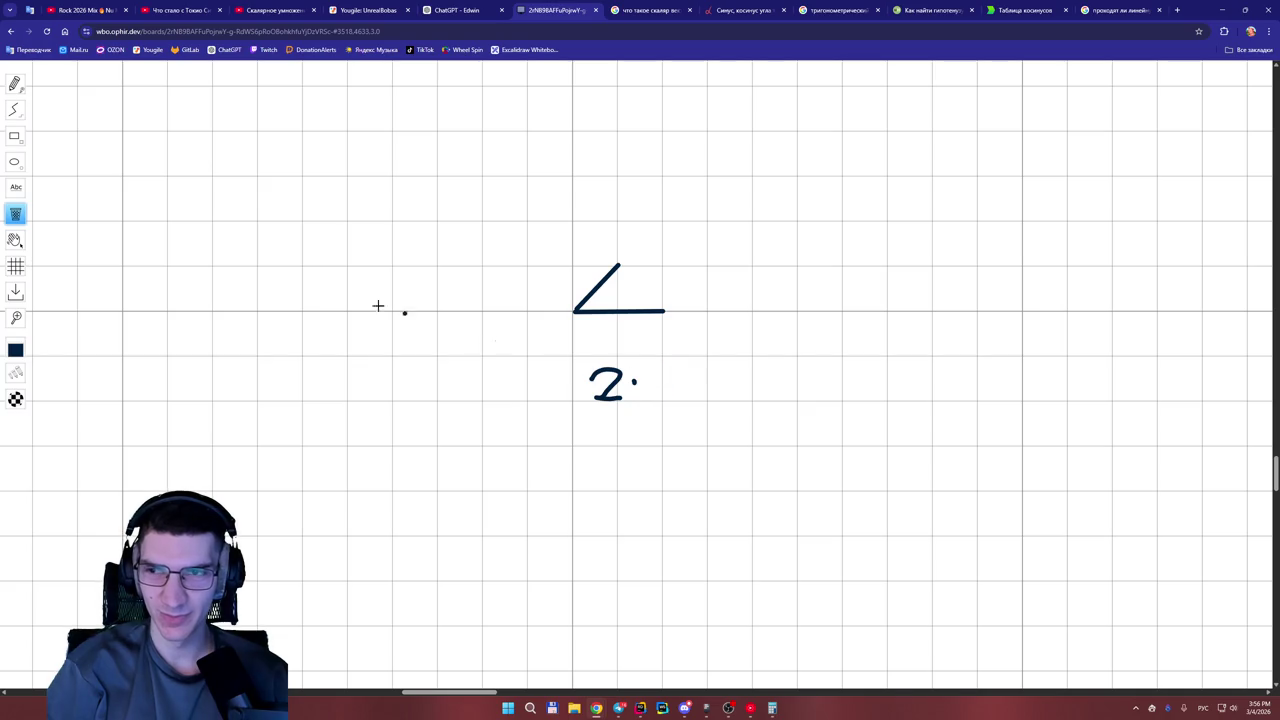
{"action": "left_click", "coordinate": [14, 84]}
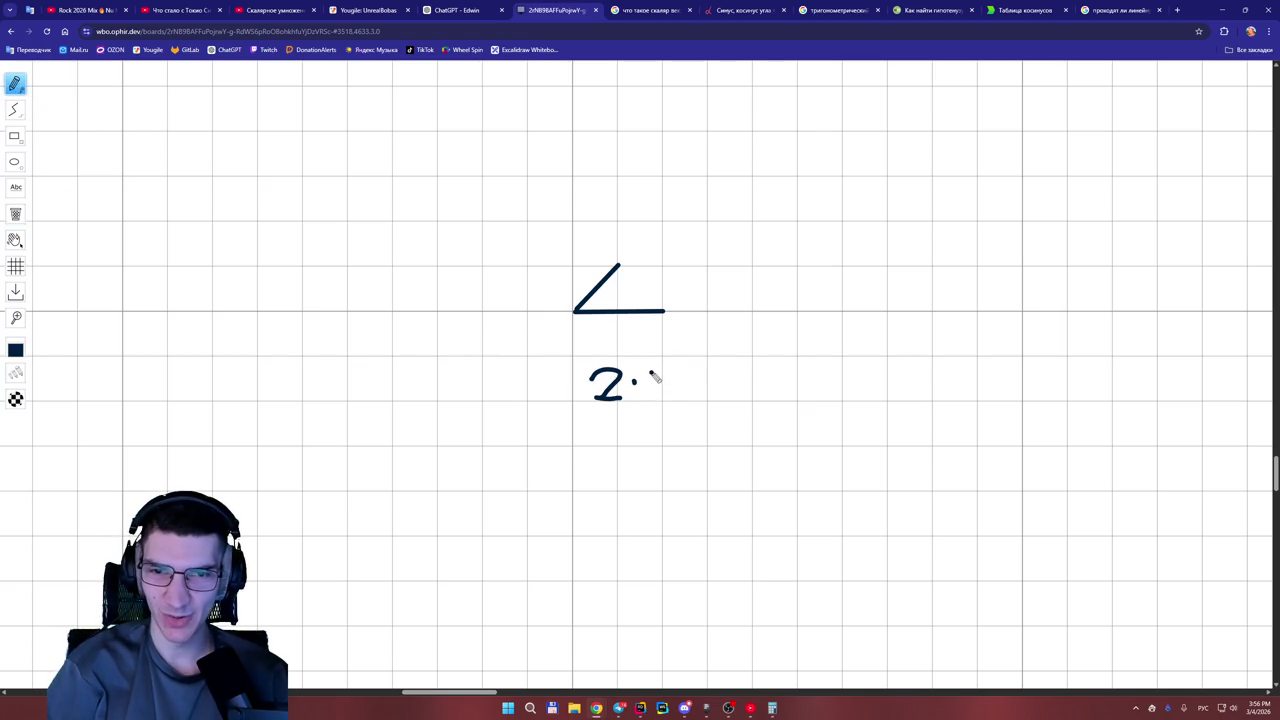
Add 'V₁' in front and '+ 0·0' after the 2·2 term.
{"action": "left_click_drag", "start_coordinate": [503, 354], "coordinate": [540, 358]}
{"action": "mouse_move", "coordinate": [535, 392]}
{"action": "left_mouse_down"}
{"action": "mouse_move", "coordinate": [546, 404]}
{"action": "mouse_move", "coordinate": [584, 383]}
{"action": "mouse_move", "coordinate": [670, 397]}
{"action": "left_mouse_up"}
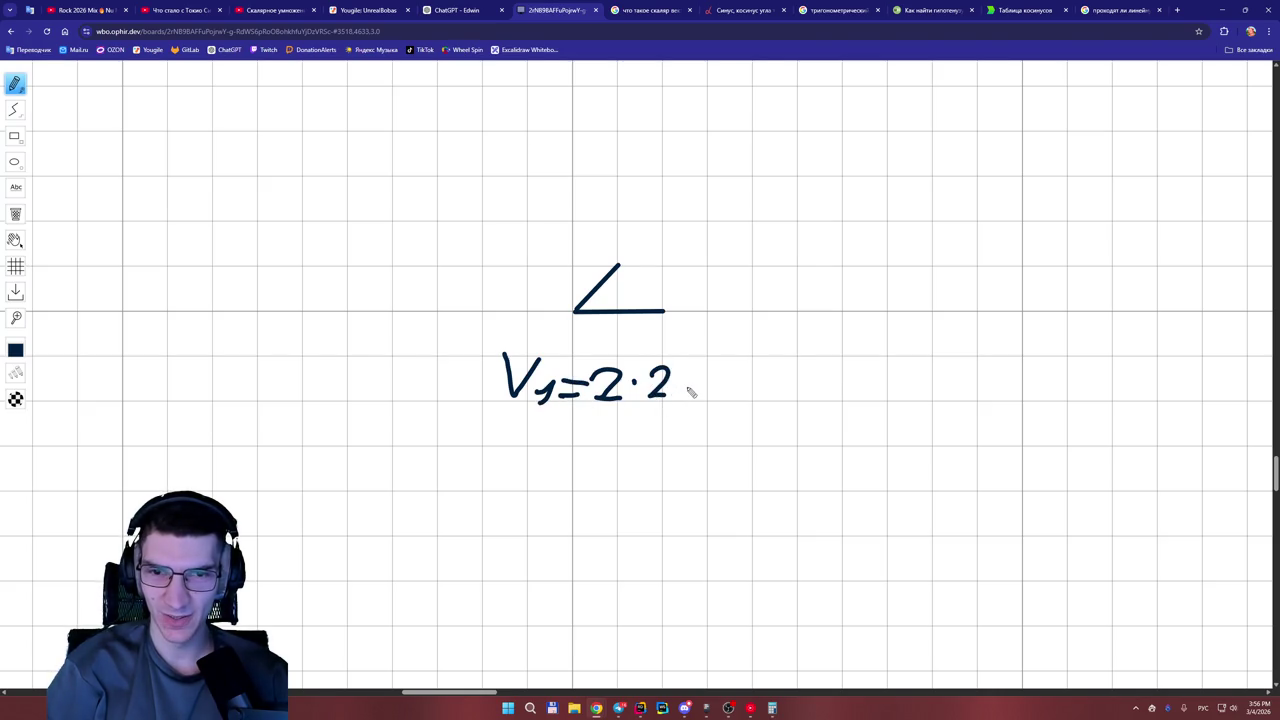
{"action": "left_click_drag", "start_coordinate": [683, 383], "coordinate": [721, 382]}
{"action": "left_click_drag", "start_coordinate": [704, 374], "coordinate": [705, 397]}
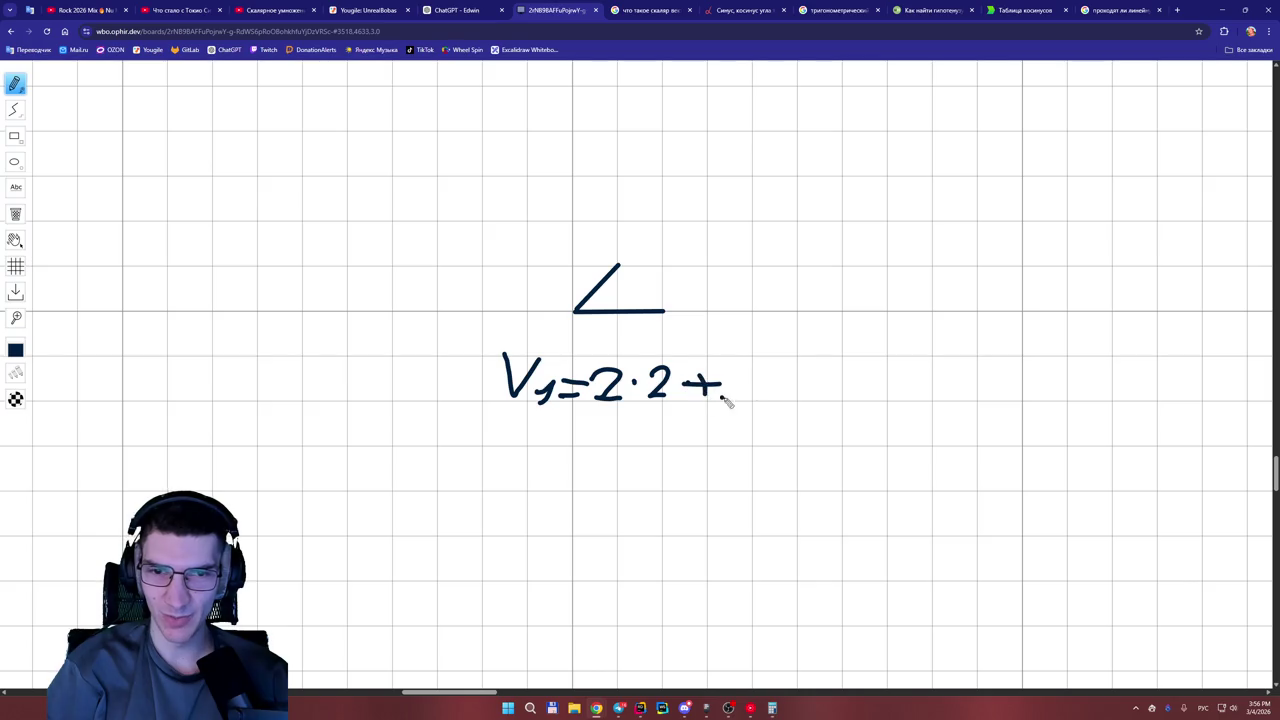
{"action": "mouse_move", "coordinate": [761, 362]}
{"action": "left_mouse_down"}
{"action": "mouse_move", "coordinate": [749, 384]}
{"action": "mouse_move", "coordinate": [762, 362]}
{"action": "mouse_move", "coordinate": [858, 379]}
{"action": "left_mouse_up"}
{"action": "left_click", "coordinate": [779, 382]}
Extend the V₁ line with '= √4 = 2 = 1'.
{"action": "left_click_drag", "start_coordinate": [840, 393], "coordinate": [930, 392]}
{"action": "left_click_drag", "start_coordinate": [926, 369], "coordinate": [921, 405]}
{"action": "mouse_move", "coordinate": [845, 394]}
{"action": "left_mouse_down"}
{"action": "mouse_move", "coordinate": [932, 343]}
{"action": "mouse_move", "coordinate": [1000, 389]}
{"action": "mouse_move", "coordinate": [1097, 390]}
{"action": "left_mouse_up"}
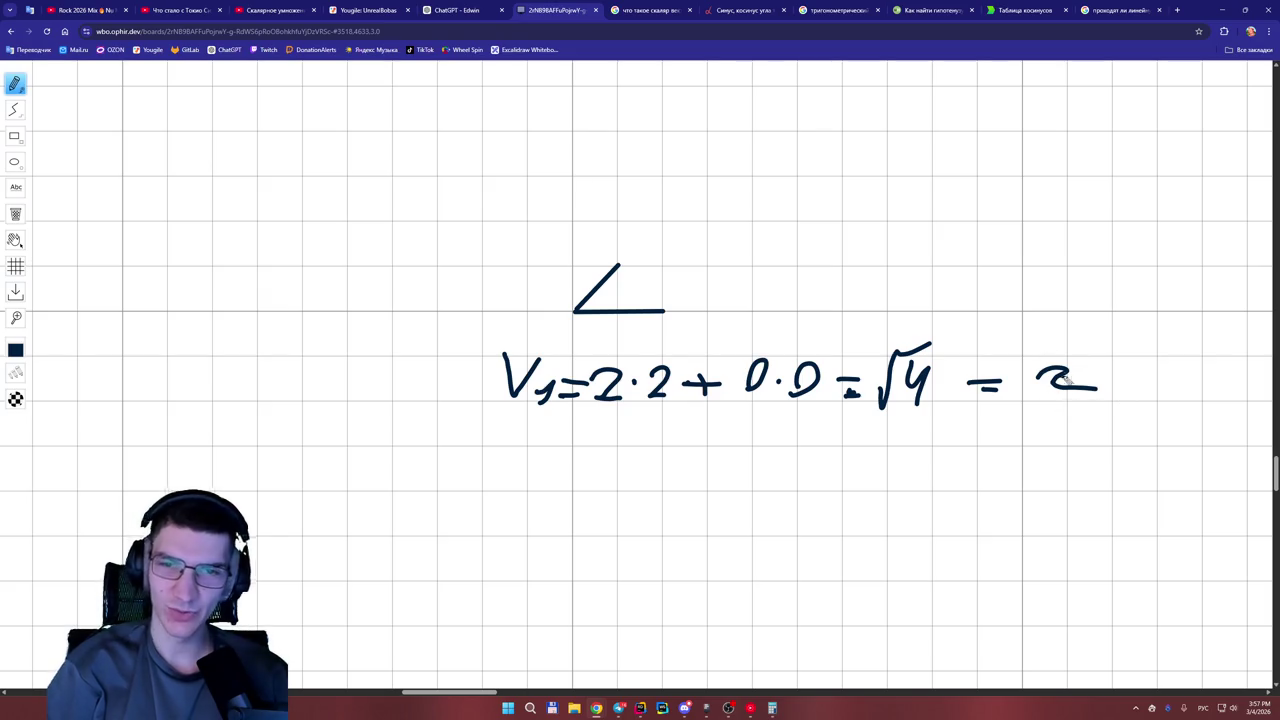
{"action": "mouse_move", "coordinate": [1121, 372]}
{"action": "left_mouse_down"}
{"action": "mouse_move", "coordinate": [1148, 371]}
{"action": "mouse_move", "coordinate": [1147, 389]}
{"action": "left_mouse_up"}
{"action": "mouse_move", "coordinate": [1172, 395]}
{"action": "left_mouse_down"}
{"action": "mouse_move", "coordinate": [1216, 348]}
{"action": "mouse_move", "coordinate": [1188, 408]}
{"action": "left_mouse_up"}
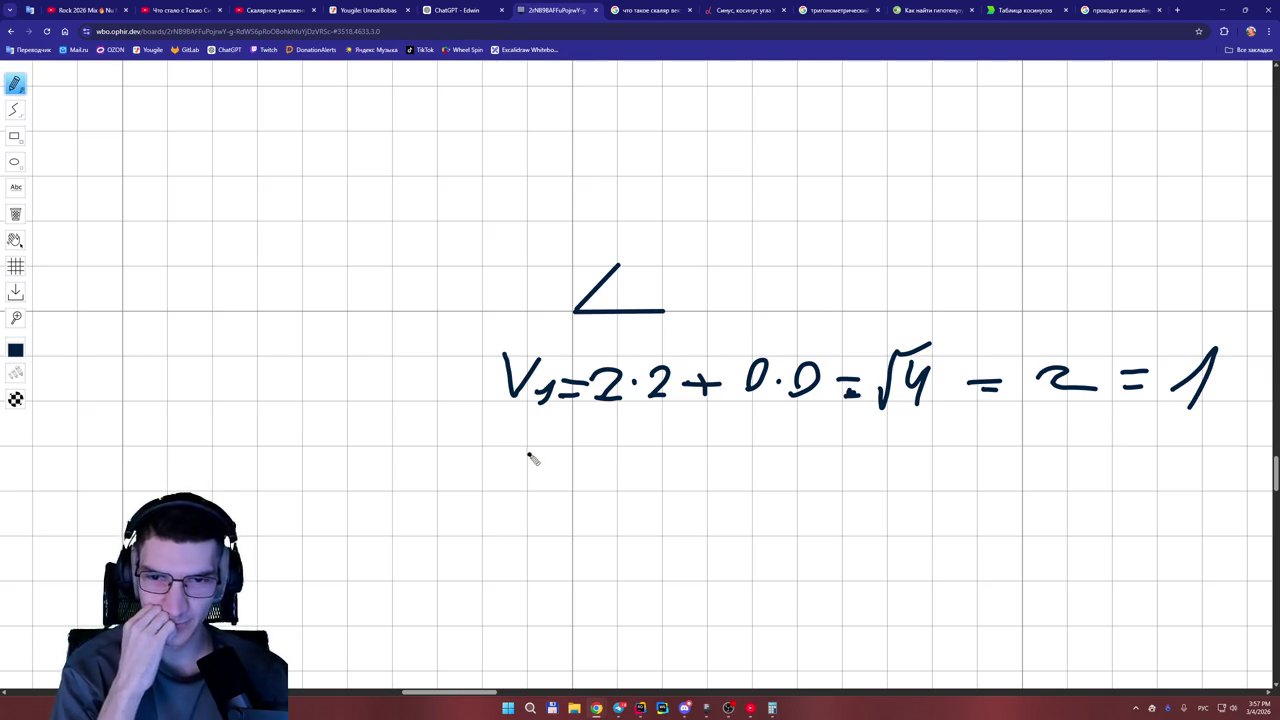
Start a second line beneath it reading 'V2 ='.
{"action": "mouse_move", "coordinate": [507, 436]}
{"action": "left_mouse_down"}
{"action": "mouse_move", "coordinate": [537, 454]}
{"action": "mouse_move", "coordinate": [568, 422]}
{"action": "left_mouse_up"}
{"action": "left_click_drag", "start_coordinate": [555, 472], "coordinate": [592, 493]}
{"action": "mouse_move", "coordinate": [614, 465]}
{"action": "left_mouse_down"}
{"action": "mouse_move", "coordinate": [652, 468]}
{"action": "mouse_move", "coordinate": [653, 480]}
{"action": "left_mouse_up"}
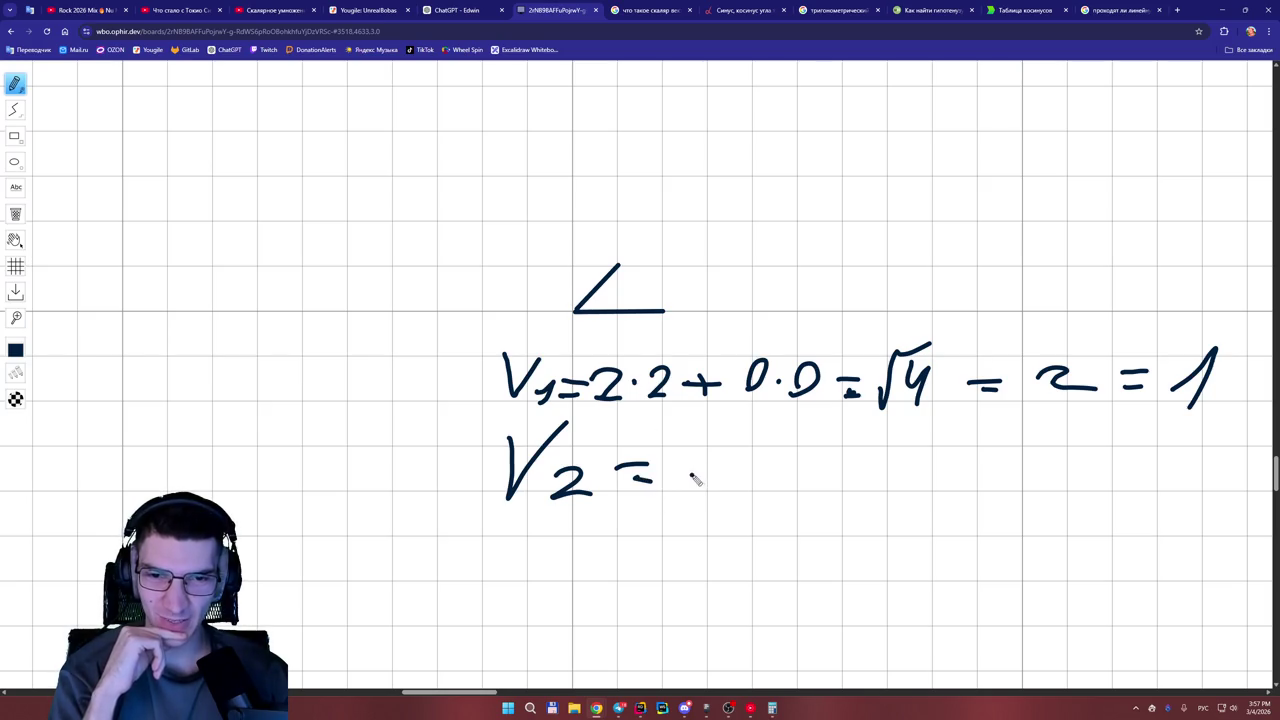
Write '1·' after 'V2 =' and restore the calculator showing 1.428571….
{"action": "left_click_drag", "start_coordinate": [682, 480], "coordinate": [691, 492]}
{"action": "left_click", "coordinate": [729, 476]}
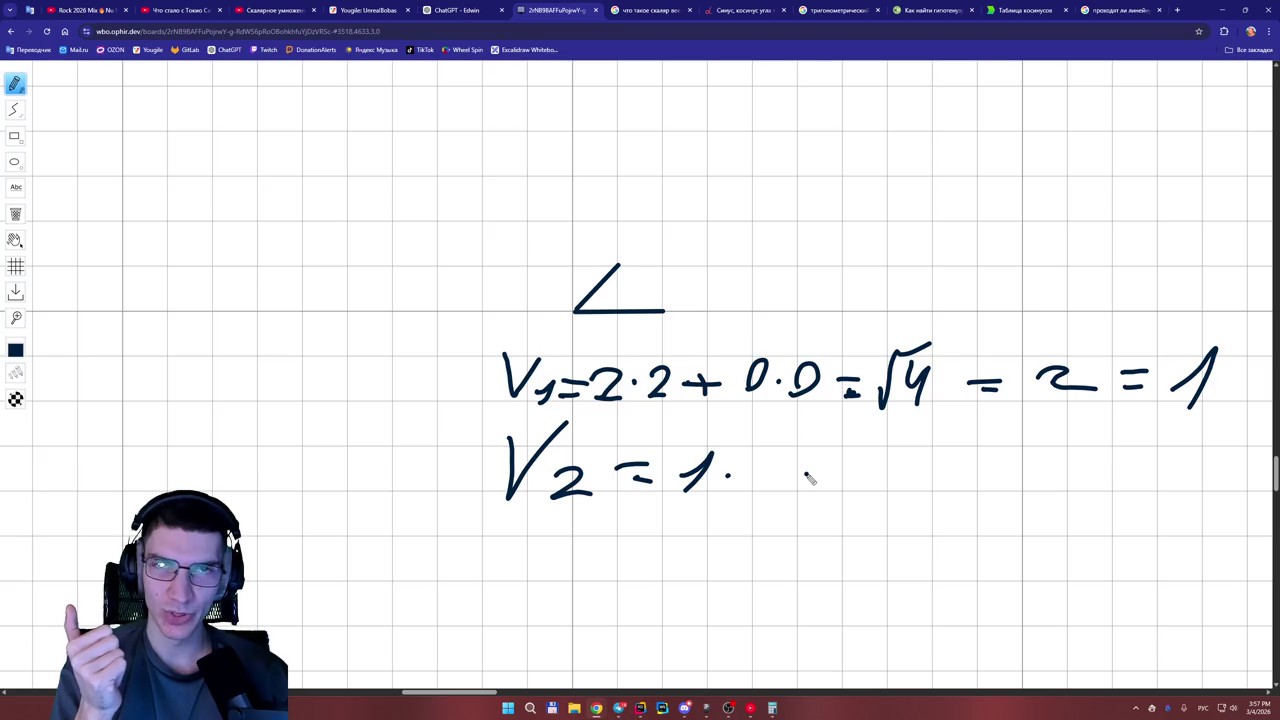
{"action": "left_click", "coordinate": [772, 708]}
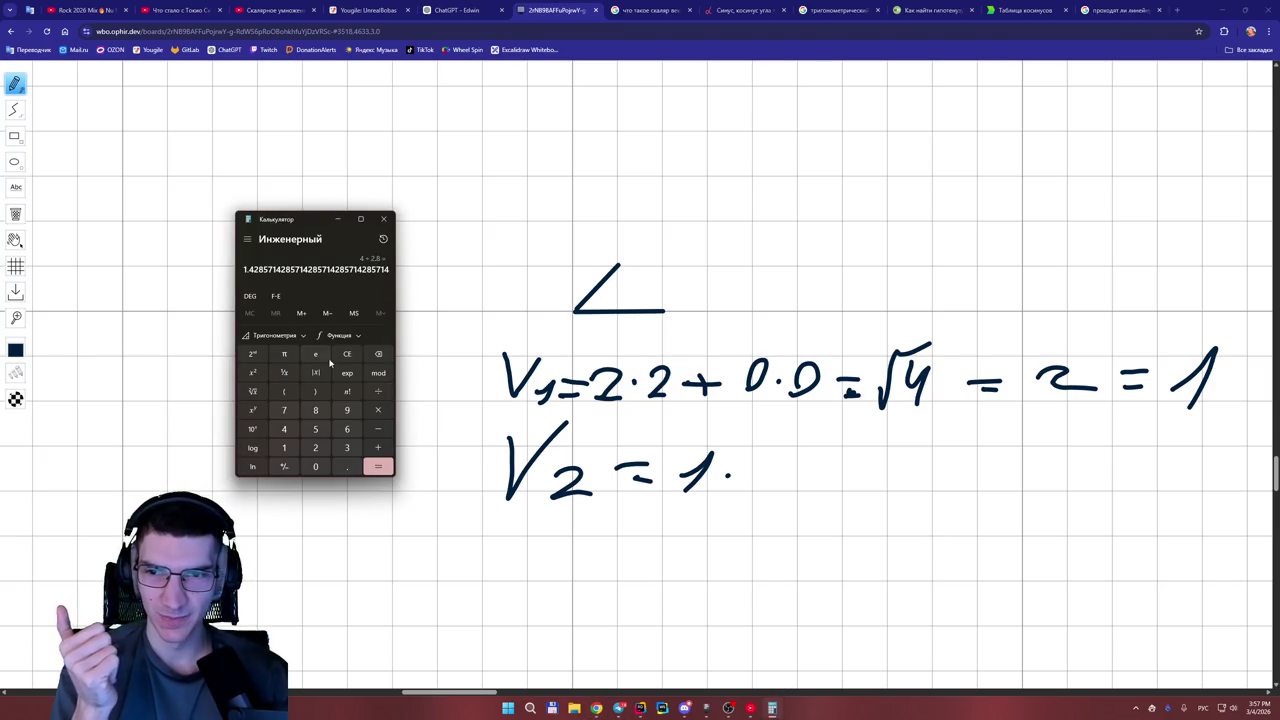
Clear the calculator, compute 0.5 × 0.5 = 0.25, then minimise it.
{"action": "left_click", "coordinate": [347, 354]}
{"action": "left_click", "coordinate": [315, 466]}
{"action": "left_click", "coordinate": [347, 466]}
{"action": "left_click", "coordinate": [315, 429]}
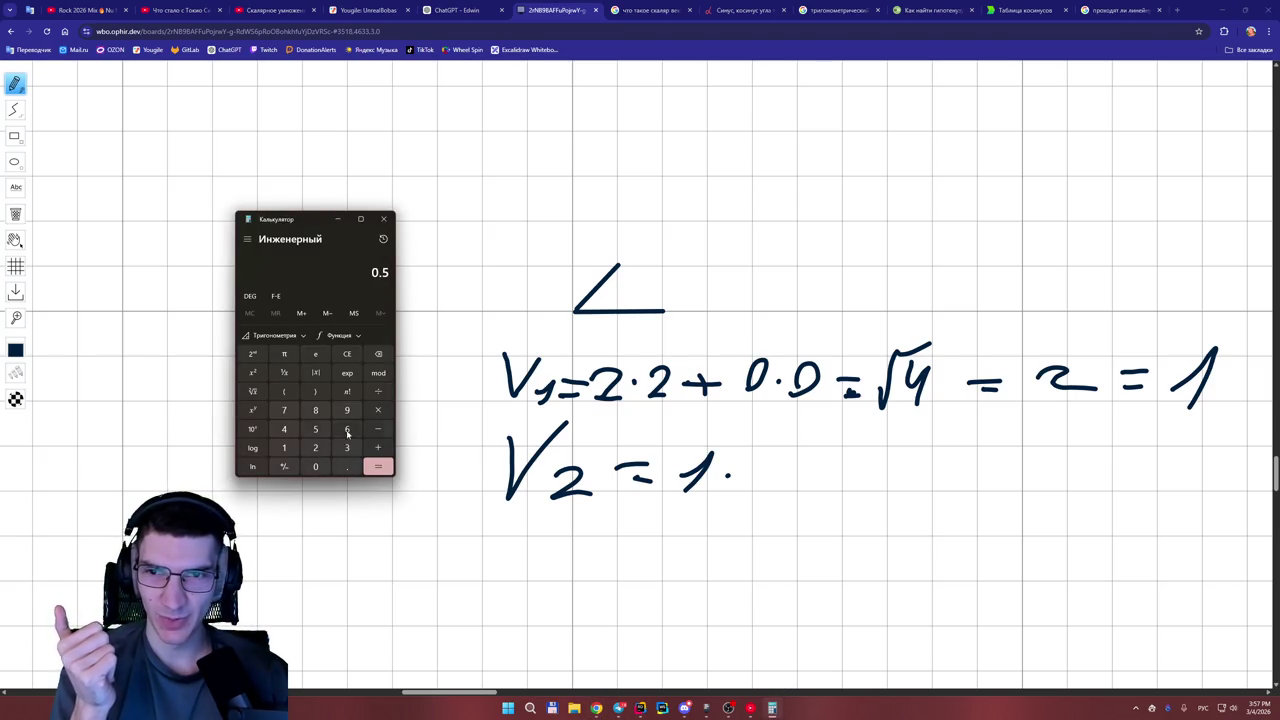
{"action": "left_click", "coordinate": [378, 410]}
{"action": "left_click", "coordinate": [380, 470]}
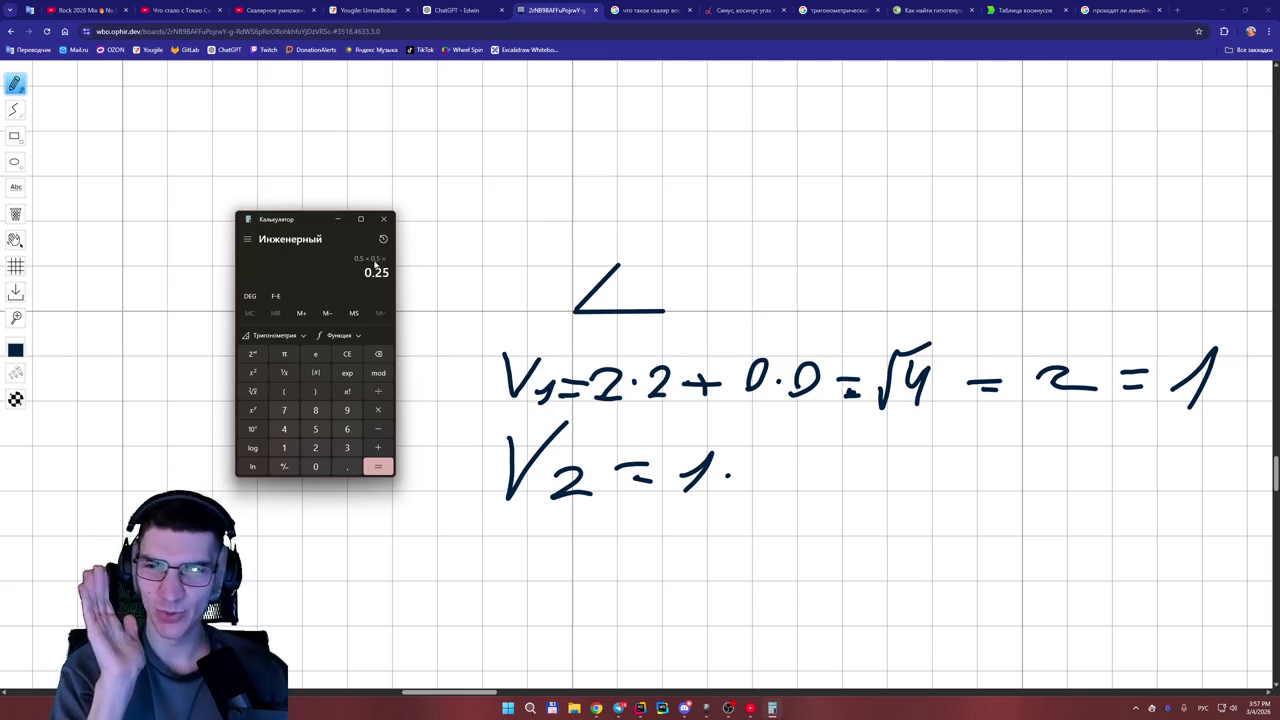
{"action": "left_click", "coordinate": [338, 219]}
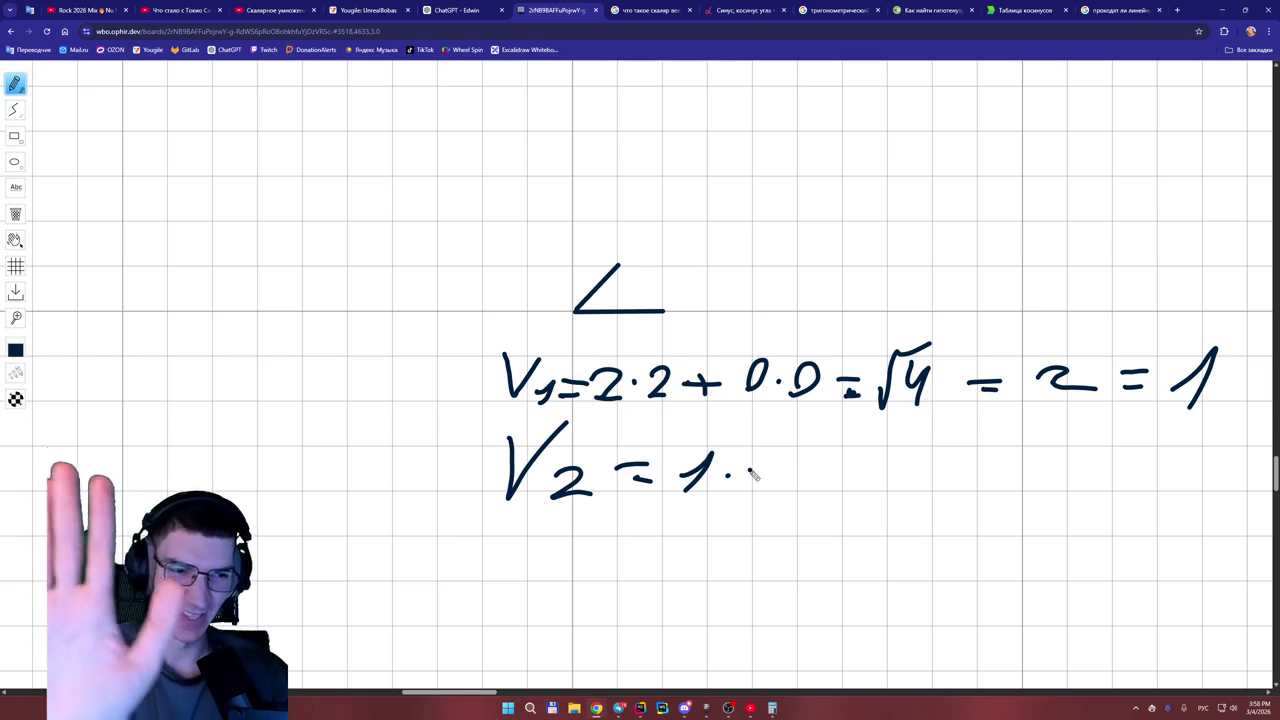
{"action": "mouse_move", "coordinate": [775, 710]}
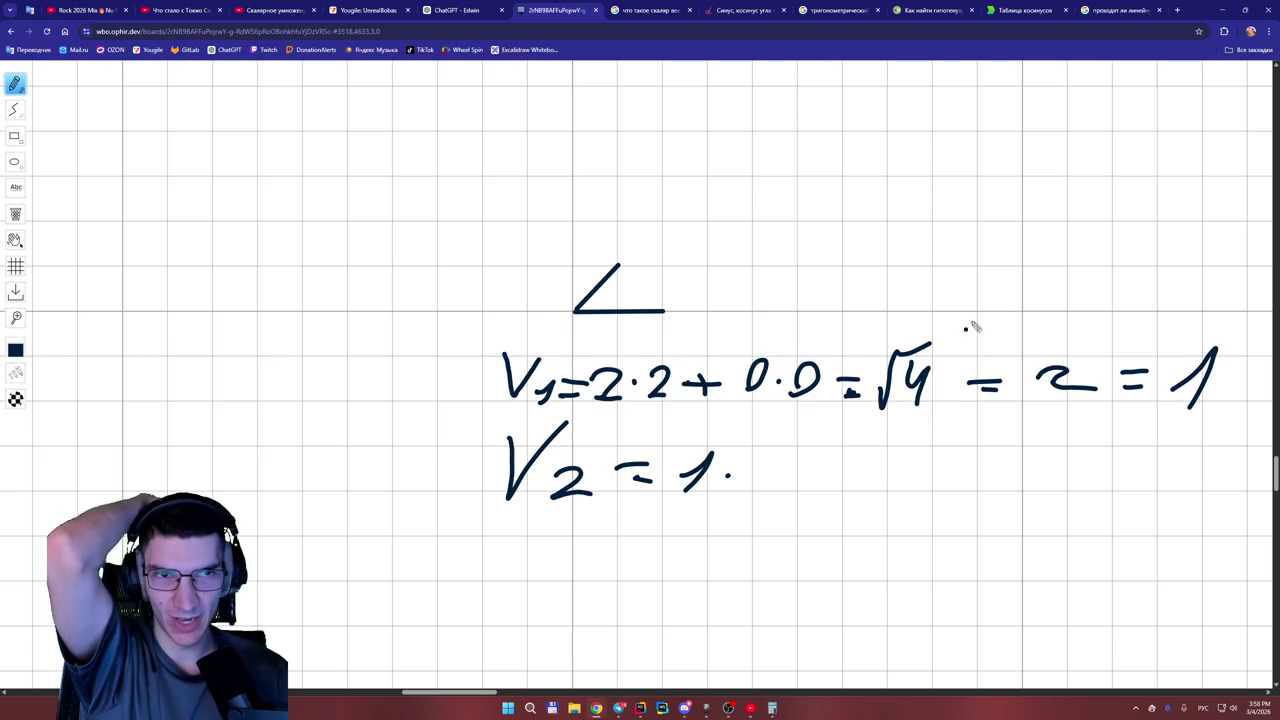
{"action": "key", "text": "ctrl+9"}
Search Google for 'корень из 1' and expand the FAQ answer showing 1.
{"action": "left_click", "coordinate": [718, 91]}
{"action": "type", "text": "корень из 1"}
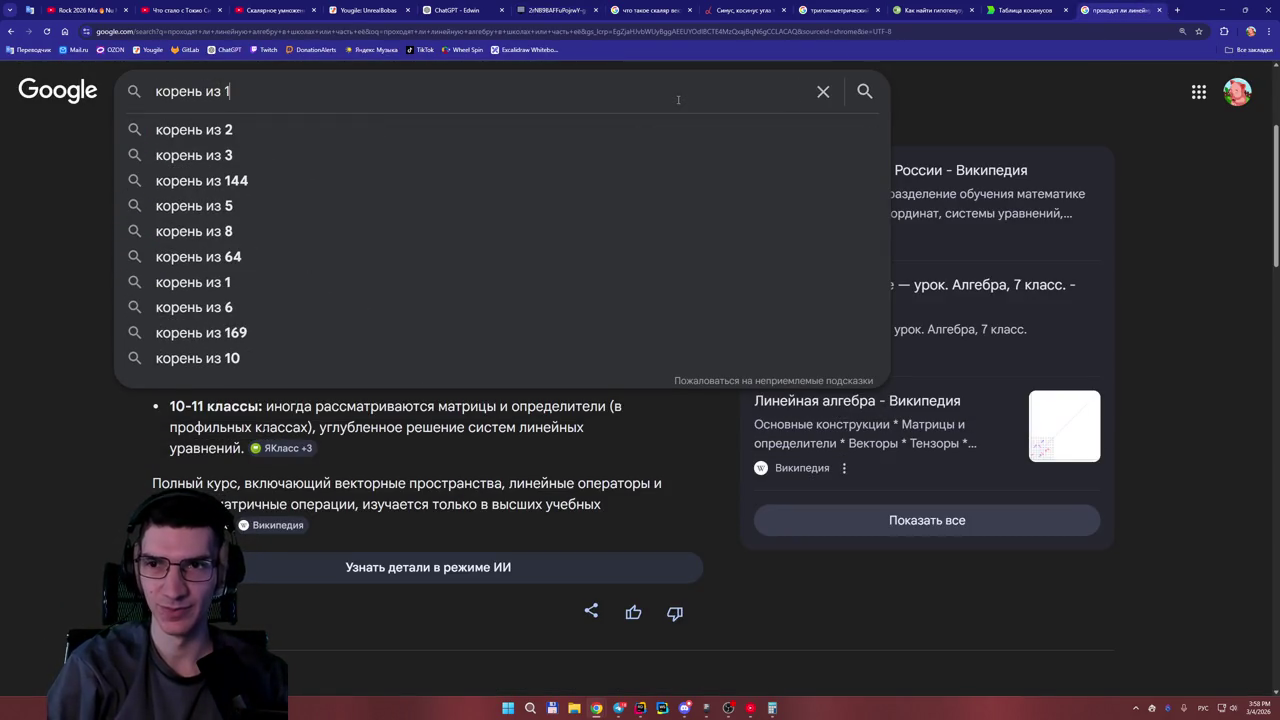
{"action": "key", "text": "Return"}
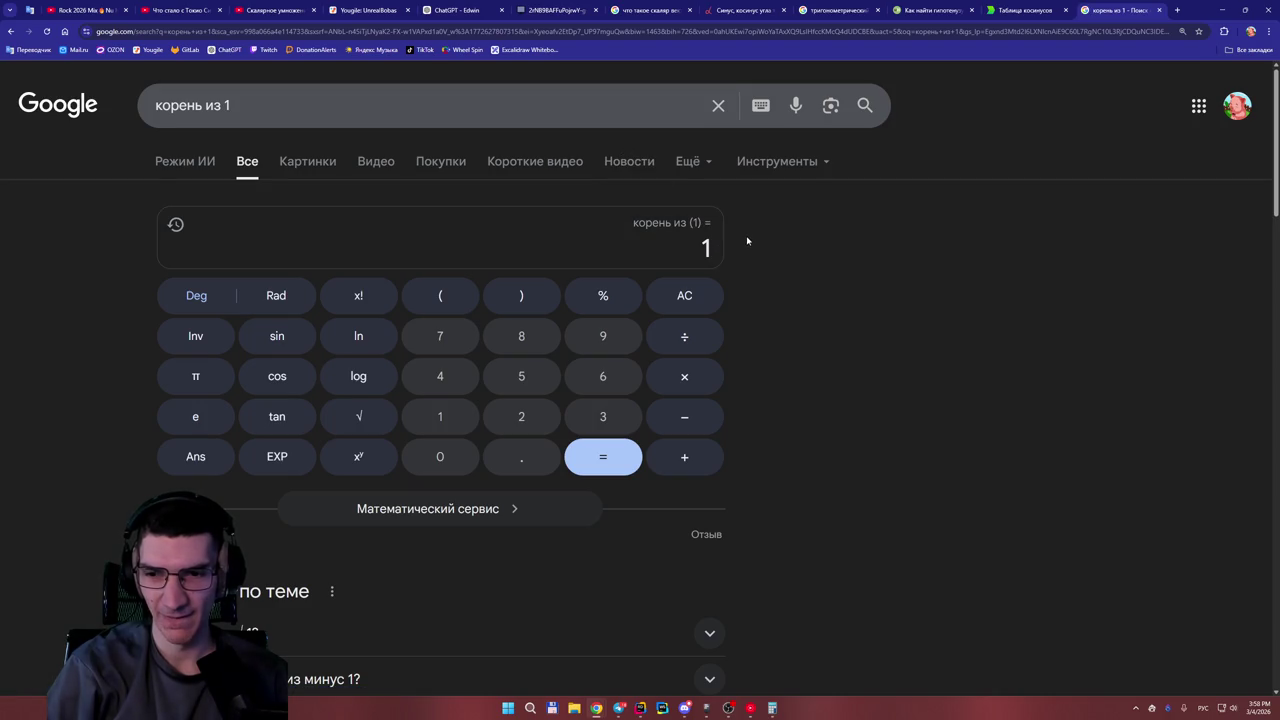
{"action": "left_click", "coordinate": [506, 633]}
{"action": "scroll", "coordinate": [509, 614], "scroll_direction": "down", "scroll_amount": 2}
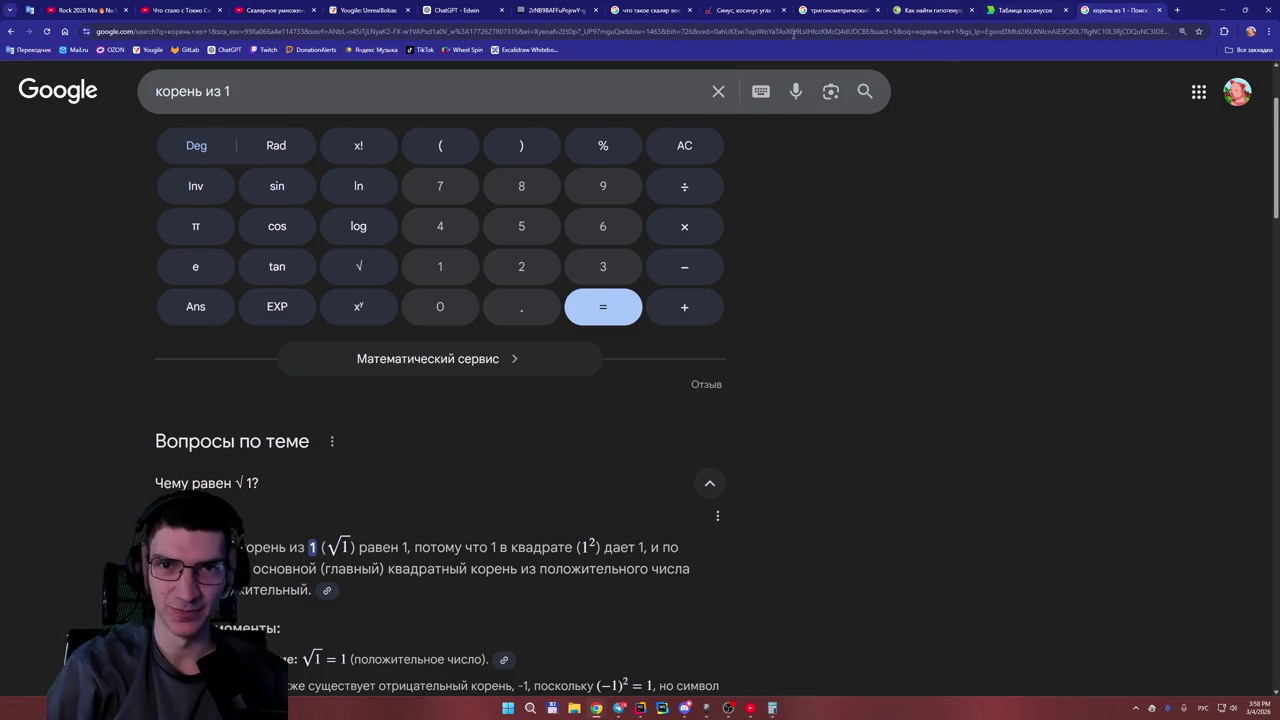
{"action": "left_click", "coordinate": [470, 10]}
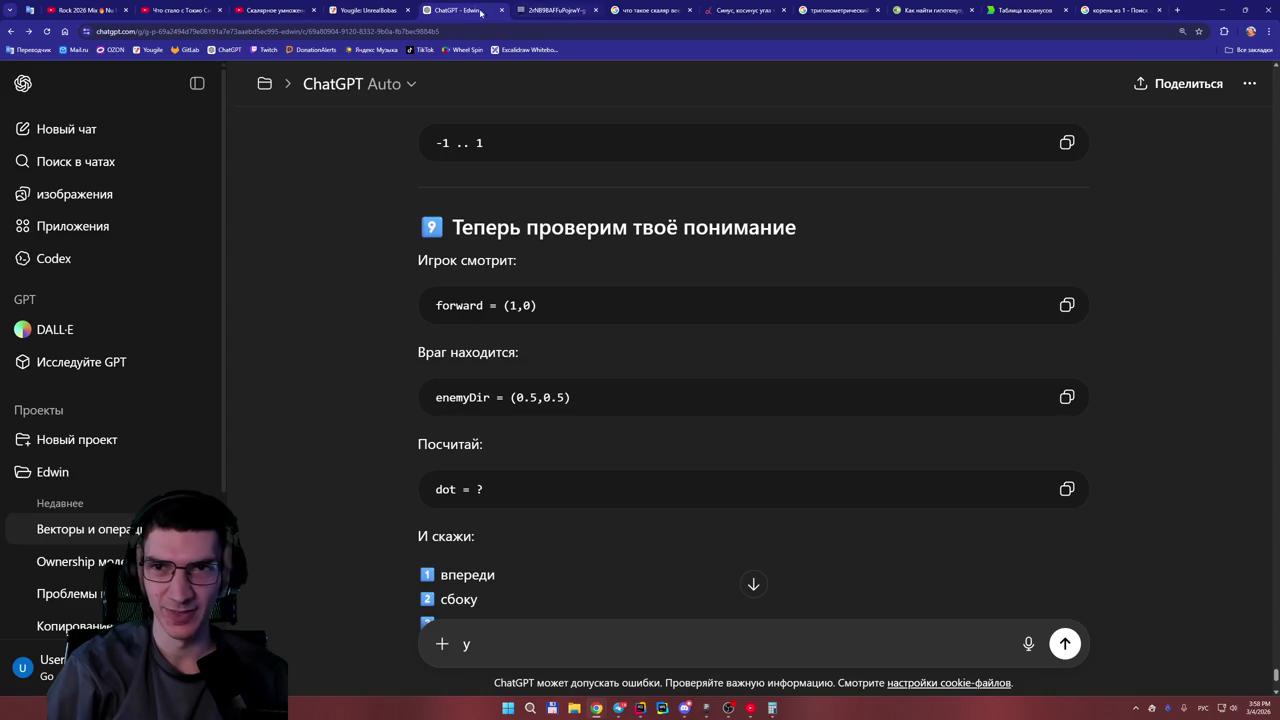
Leave the forward (1,0) / enemyDir (0.5,0.5) exercise and go back to the whiteboard.
{"action": "left_click", "coordinate": [555, 10]}
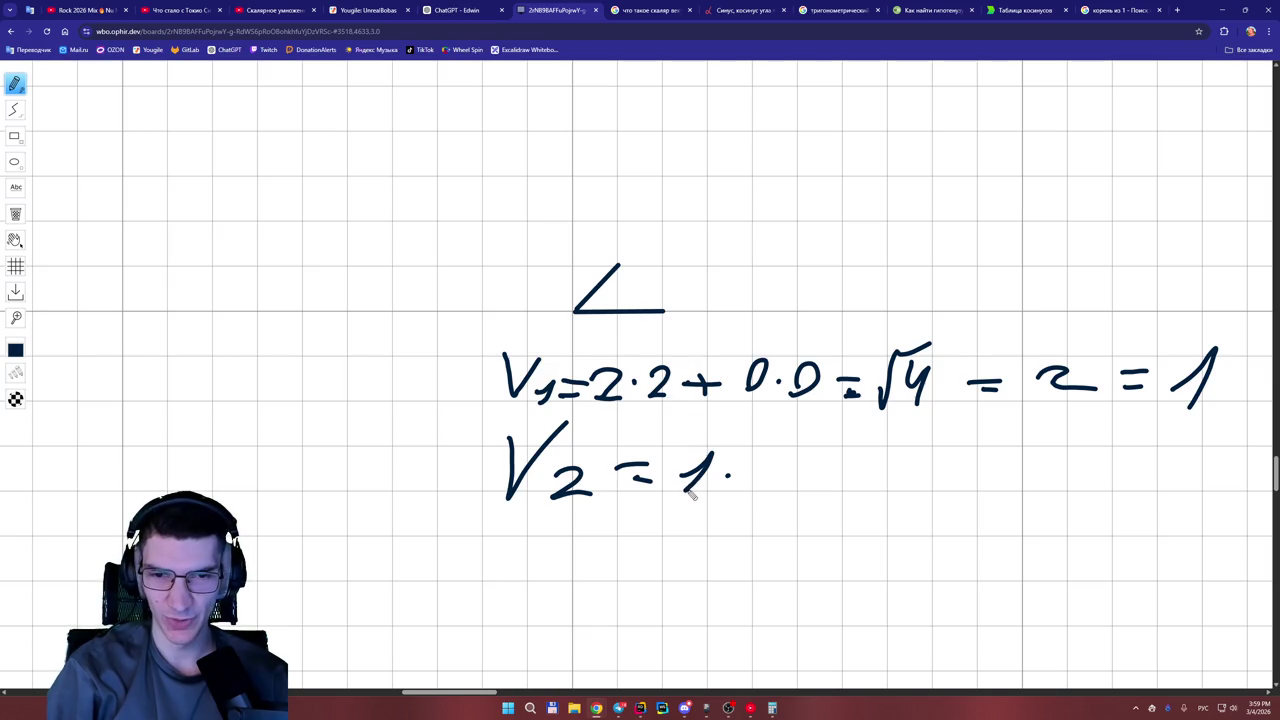
Rewrite the V2 line to begin '0,5·0,5 +'.
{"action": "mouse_move", "coordinate": [690, 492]}
{"action": "left_mouse_down"}
{"action": "mouse_move", "coordinate": [716, 460]}
{"action": "mouse_move", "coordinate": [692, 488]}
{"action": "left_mouse_up"}
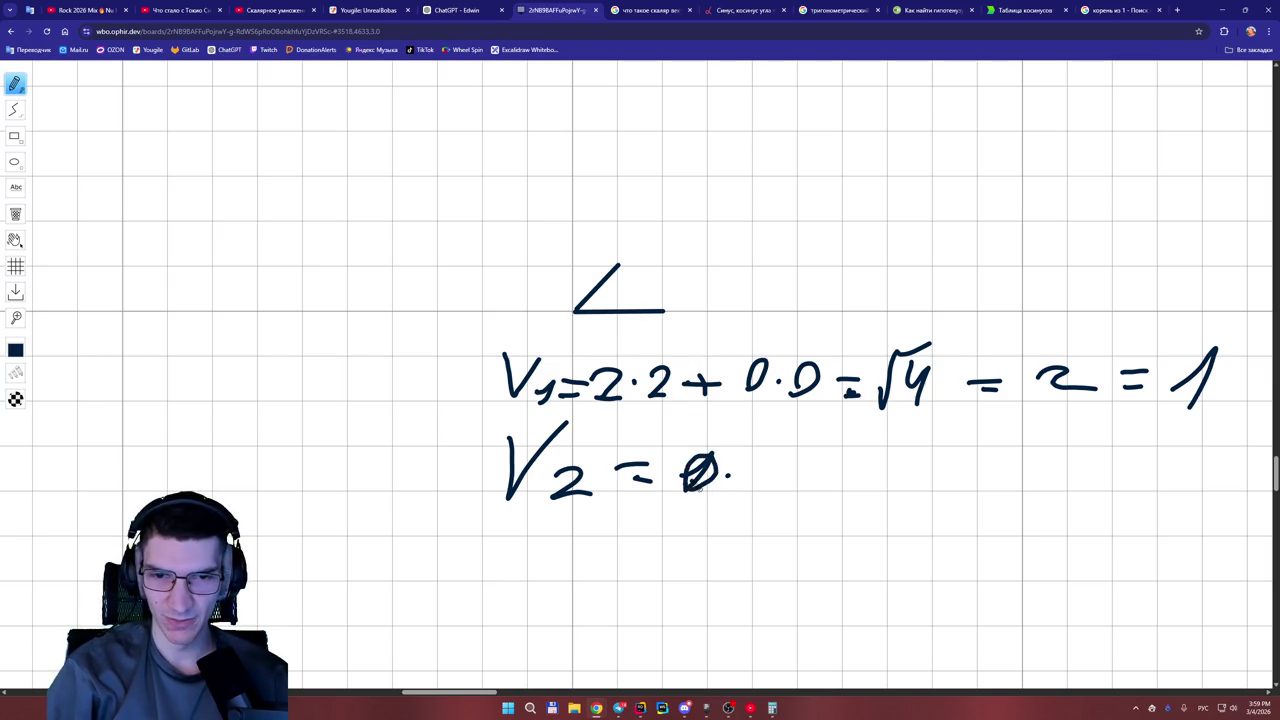
{"action": "left_click_drag", "start_coordinate": [753, 455], "coordinate": [705, 496]}
{"action": "left_click", "coordinate": [760, 478]}
{"action": "mouse_move", "coordinate": [792, 457]}
{"action": "left_mouse_down"}
{"action": "mouse_move", "coordinate": [774, 475]}
{"action": "mouse_move", "coordinate": [794, 462]}
{"action": "mouse_move", "coordinate": [796, 501]}
{"action": "left_mouse_up"}
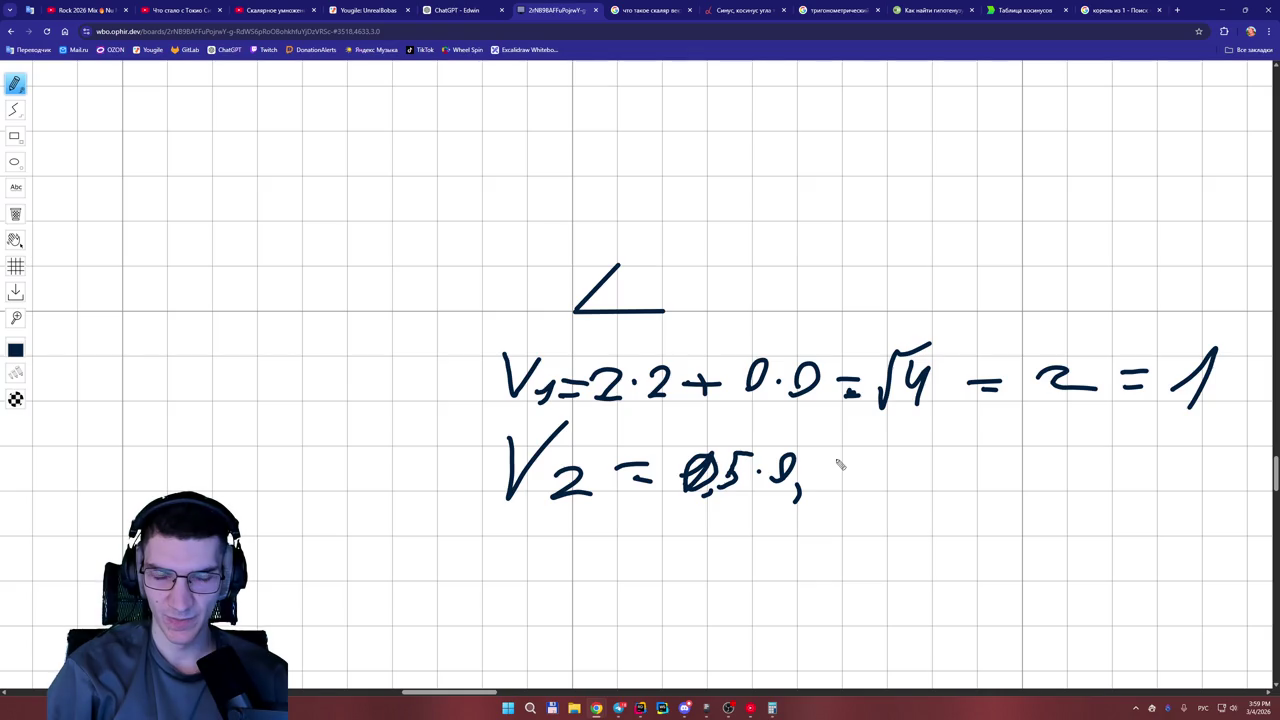
{"action": "mouse_move", "coordinate": [828, 461]}
{"action": "left_mouse_down"}
{"action": "mouse_move", "coordinate": [812, 481]}
{"action": "mouse_move", "coordinate": [873, 474]}
{"action": "mouse_move", "coordinate": [856, 486]}
{"action": "left_mouse_up"}
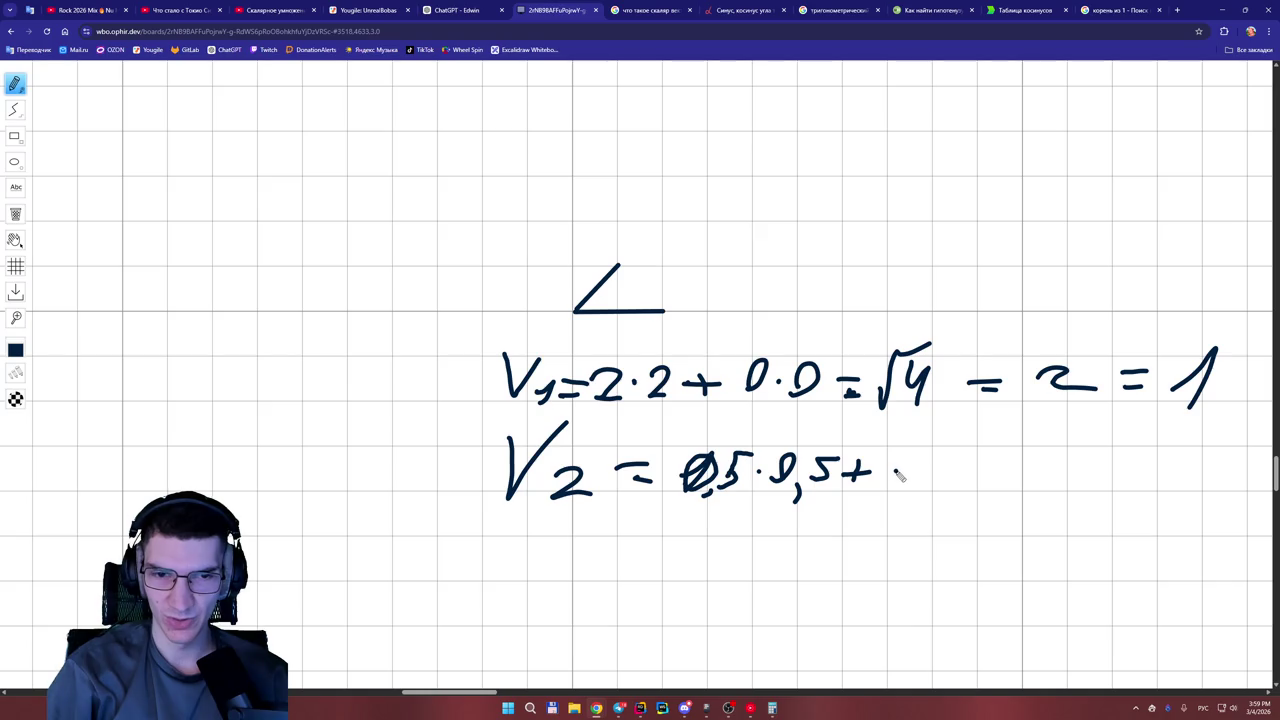
Add the second term '0,5·0,5 =', darkening its multiplication dot.
{"action": "mouse_move", "coordinate": [903, 480]}
{"action": "left_mouse_down"}
{"action": "mouse_move", "coordinate": [902, 462]}
{"action": "mouse_move", "coordinate": [910, 484]}
{"action": "left_mouse_up"}
{"action": "left_click_drag", "start_coordinate": [930, 478], "coordinate": [925, 494]}
{"action": "mouse_move", "coordinate": [978, 455]}
{"action": "left_mouse_down"}
{"action": "mouse_move", "coordinate": [962, 458]}
{"action": "mouse_move", "coordinate": [984, 494]}
{"action": "mouse_move", "coordinate": [1010, 480]}
{"action": "left_mouse_up"}
{"action": "left_click", "coordinate": [986, 466]}
{"action": "left_click_drag", "start_coordinate": [1036, 482], "coordinate": [1032, 493]}
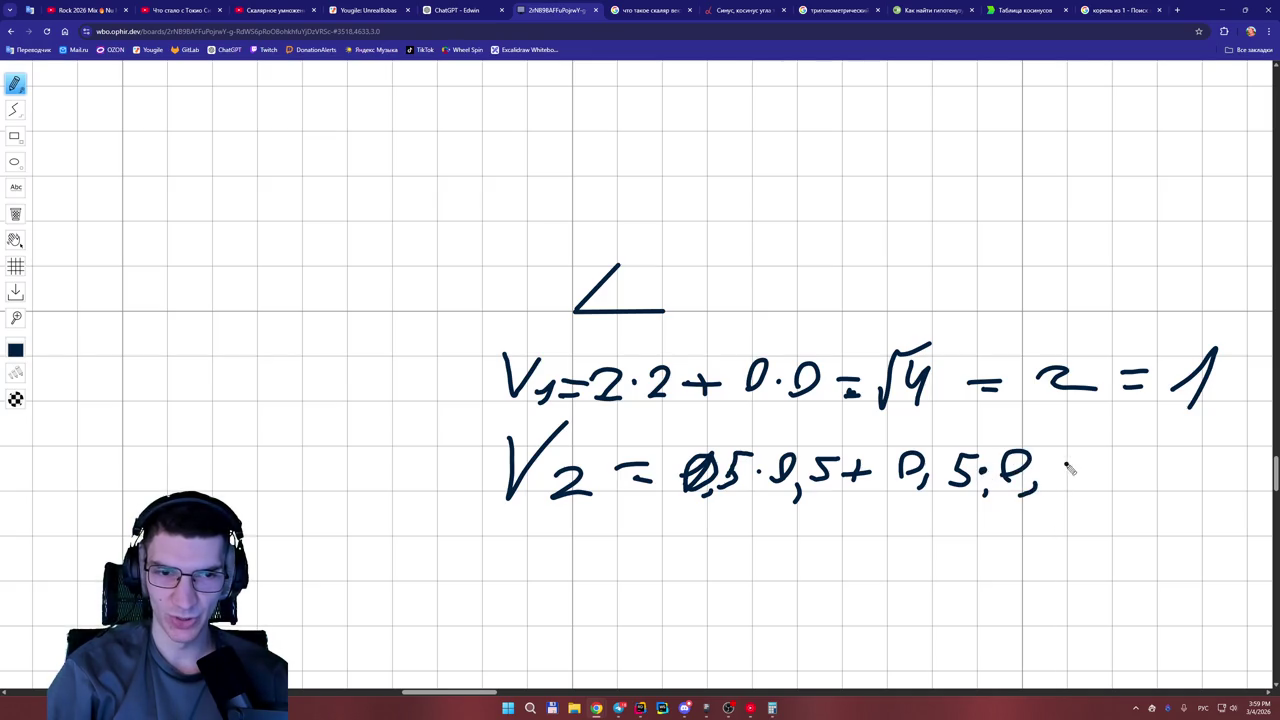
{"action": "left_click", "coordinate": [985, 471]}
{"action": "mouse_move", "coordinate": [1086, 456]}
{"action": "left_mouse_down"}
{"action": "mouse_move", "coordinate": [1056, 490]}
{"action": "mouse_move", "coordinate": [1112, 467]}
{"action": "mouse_move", "coordinate": [1112, 484]}
{"action": "left_mouse_up"}
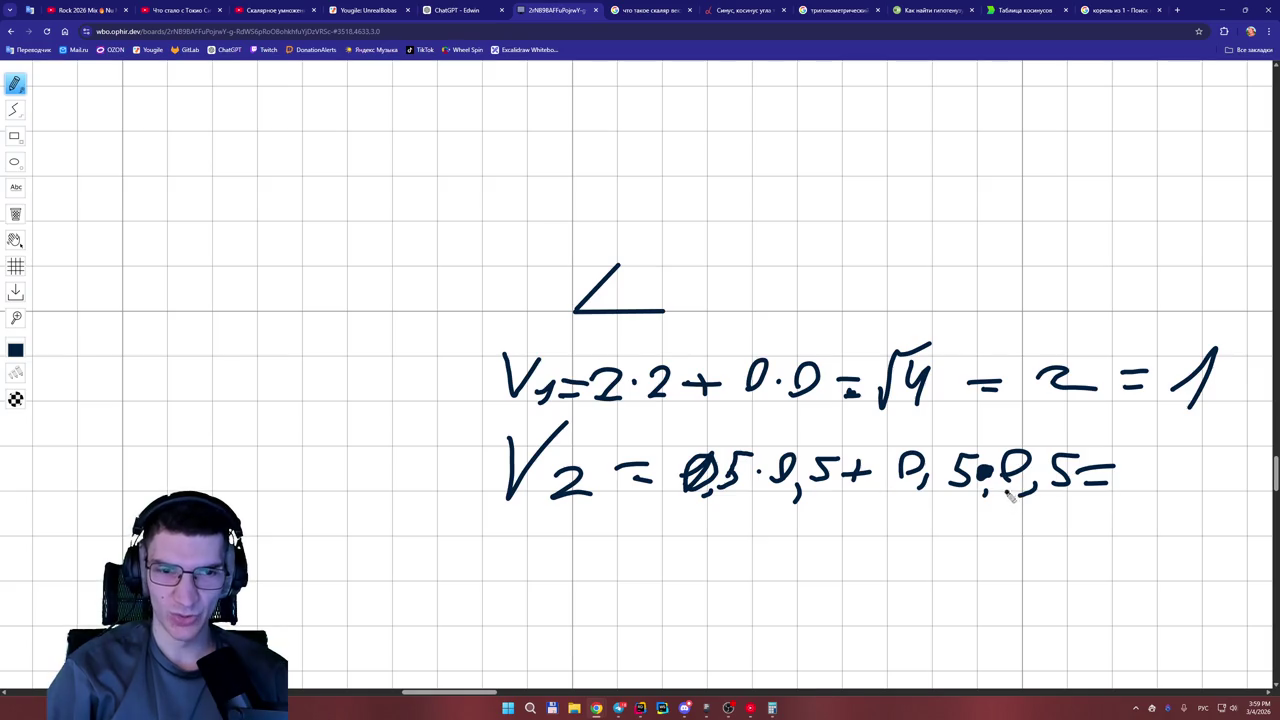
Finish with '0,5' so V2 = 0,5·0,5 + 0,5·0,5 = 0,5.
{"action": "left_click_drag", "start_coordinate": [1165, 450], "coordinate": [1168, 505]}
{"action": "mouse_move", "coordinate": [1240, 449]}
{"action": "left_mouse_down"}
{"action": "mouse_move", "coordinate": [1222, 452]}
{"action": "mouse_move", "coordinate": [1229, 483]}
{"action": "left_mouse_up"}
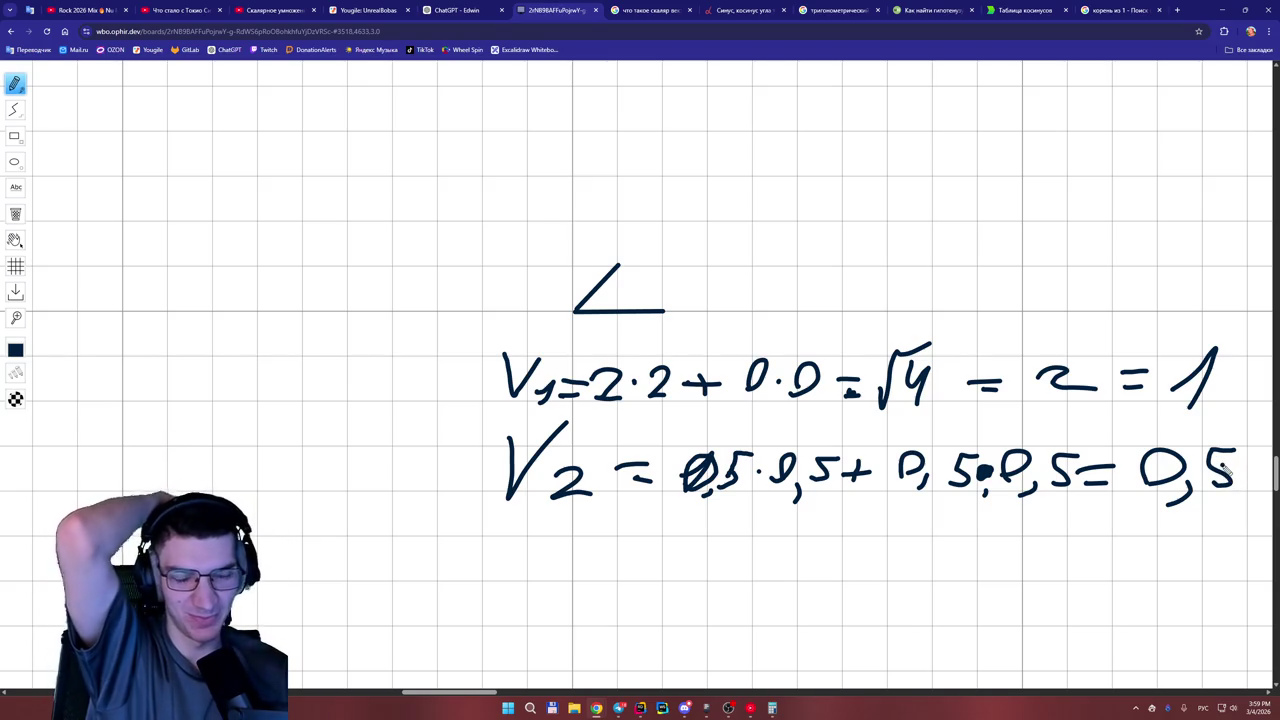
{"action": "left_click_drag", "start_coordinate": [491, 694], "coordinate": [505, 694]}
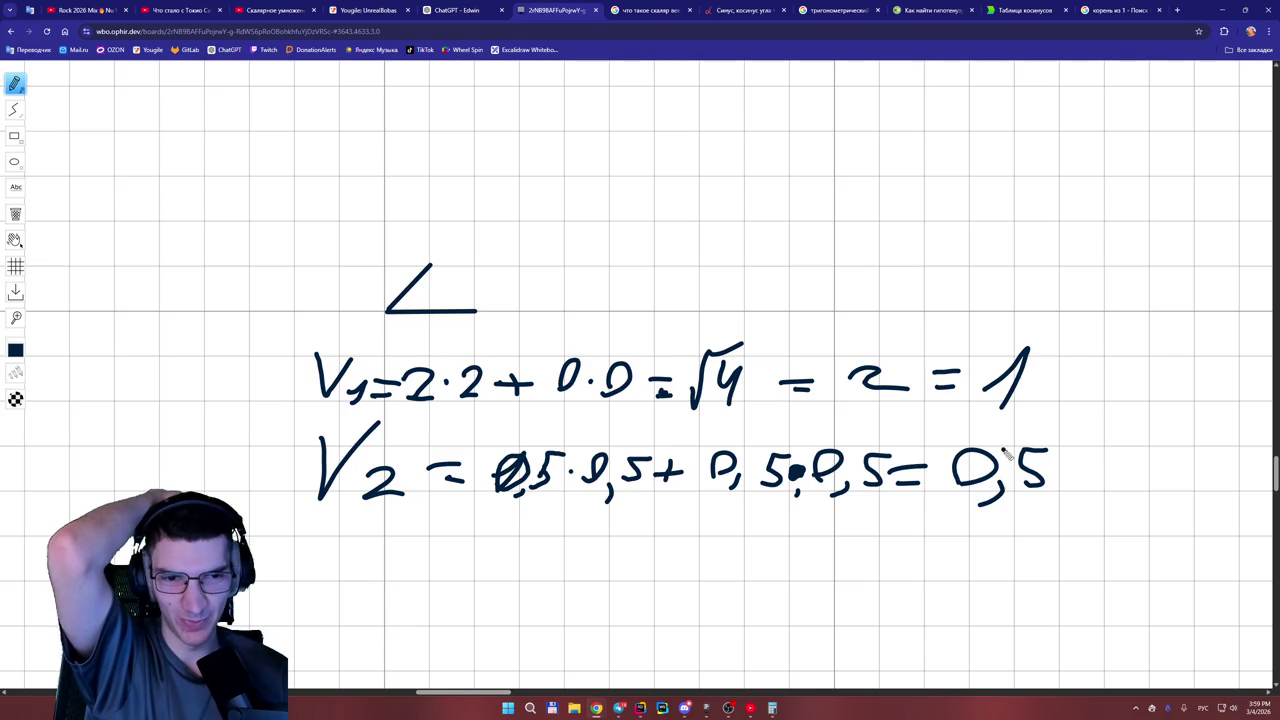
{"action": "left_click", "coordinate": [470, 14]}
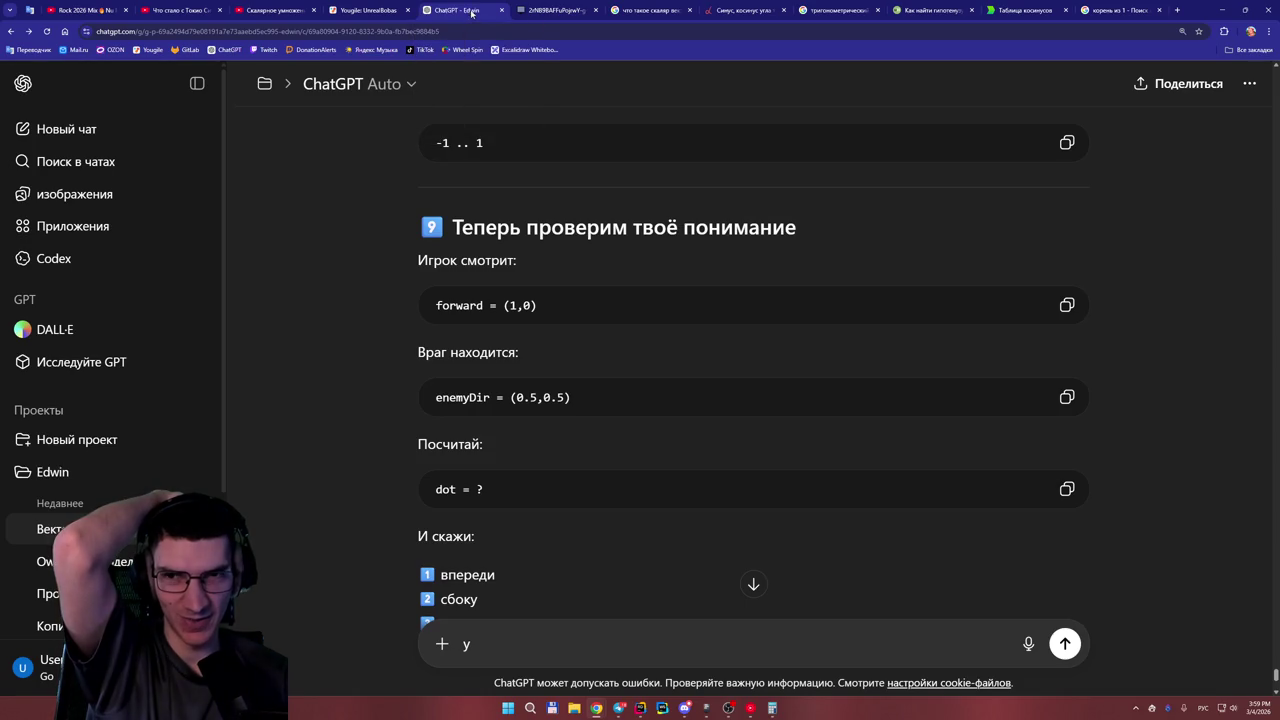
{"action": "left_click", "coordinate": [550, 11]}
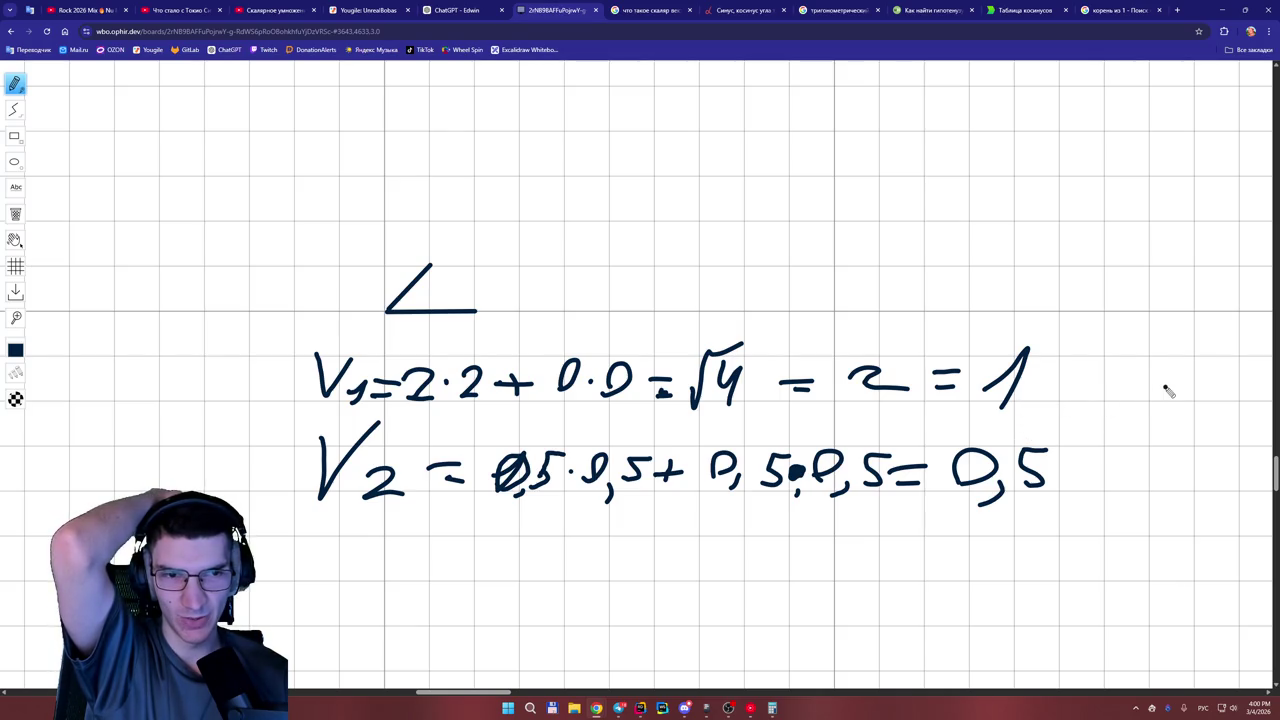
Write an extra '= 0,5' result to the right of the V1 and V2 lines.
{"action": "mouse_move", "coordinate": [1094, 418]}
{"action": "left_mouse_down"}
{"action": "mouse_move", "coordinate": [1124, 418]}
{"action": "mouse_move", "coordinate": [1116, 438]}
{"action": "mouse_move", "coordinate": [1152, 412]}
{"action": "mouse_move", "coordinate": [1183, 418]}
{"action": "mouse_move", "coordinate": [1178, 462]}
{"action": "left_mouse_up"}
{"action": "left_click", "coordinate": [1012, 428]}
{"action": "mouse_move", "coordinate": [1229, 417]}
{"action": "left_mouse_down"}
{"action": "mouse_move", "coordinate": [1216, 450]}
{"action": "mouse_move", "coordinate": [1252, 409]}
{"action": "left_mouse_up"}
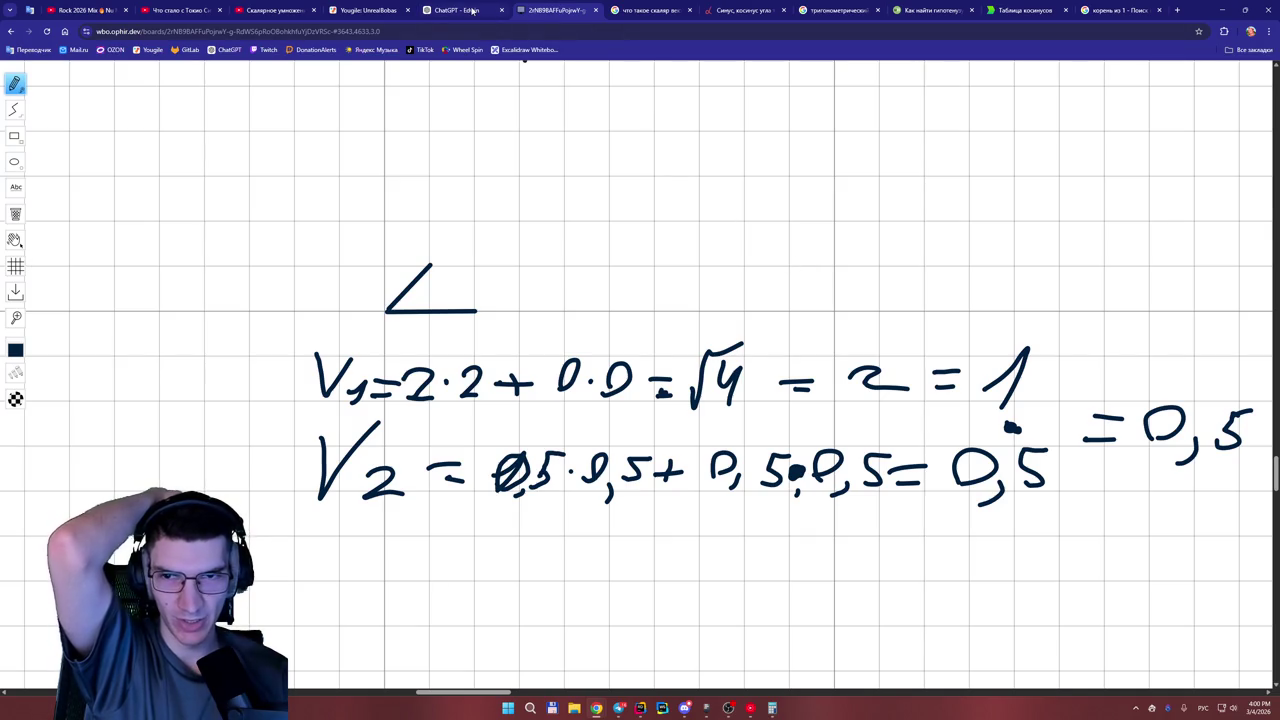
{"action": "left_click", "coordinate": [473, 10]}
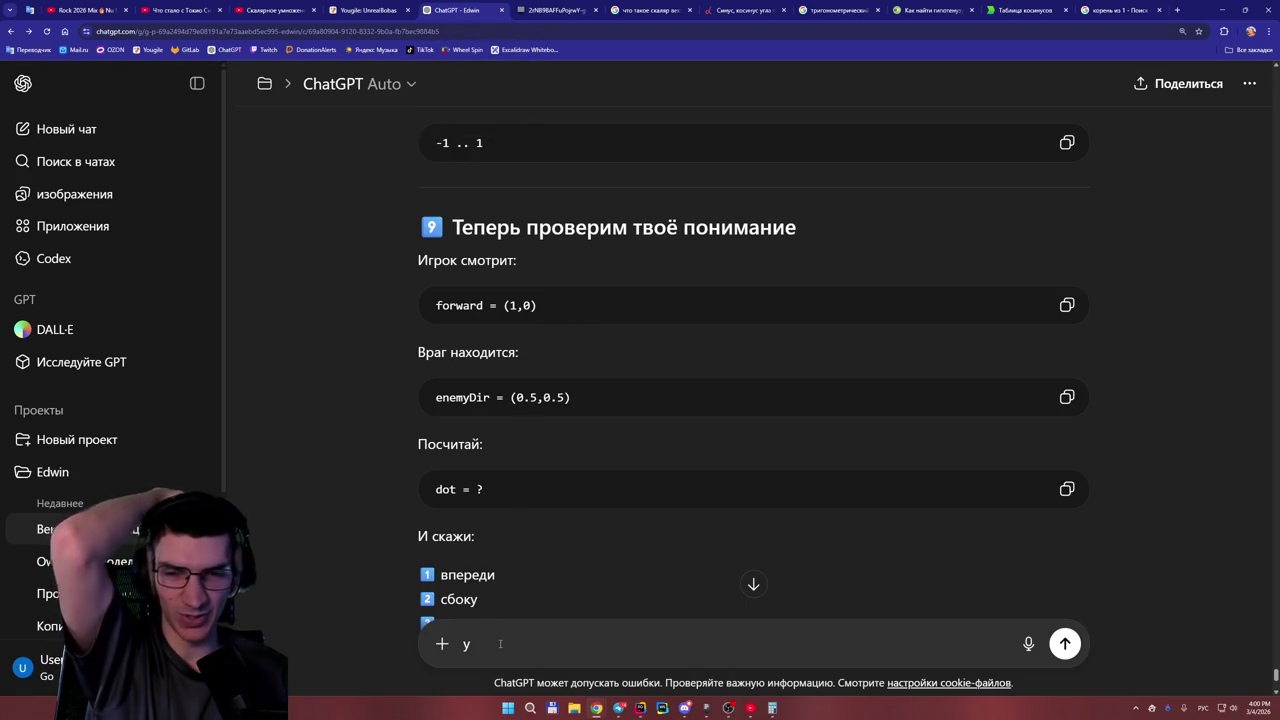
Send ChatGPT the answer 'dot = 0.5 - впереди, между нами 45 градусов'.
{"action": "key", "text": "BackSpace"}
{"action": "type", "text": "вщ"}
{"action": "key", "text": "BackSpace"}
{"action": "key", "text": "BackSpace"}
{"action": "key", "text": "alt+shift"}
{"action": "type", "text": "dot = 0.5"}
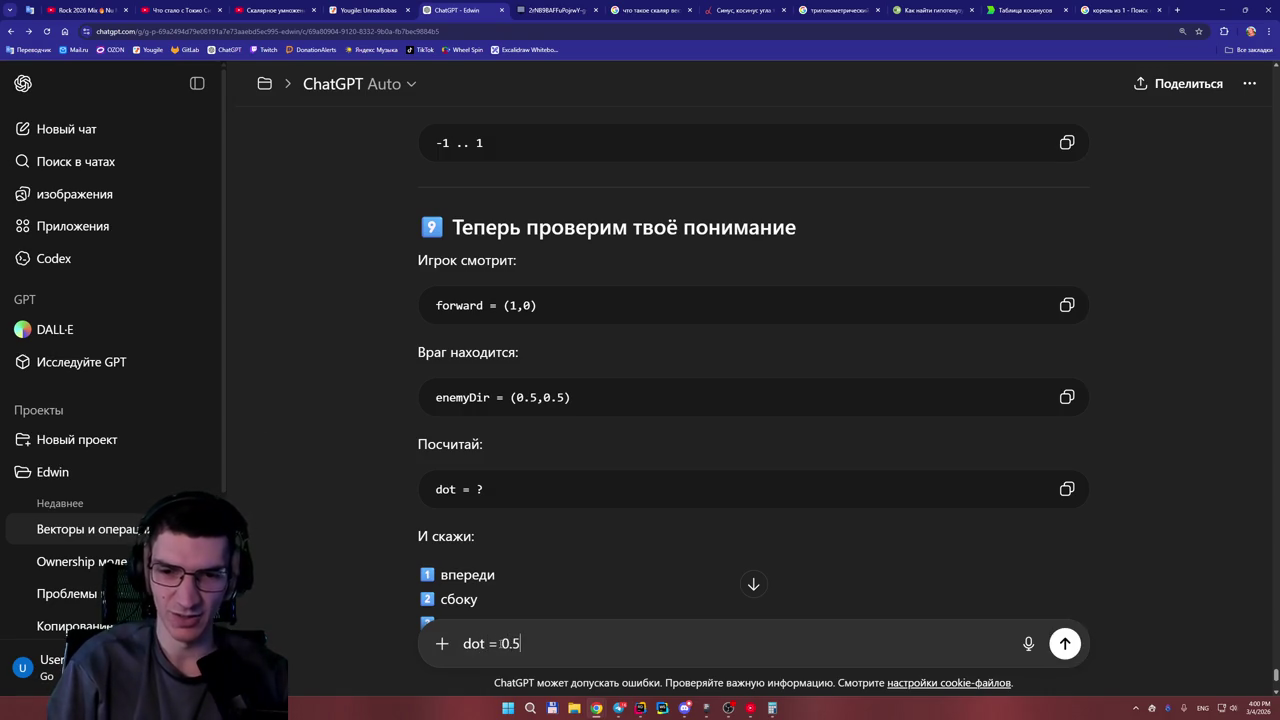
{"action": "scroll", "coordinate": [496, 532], "scroll_direction": "down", "scroll_amount": 1}
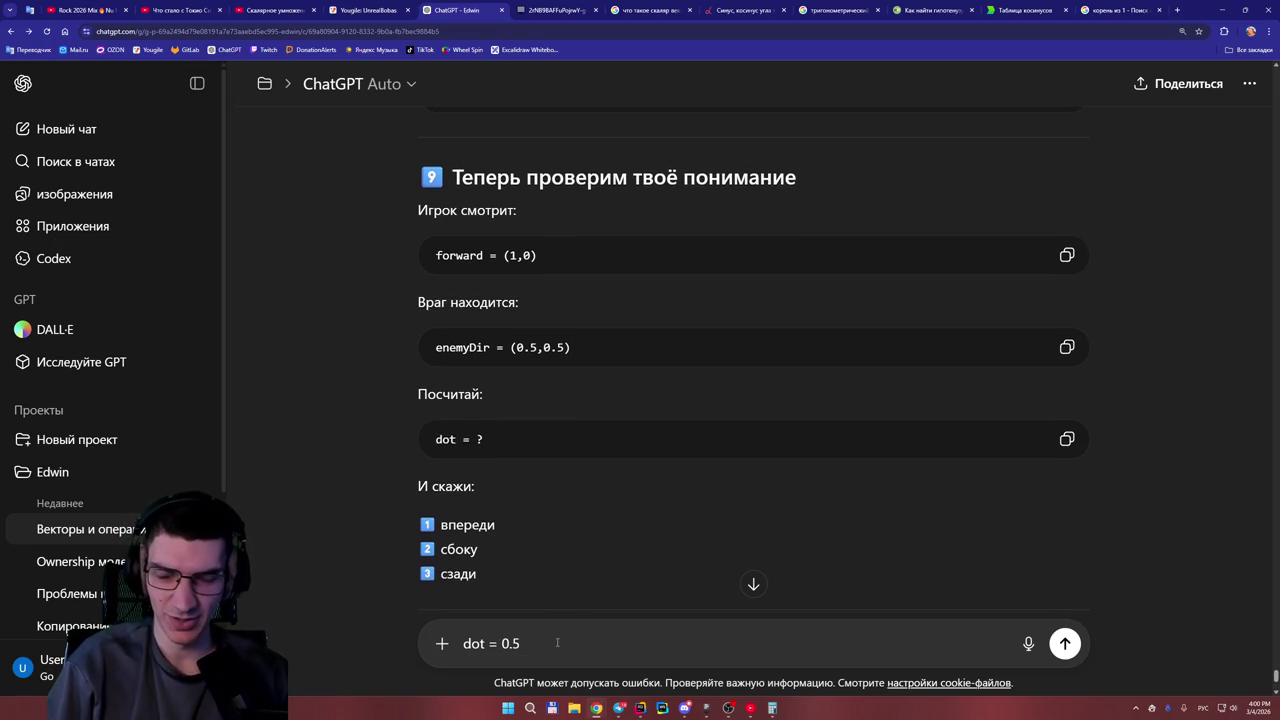
{"action": "type", "text": " - впереди, от"}
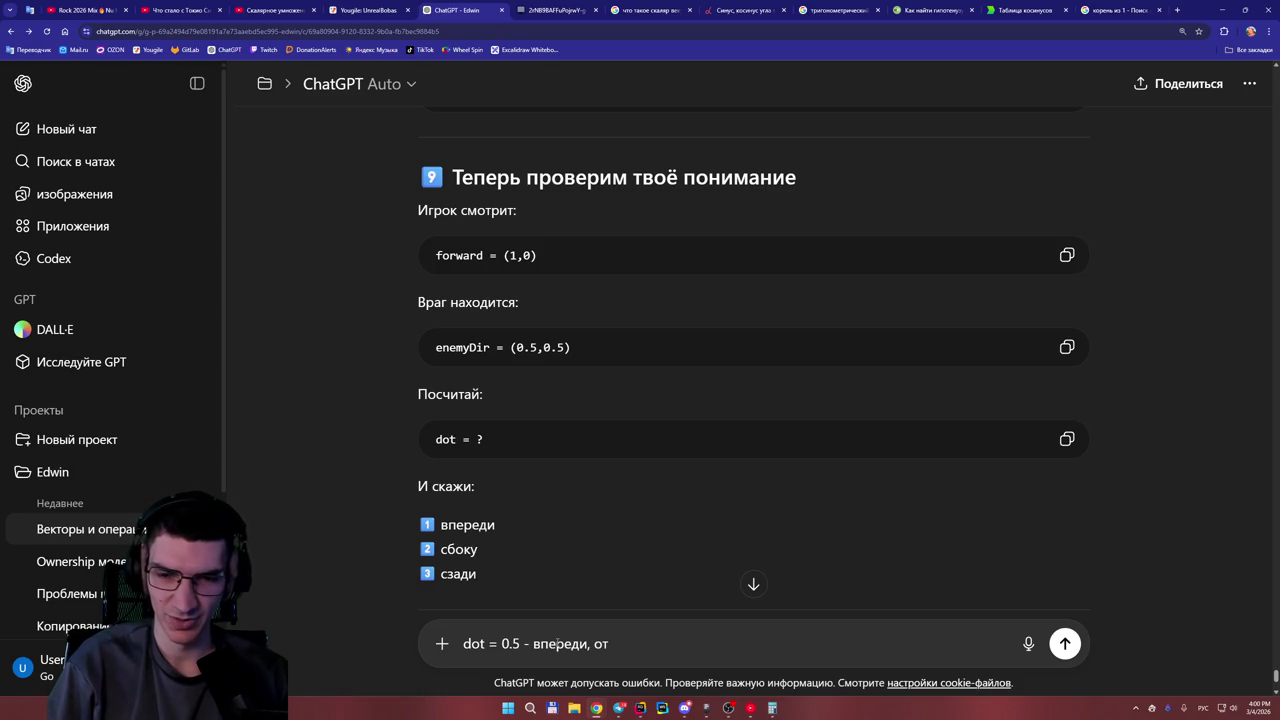
{"action": "type", "text": "45"}
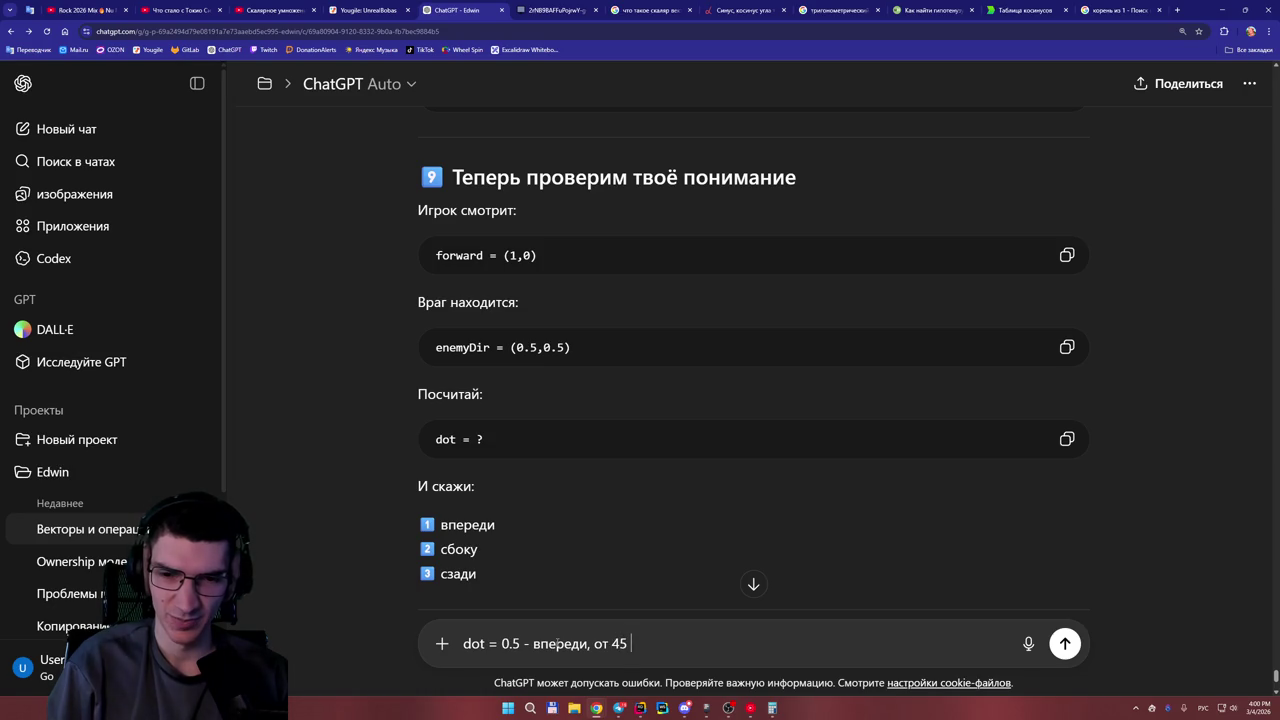
{"action": "key", "text": "BackSpace"}
{"action": "key", "text": "BackSpace"}
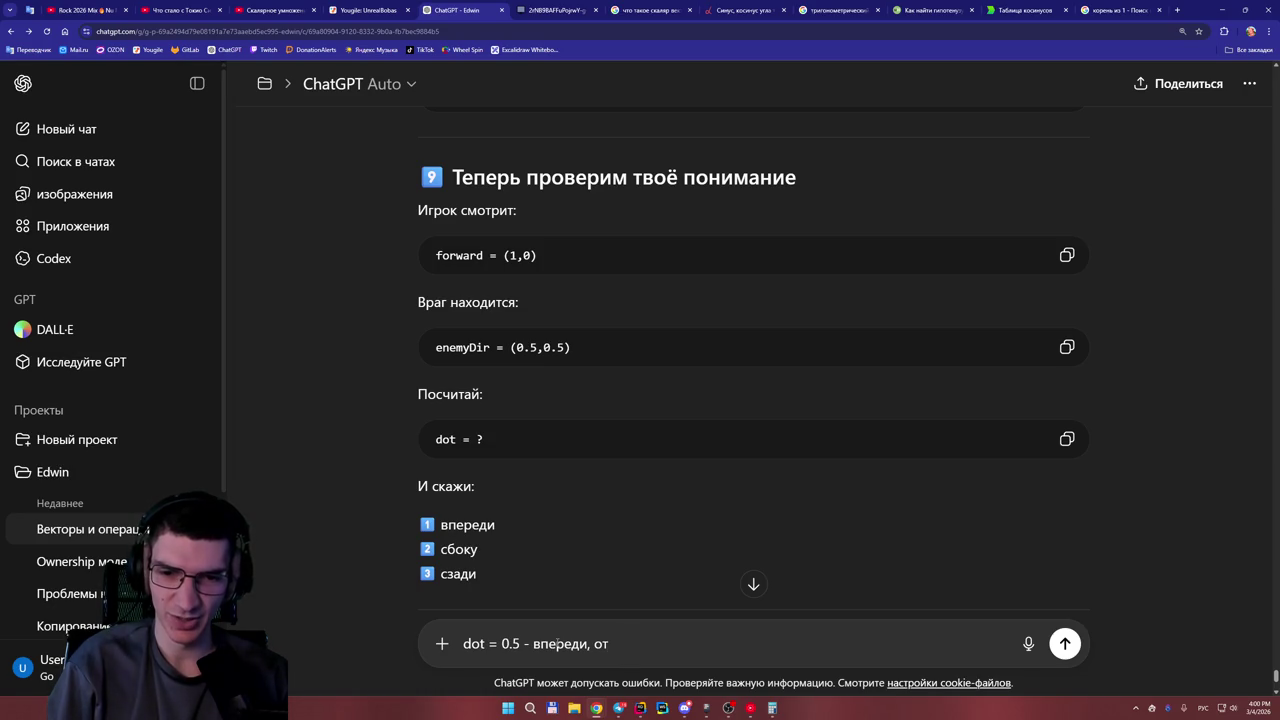
{"action": "type", "text": "меж"}
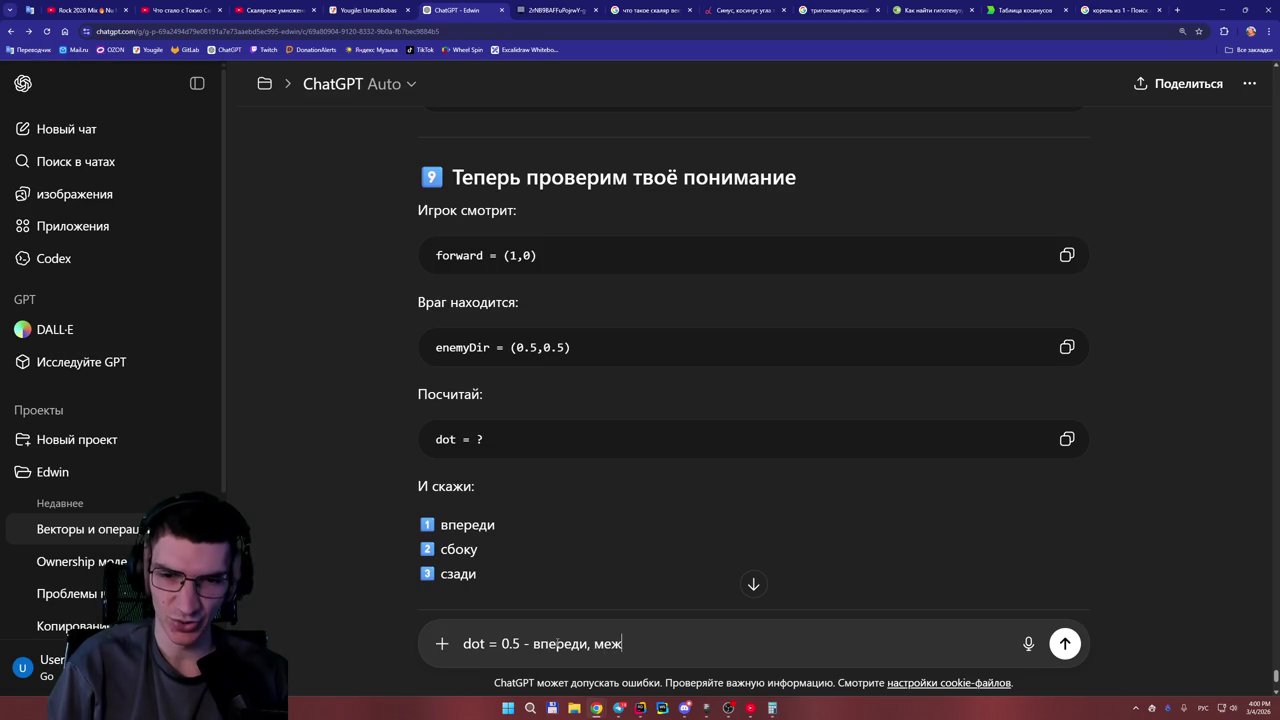
{"action": "type", "text": "ду нами 45 градусов"}
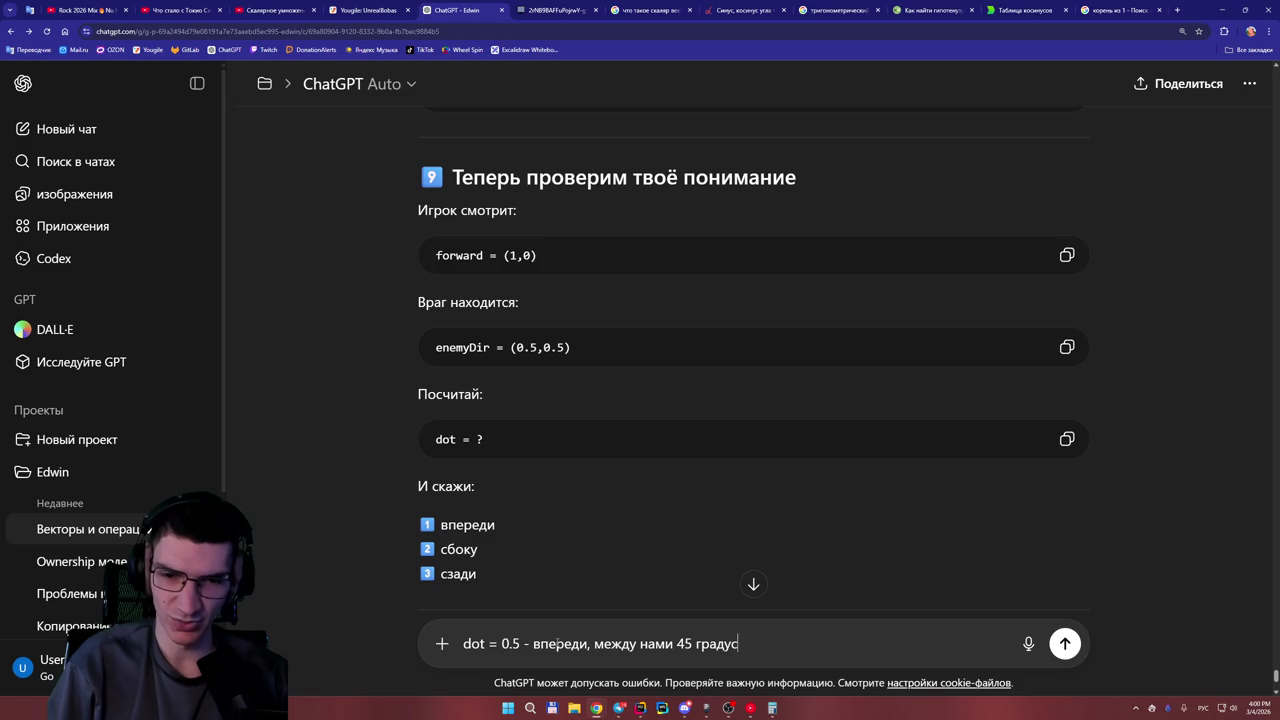
{"action": "key", "text": "Return"}
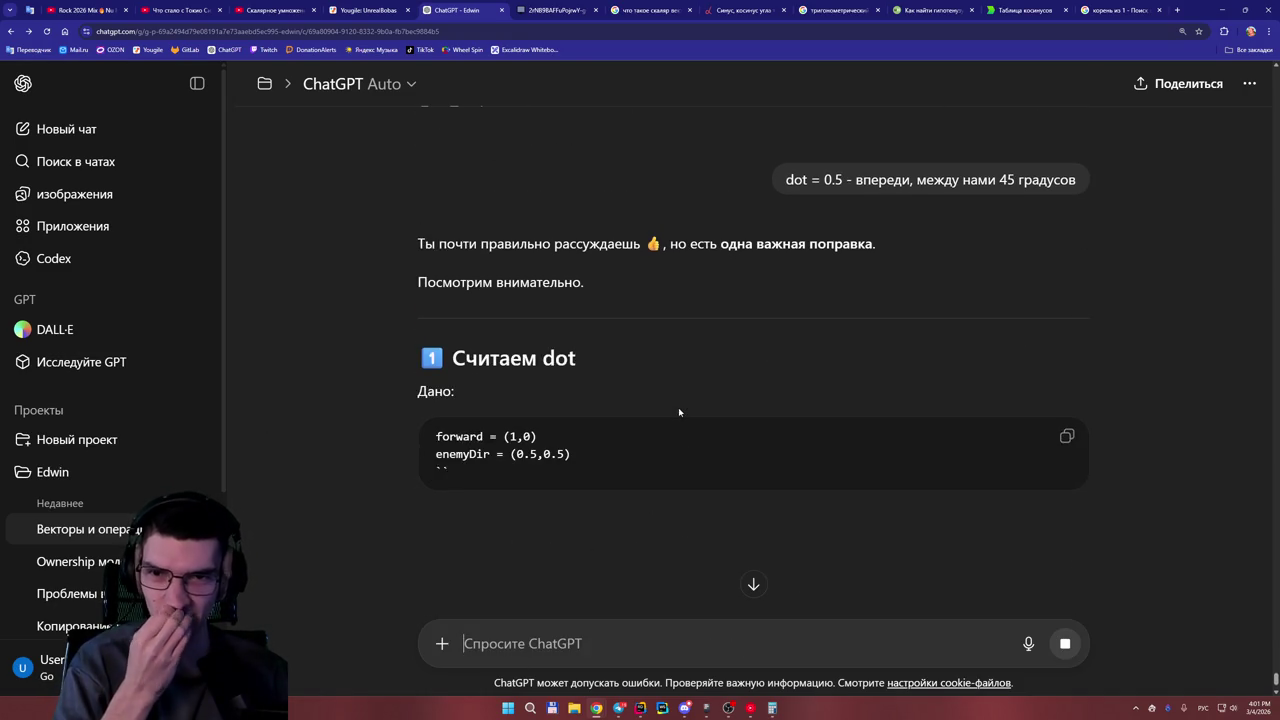
Scroll through ChatGPT's dot/angle table to the correction that the angle is about 60°.
{"action": "scroll", "coordinate": [604, 435], "scroll_direction": "down", "scroll_amount": 3}
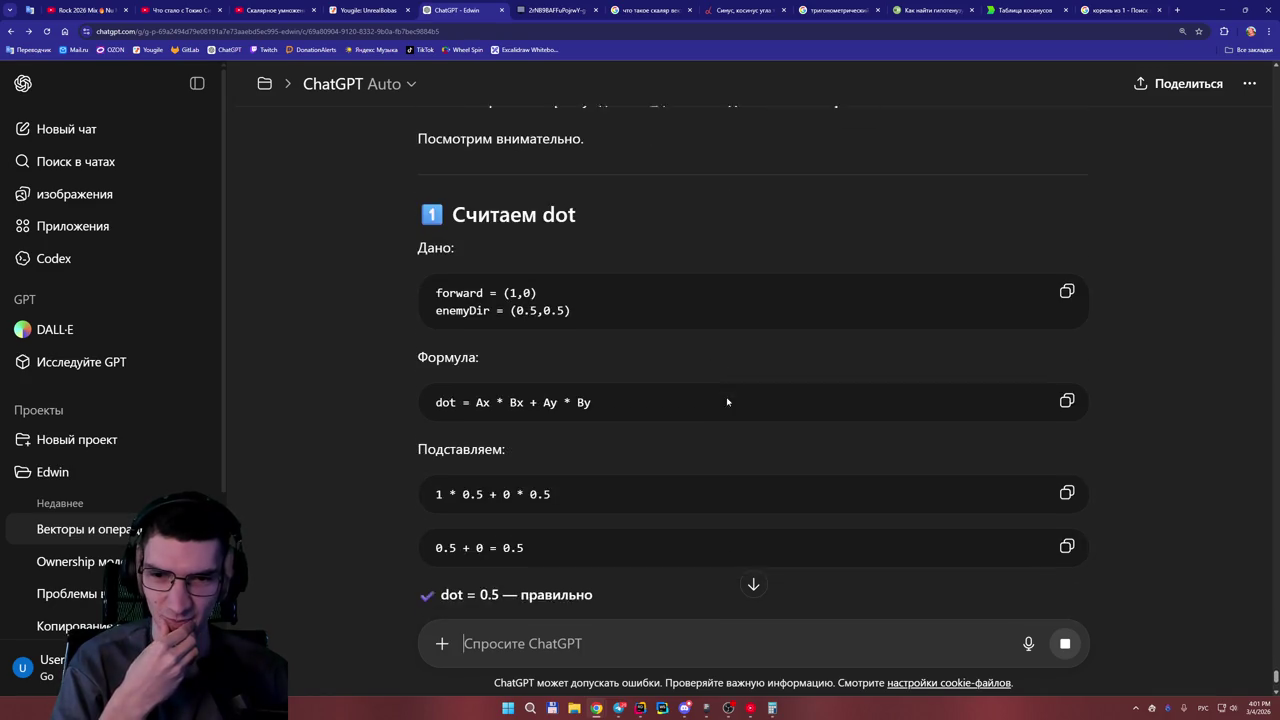
{"action": "scroll", "coordinate": [604, 435], "scroll_direction": "down", "scroll_amount": 1}
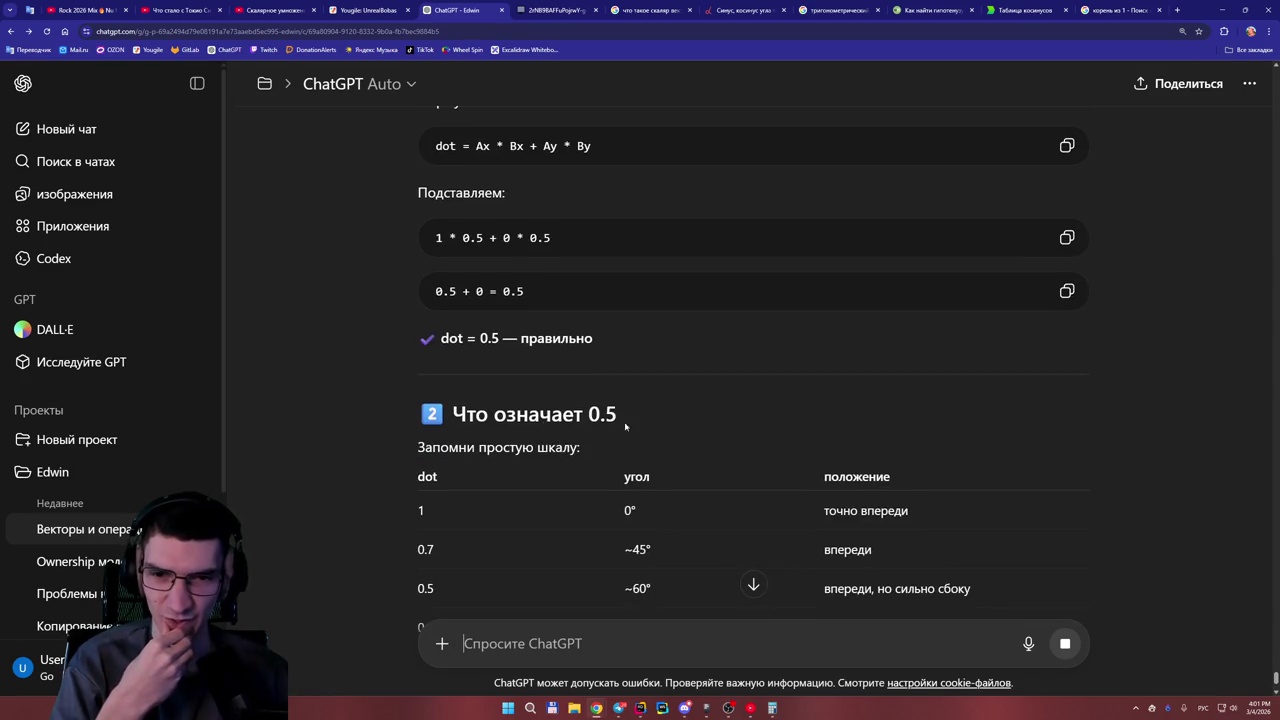
{"action": "scroll", "coordinate": [628, 450], "scroll_direction": "down", "scroll_amount": 2}
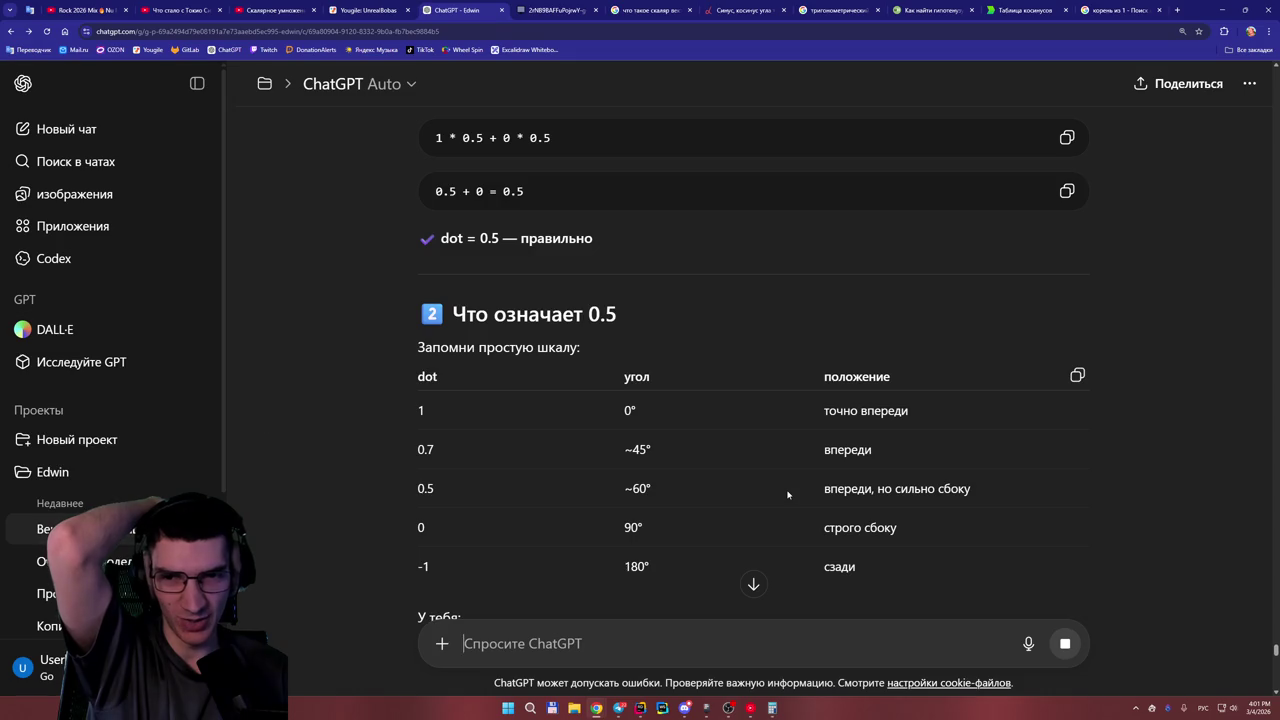
{"action": "left_click_drag", "start_coordinate": [441, 492], "coordinate": [428, 489]}
{"action": "left_click", "coordinate": [480, 493]}
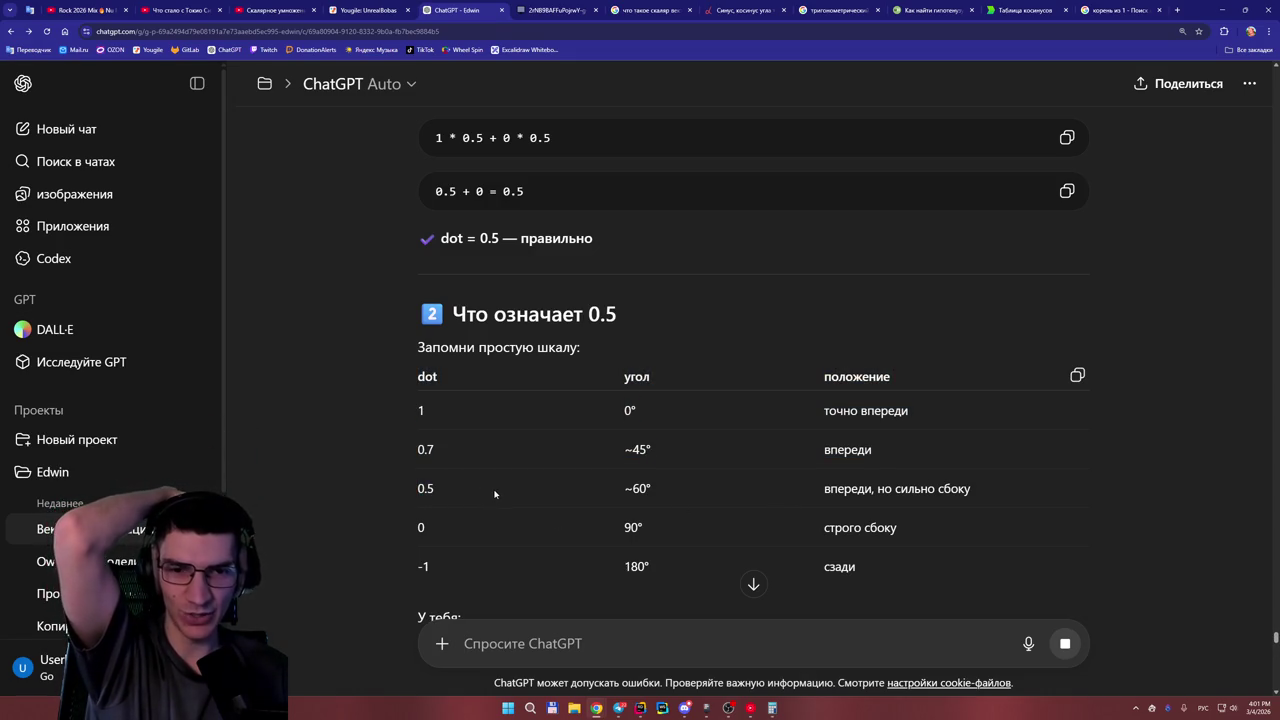
{"action": "scroll", "coordinate": [494, 493], "scroll_direction": "down", "scroll_amount": 2}
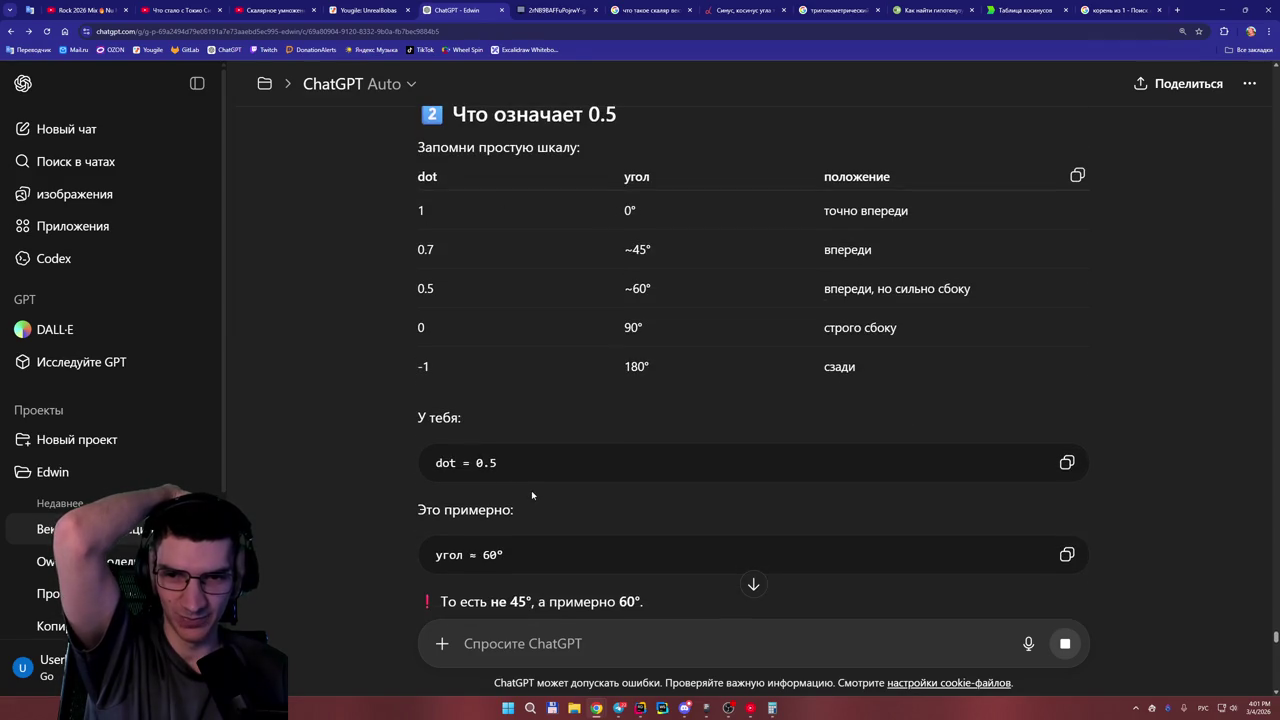
{"action": "scroll", "coordinate": [531, 490], "scroll_direction": "down", "scroll_amount": 2}
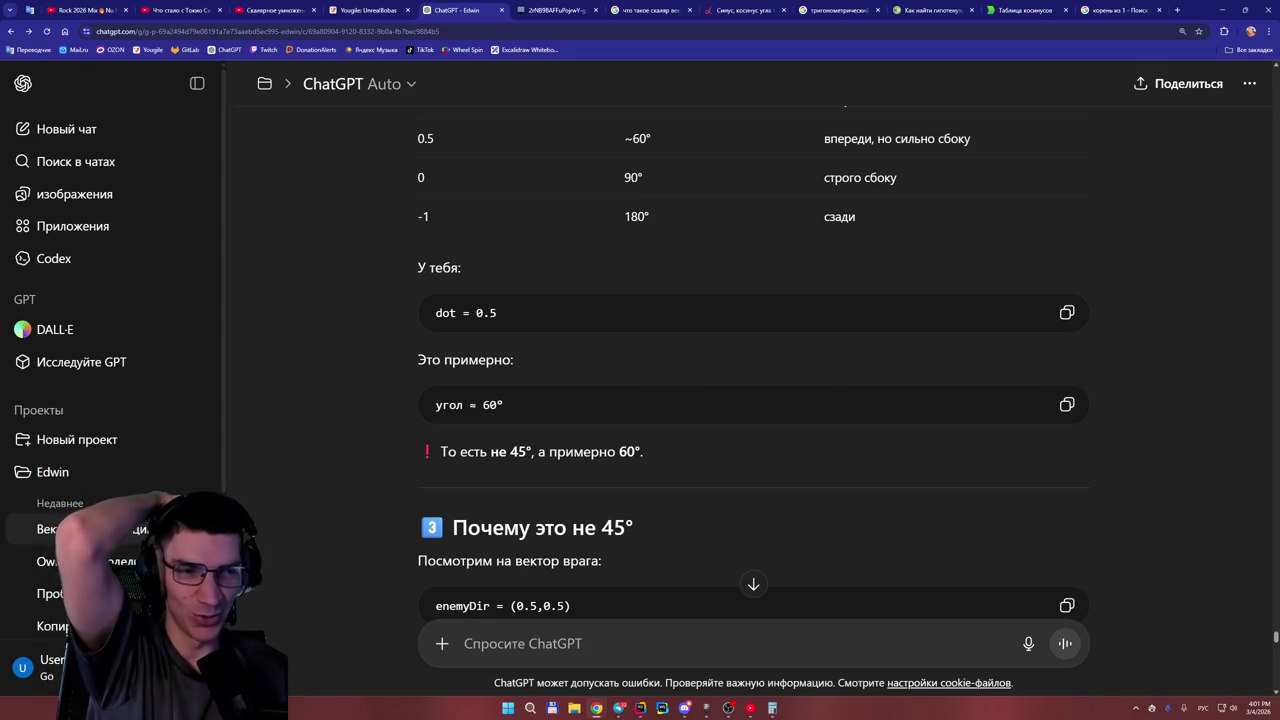
Return to the whiteboard, scroll to the blank grid below the calculations, and select the Line tool.
{"action": "left_click", "coordinate": [349, 8]}
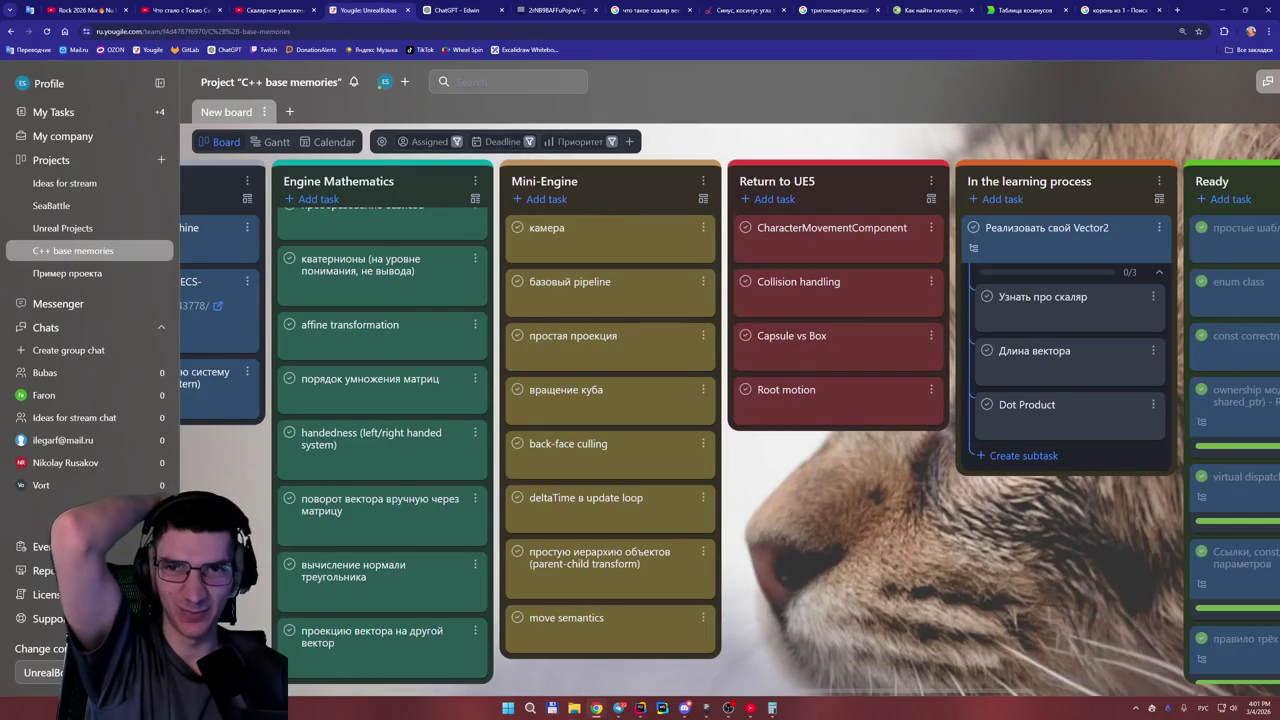
{"action": "left_click", "coordinate": [555, 8]}
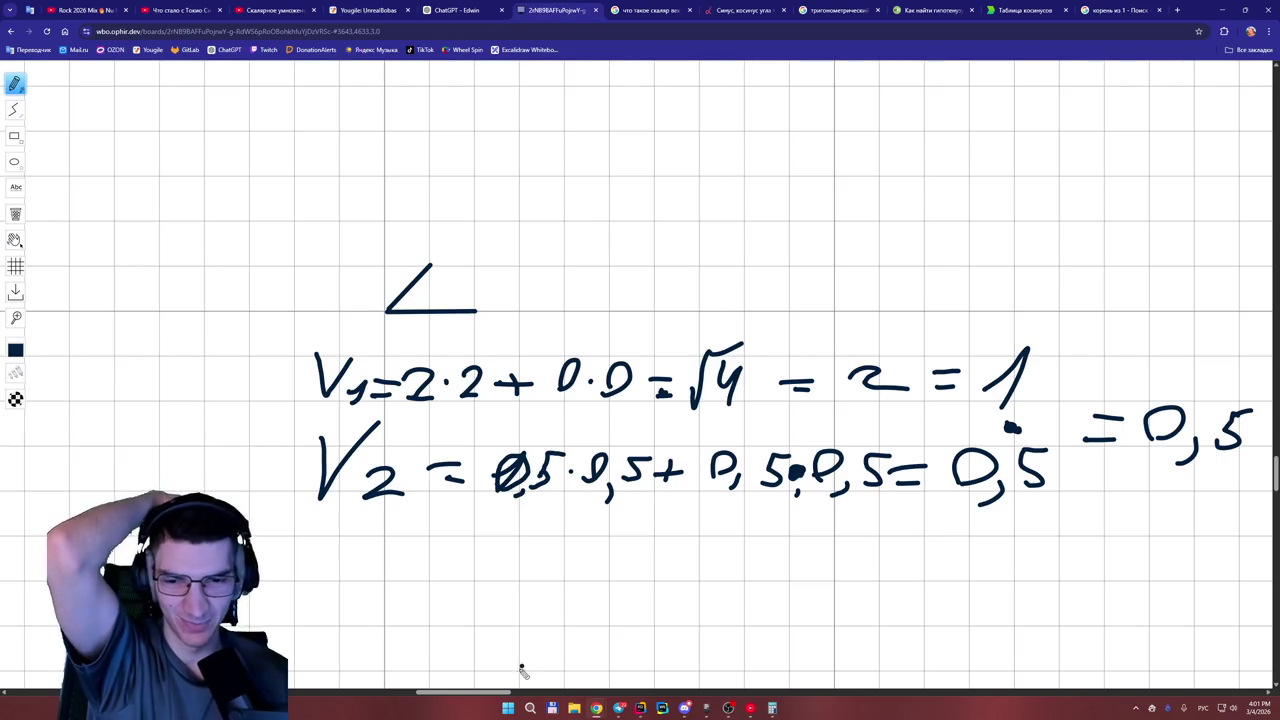
{"action": "left_click_drag", "start_coordinate": [501, 692], "coordinate": [513, 692]}
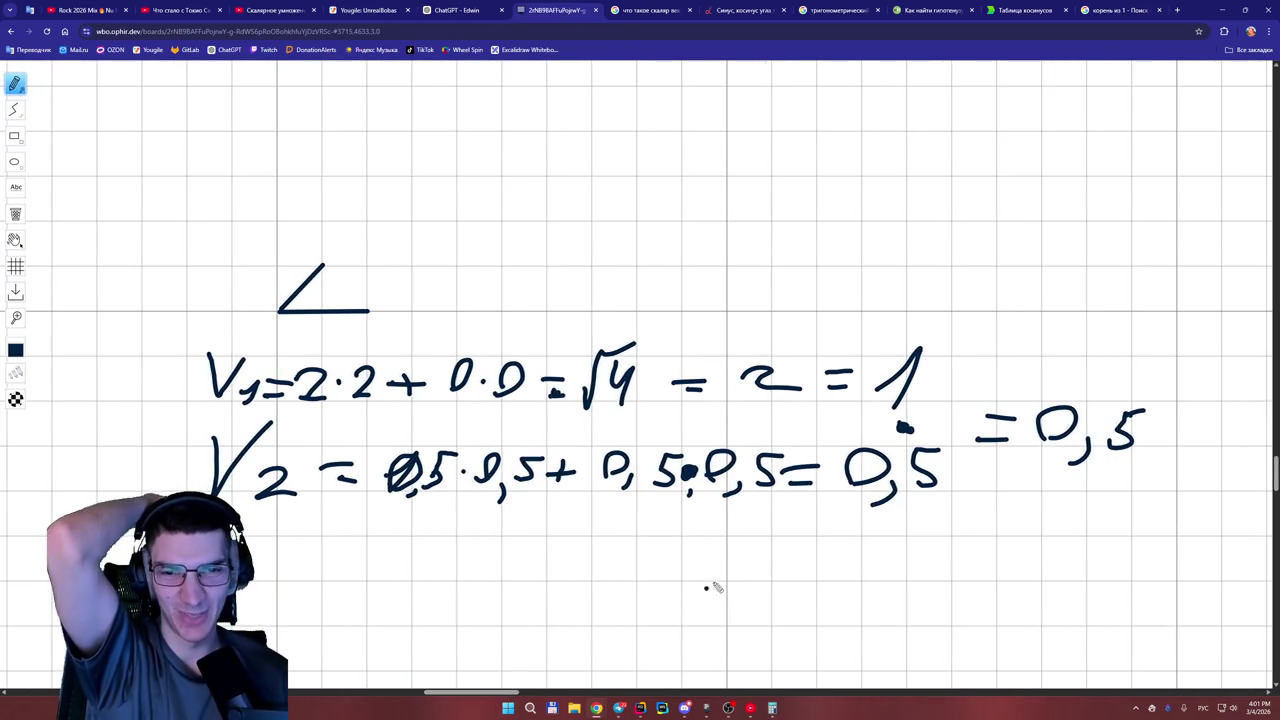
{"action": "left_click_drag", "start_coordinate": [1274, 472], "coordinate": [1276, 500]}
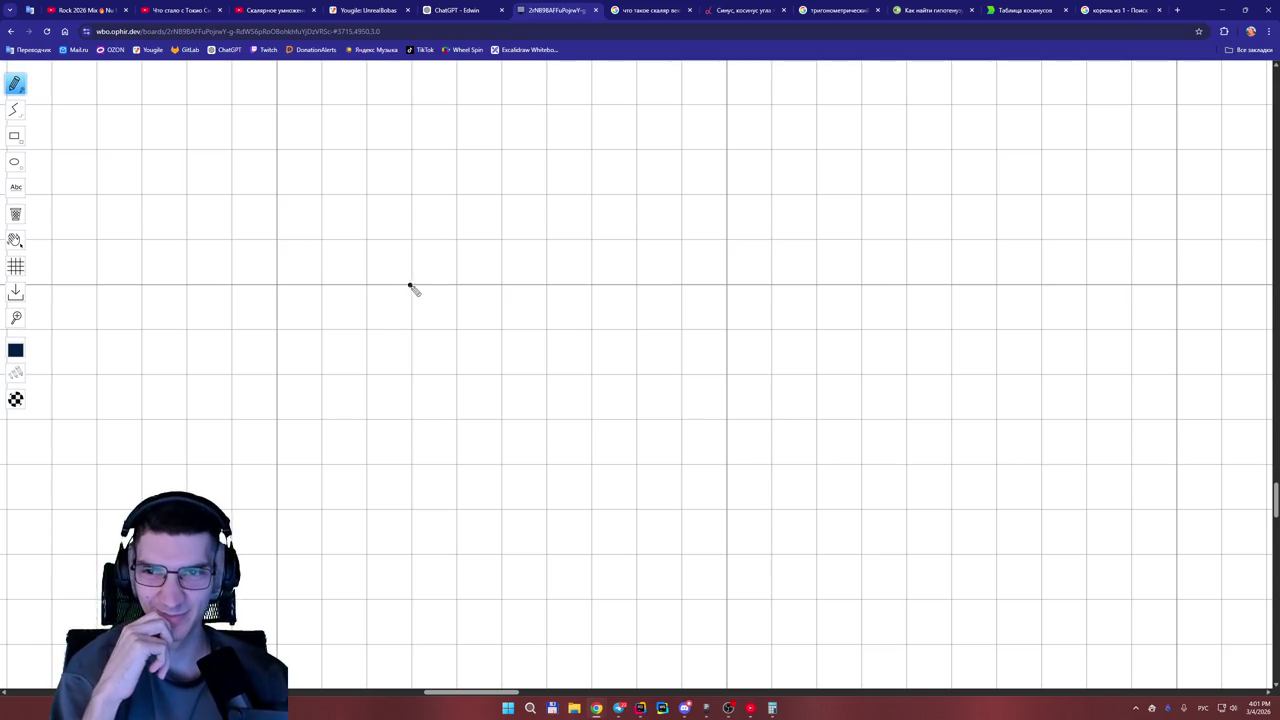
{"action": "left_click_drag", "start_coordinate": [498, 693], "coordinate": [480, 692]}
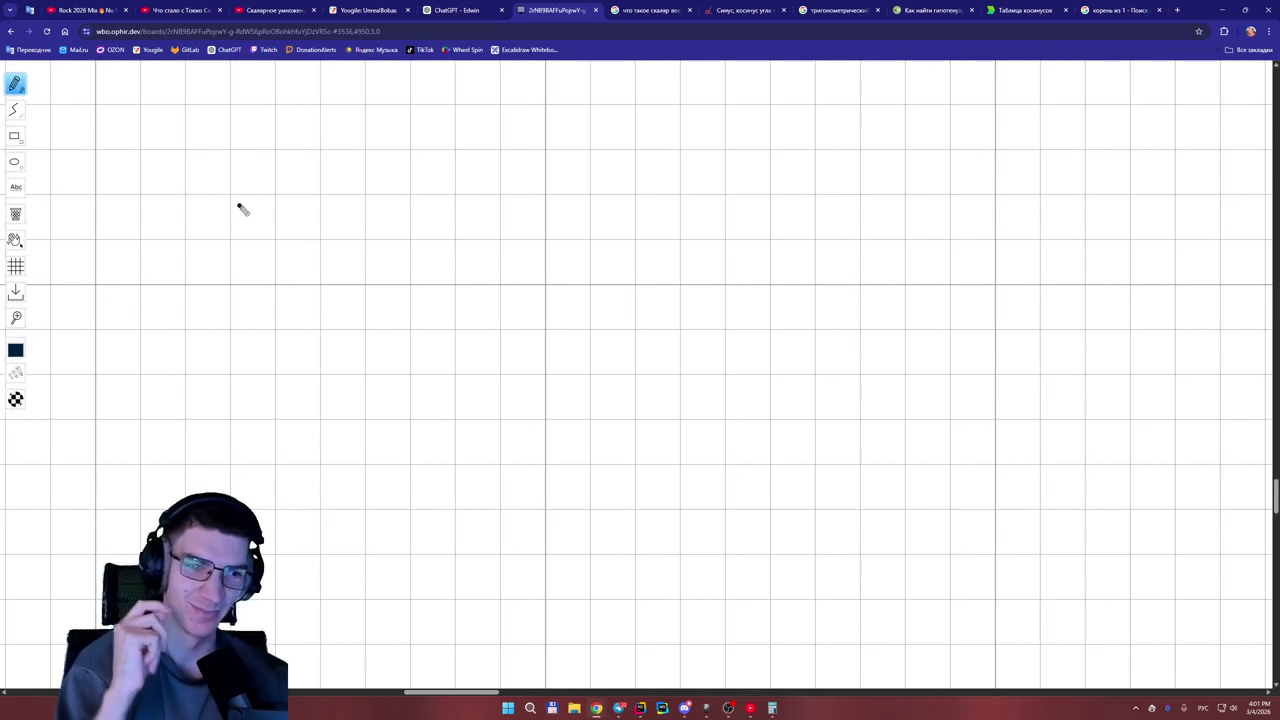
{"action": "left_click_drag", "start_coordinate": [1275, 508], "coordinate": [1275, 492]}
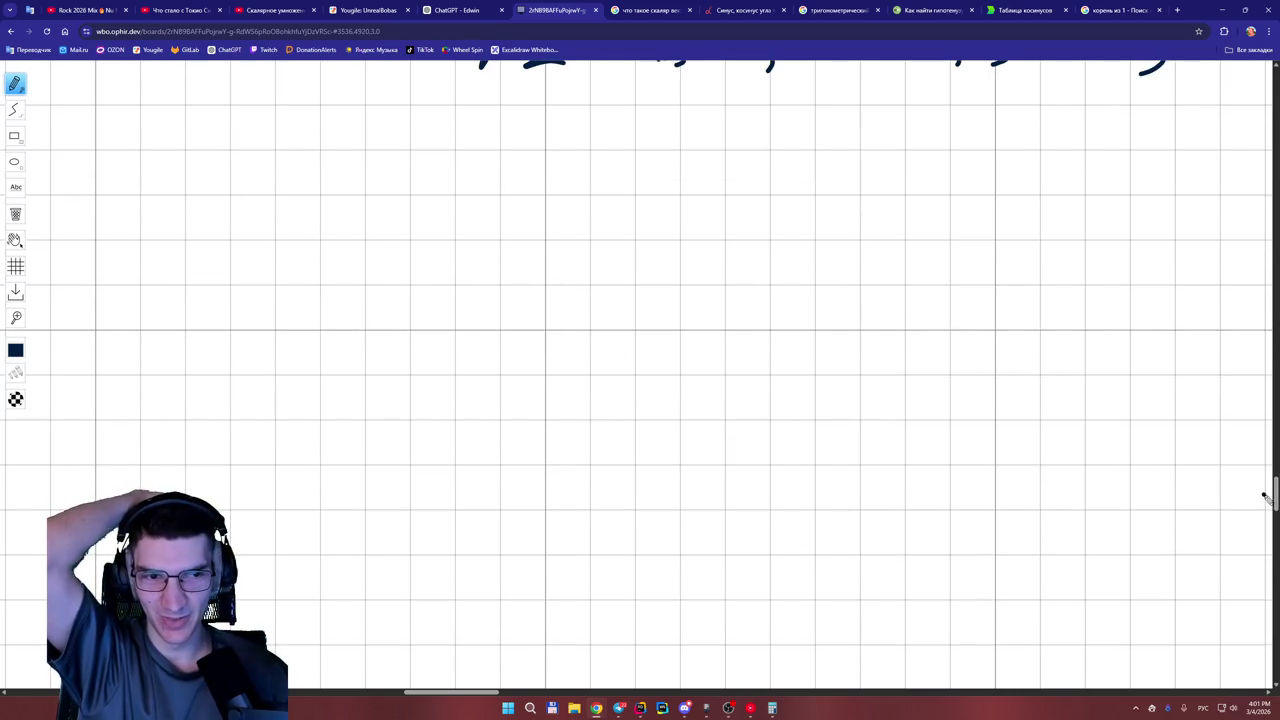
{"action": "scroll", "coordinate": [1274, 495], "scroll_direction": "down", "scroll_amount": 4}
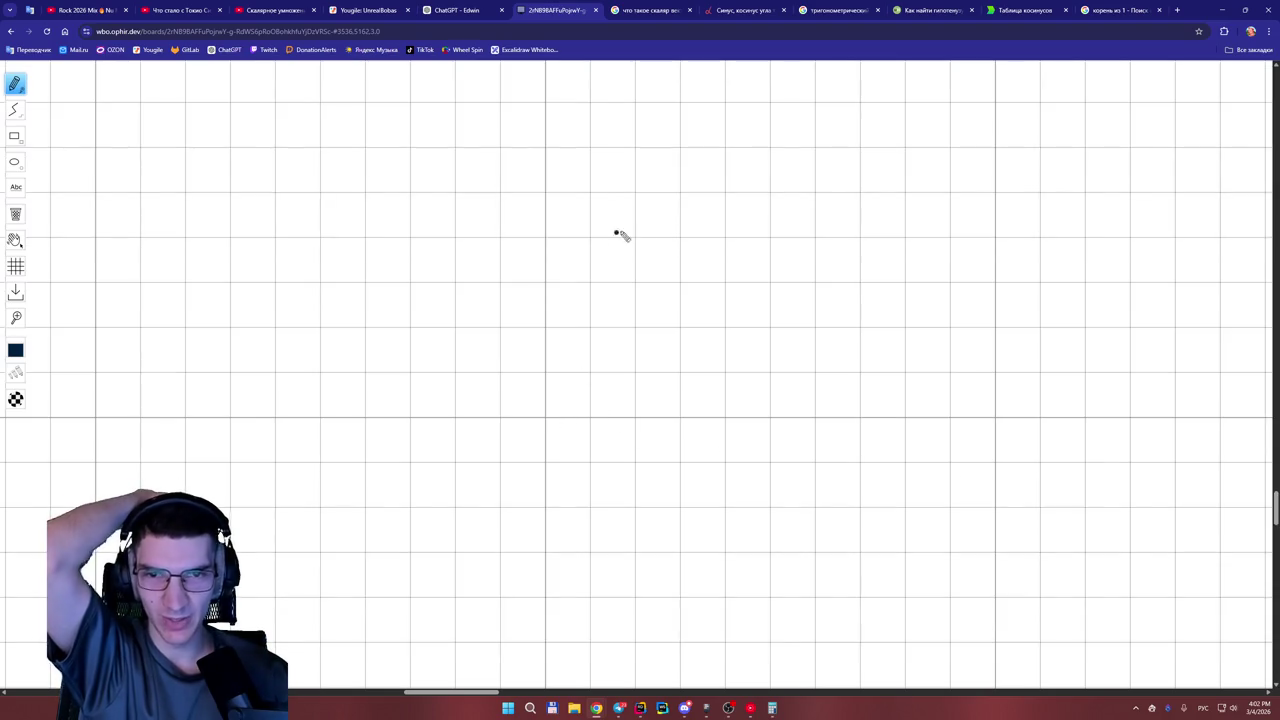
{"action": "left_click", "coordinate": [14, 109]}
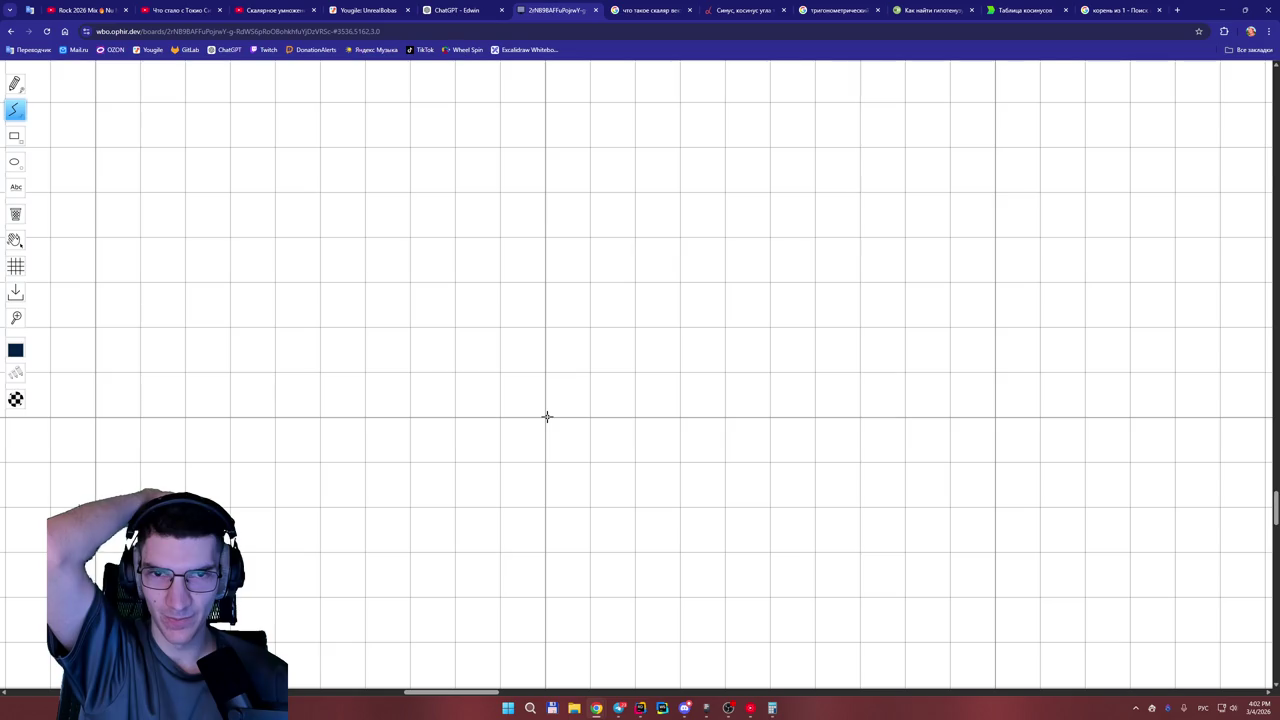
Draw two lines from one origin forming a narrow angle and begin writing '(4,' at the long tip.
{"action": "left_click_drag", "start_coordinate": [546, 417], "coordinate": [724, 148]}
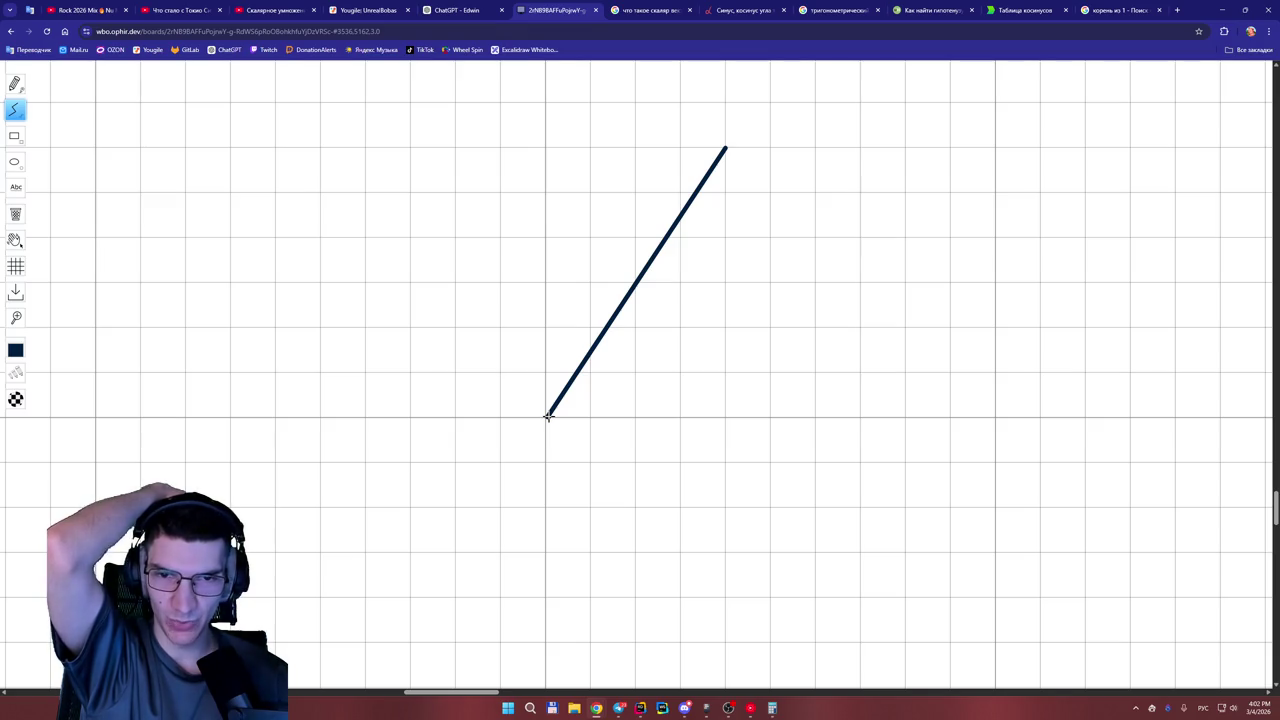
{"action": "mouse_move", "coordinate": [548, 416]}
{"action": "left_mouse_down"}
{"action": "mouse_move", "coordinate": [771, 410]}
{"action": "mouse_move", "coordinate": [635, 373]}
{"action": "left_mouse_up"}
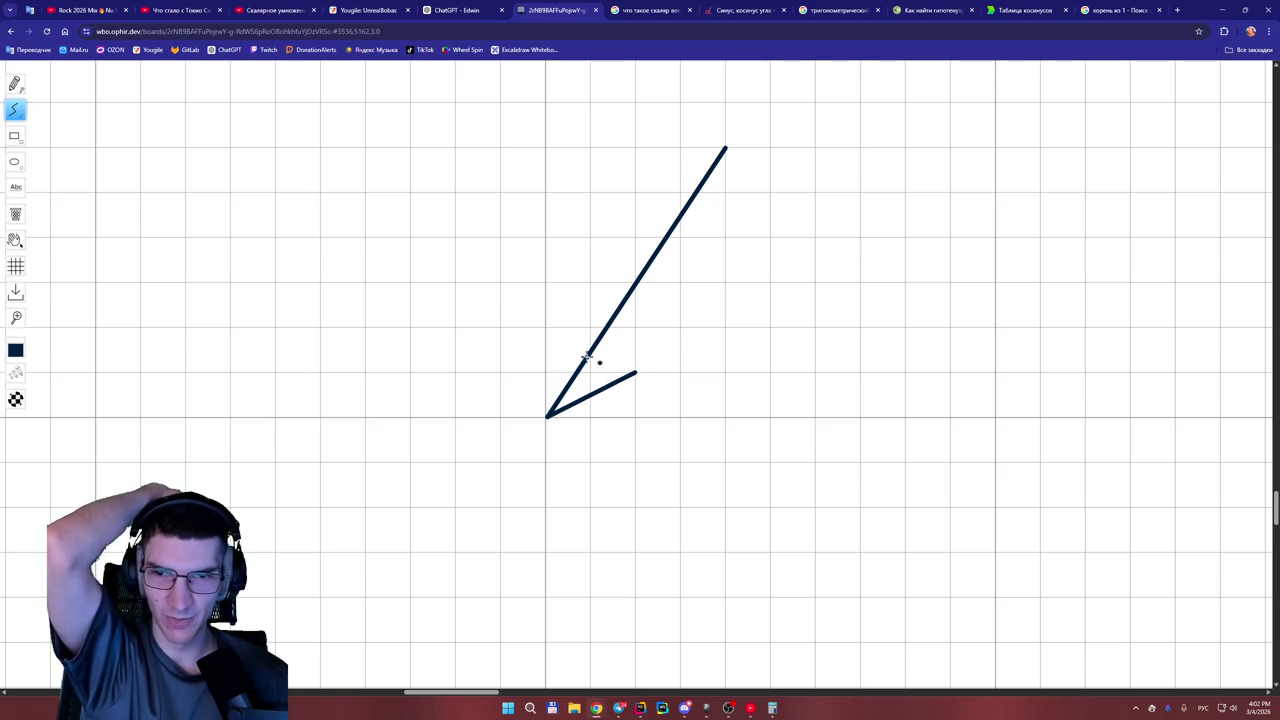
{"action": "left_click", "coordinate": [15, 84]}
{"action": "mouse_move", "coordinate": [768, 107]}
{"action": "left_mouse_down"}
{"action": "mouse_move", "coordinate": [769, 151]}
{"action": "mouse_move", "coordinate": [800, 137]}
{"action": "left_mouse_up"}
{"action": "left_click_drag", "start_coordinate": [797, 112], "coordinate": [794, 160]}
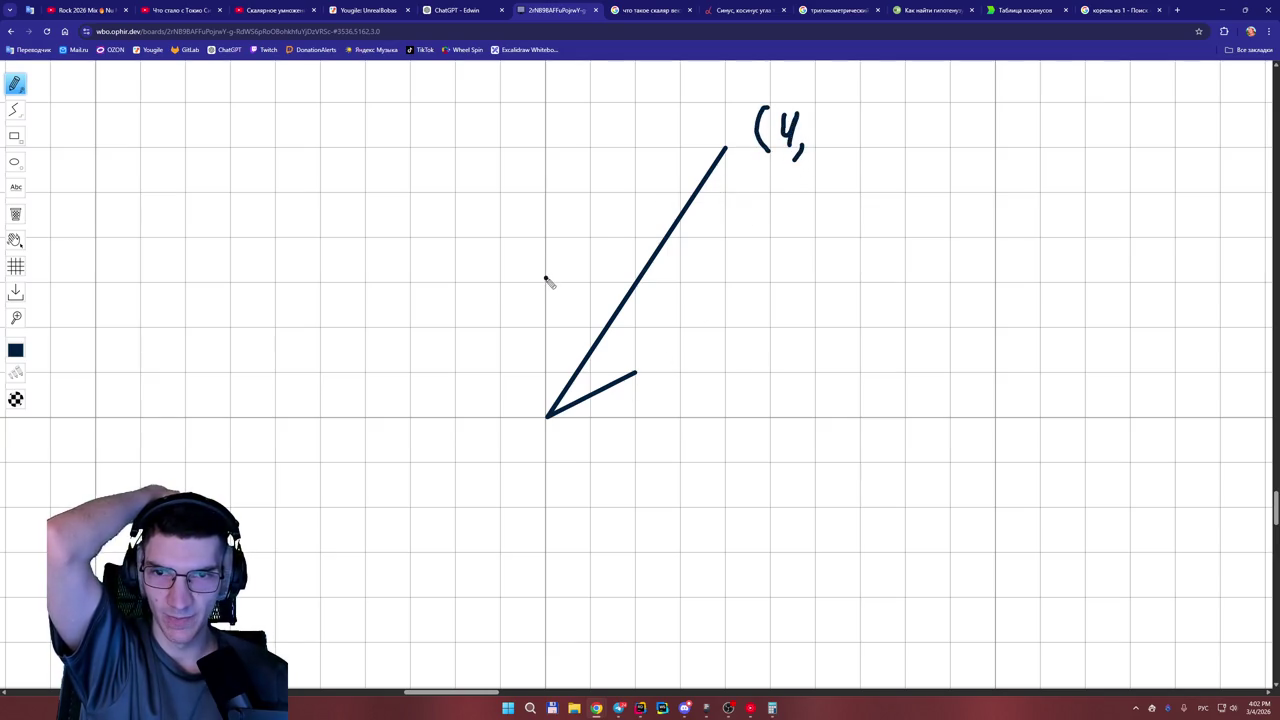
Complete the label (4,6) at the long line's tip and write (2,1) at the short line's tip.
{"action": "mouse_move", "coordinate": [847, 116]}
{"action": "left_mouse_down"}
{"action": "mouse_move", "coordinate": [822, 138]}
{"action": "mouse_move", "coordinate": [852, 148]}
{"action": "left_mouse_up"}
{"action": "mouse_move", "coordinate": [677, 352]}
{"action": "left_mouse_down"}
{"action": "mouse_move", "coordinate": [673, 392]}
{"action": "mouse_move", "coordinate": [735, 381]}
{"action": "mouse_move", "coordinate": [754, 392]}
{"action": "left_mouse_up"}
{"action": "left_click_drag", "start_coordinate": [772, 345], "coordinate": [773, 390]}
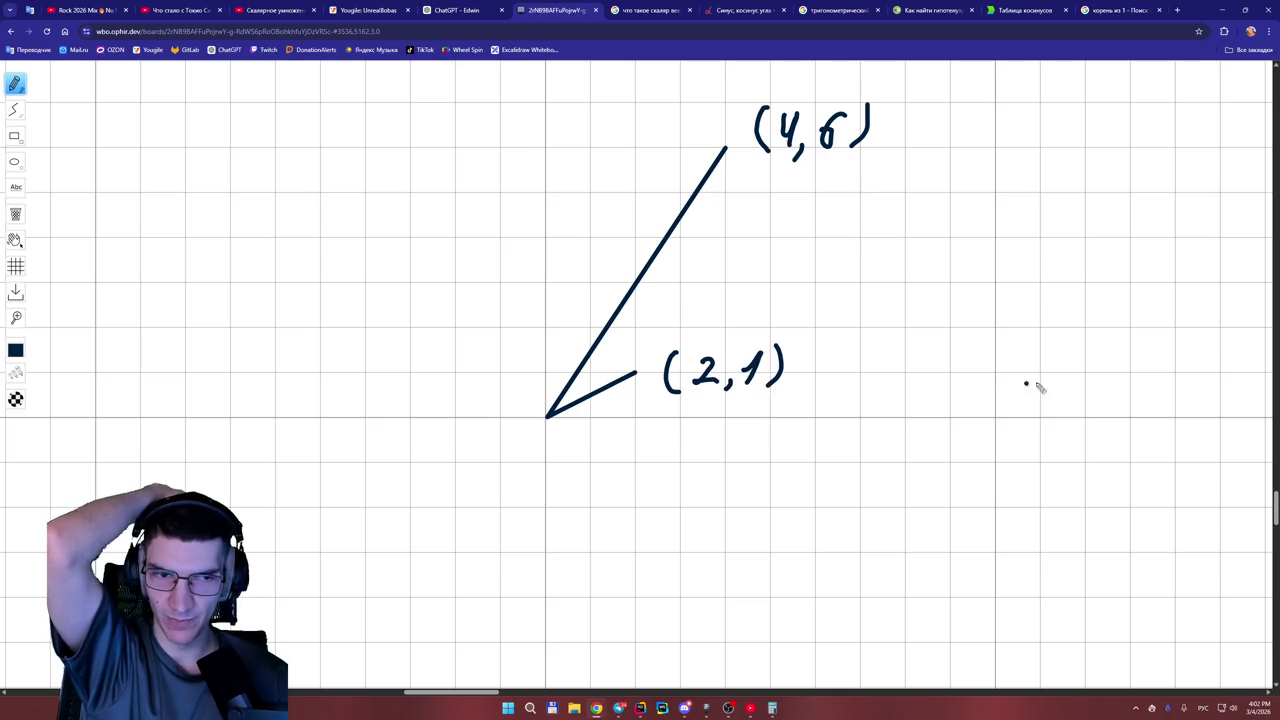
Scroll the board and write 'V1' below the drawing.
{"action": "left_click_drag", "start_coordinate": [1276, 504], "coordinate": [1276, 512]}
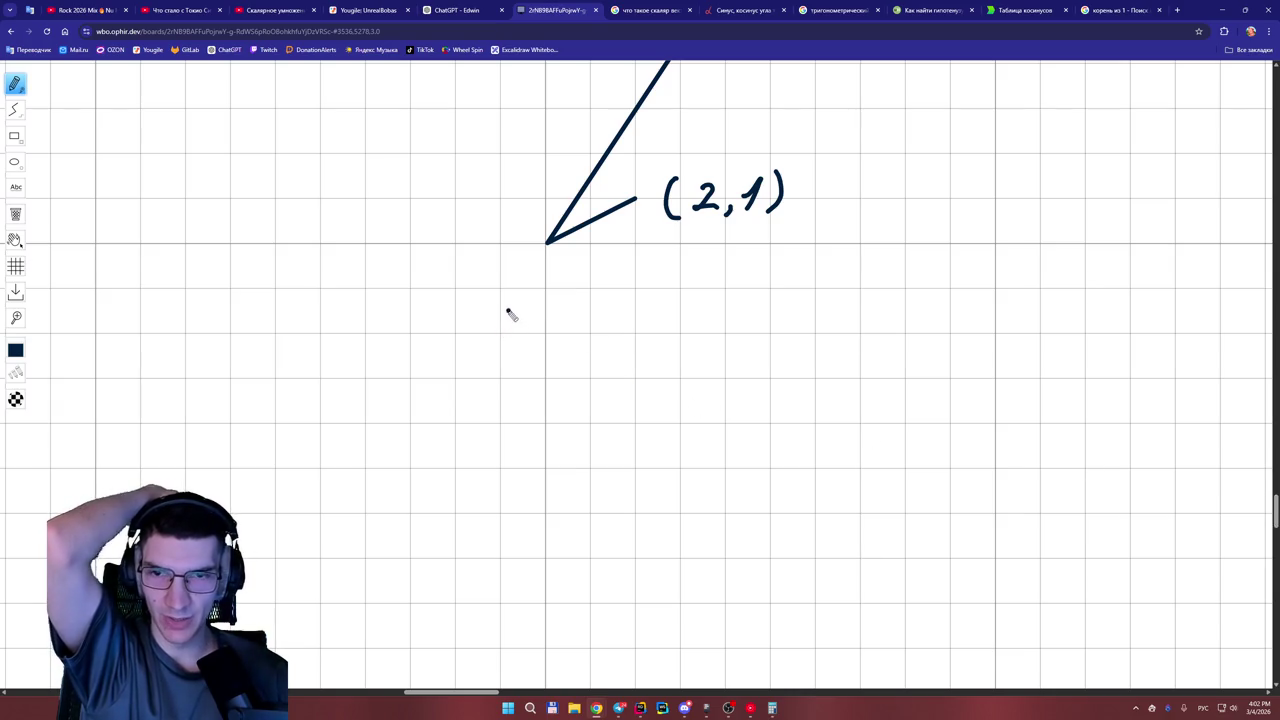
{"action": "left_click_drag", "start_coordinate": [424, 298], "coordinate": [447, 274]}
{"action": "mouse_move", "coordinate": [436, 322]}
{"action": "left_mouse_down"}
{"action": "mouse_move", "coordinate": [456, 344]}
{"action": "mouse_move", "coordinate": [514, 305]}
{"action": "left_mouse_up"}
Extend the V1 line to read 'V1 = 16 + 36 = √52 ='.
{"action": "left_click_drag", "start_coordinate": [486, 320], "coordinate": [515, 319]}
{"action": "left_click", "coordinate": [1169, 437]}
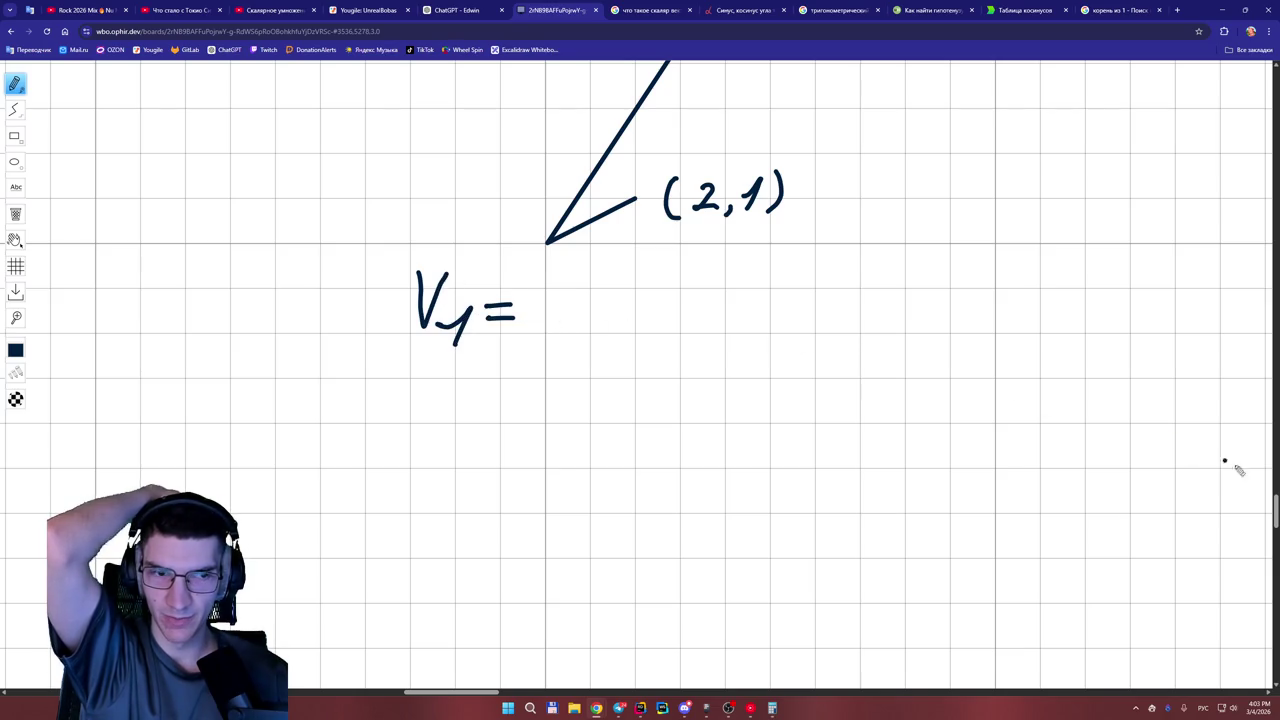
{"action": "scroll", "coordinate": [691, 446], "scroll_direction": "up", "scroll_amount": 3}
{"action": "scroll", "coordinate": [691, 446], "scroll_direction": "down", "scroll_amount": 2}
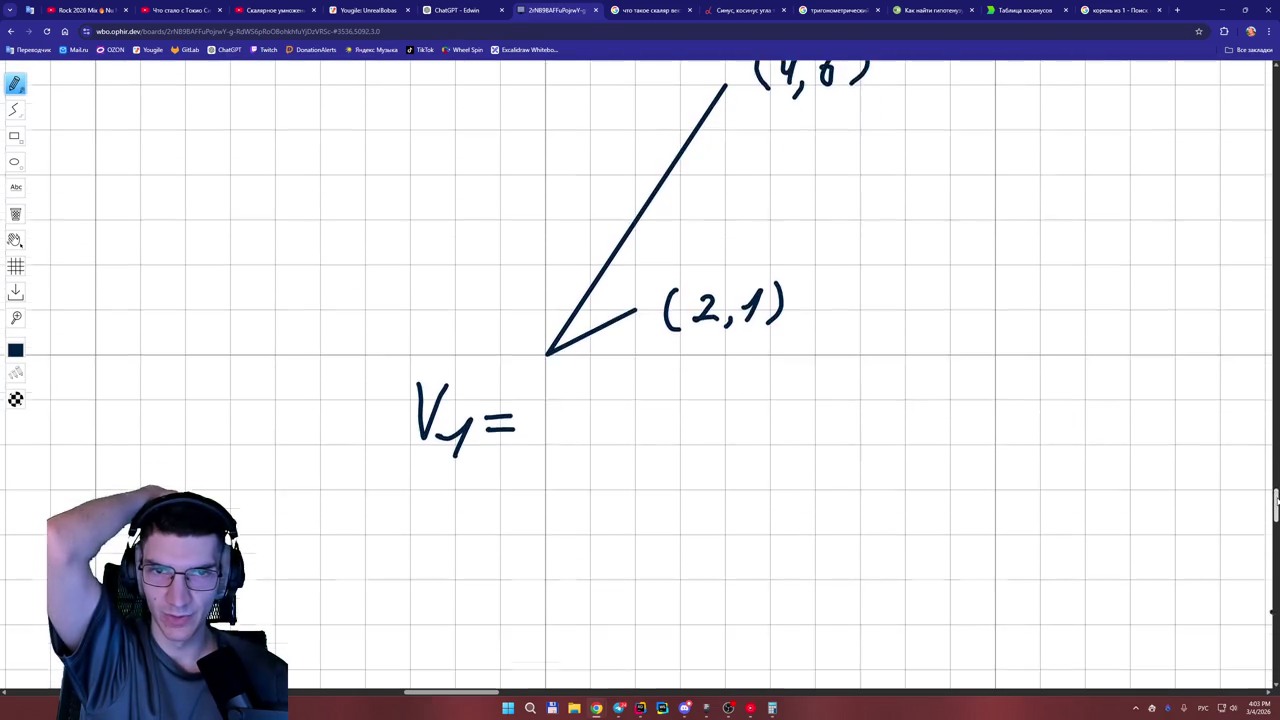
{"action": "mouse_move", "coordinate": [545, 400]}
{"action": "left_mouse_down"}
{"action": "mouse_move", "coordinate": [586, 391]}
{"action": "mouse_move", "coordinate": [600, 414]}
{"action": "mouse_move", "coordinate": [648, 398]}
{"action": "mouse_move", "coordinate": [640, 414]}
{"action": "mouse_move", "coordinate": [724, 396]}
{"action": "mouse_move", "coordinate": [724, 408]}
{"action": "mouse_move", "coordinate": [828, 374]}
{"action": "left_mouse_up"}
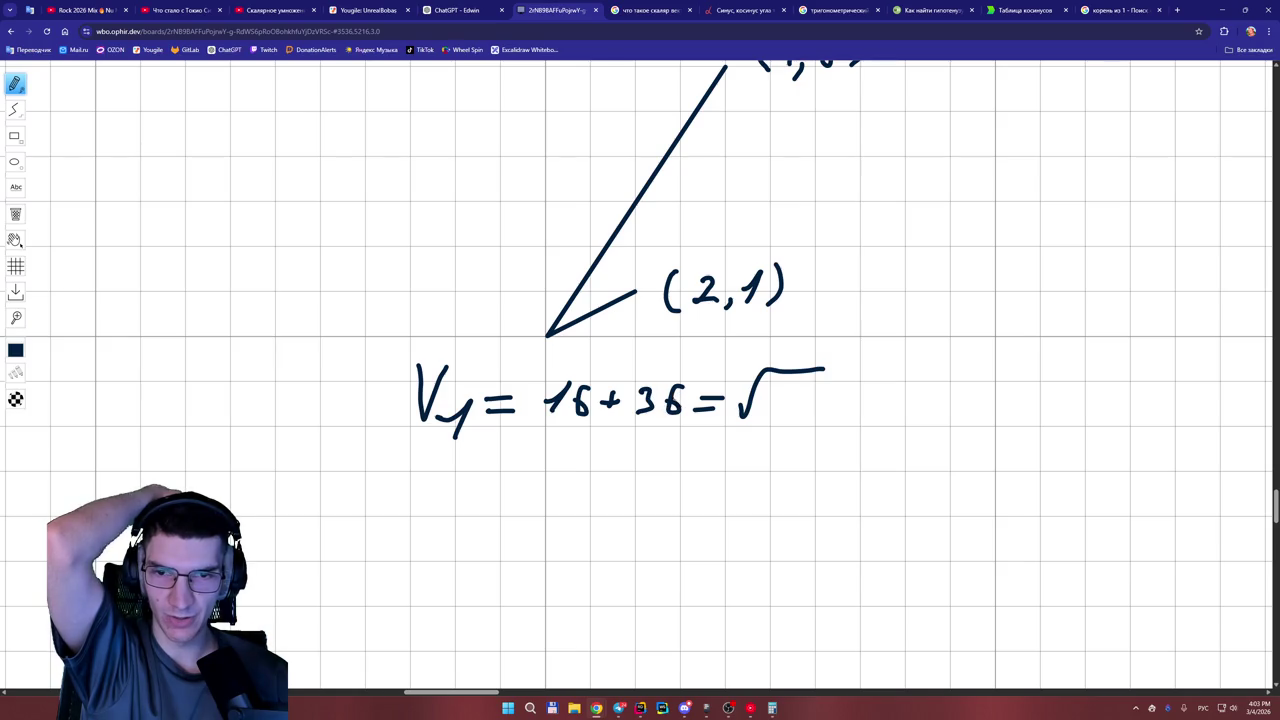
{"action": "left_click_drag", "start_coordinate": [778, 394], "coordinate": [816, 416]}
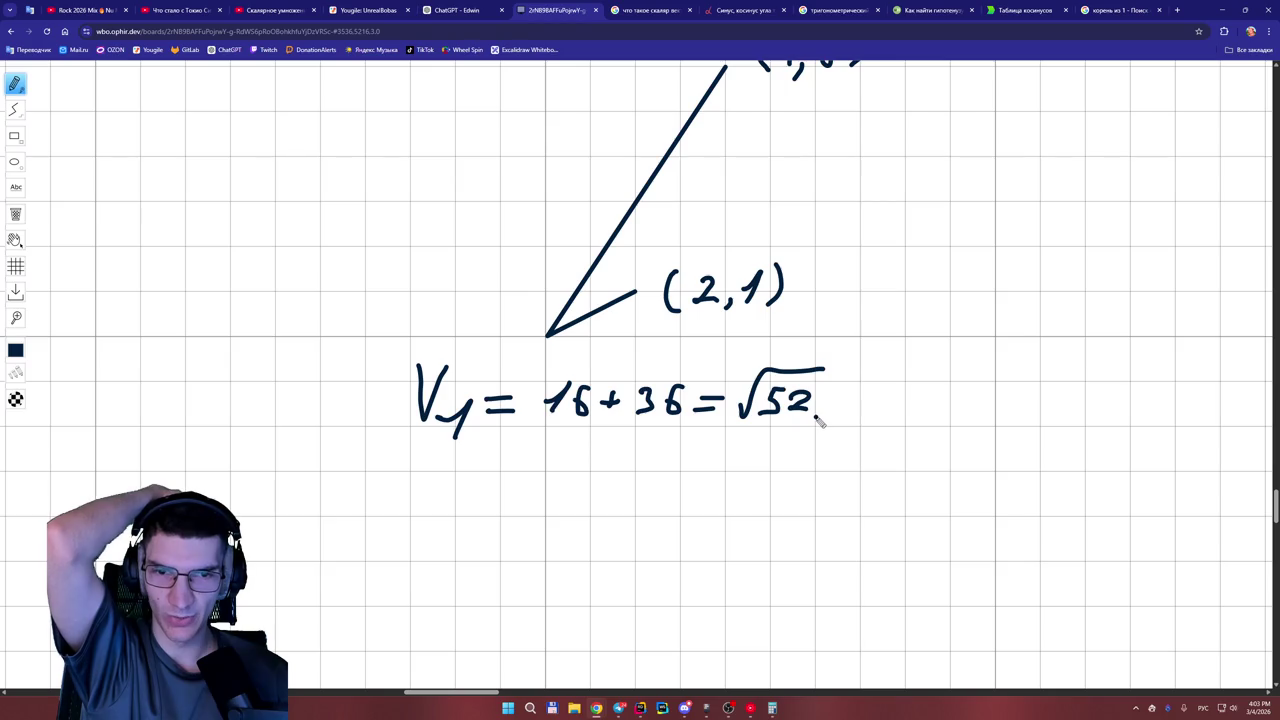
{"action": "mouse_move", "coordinate": [846, 399]}
{"action": "left_mouse_down"}
{"action": "mouse_move", "coordinate": [884, 400]}
{"action": "mouse_move", "coordinate": [886, 412]}
{"action": "left_mouse_up"}
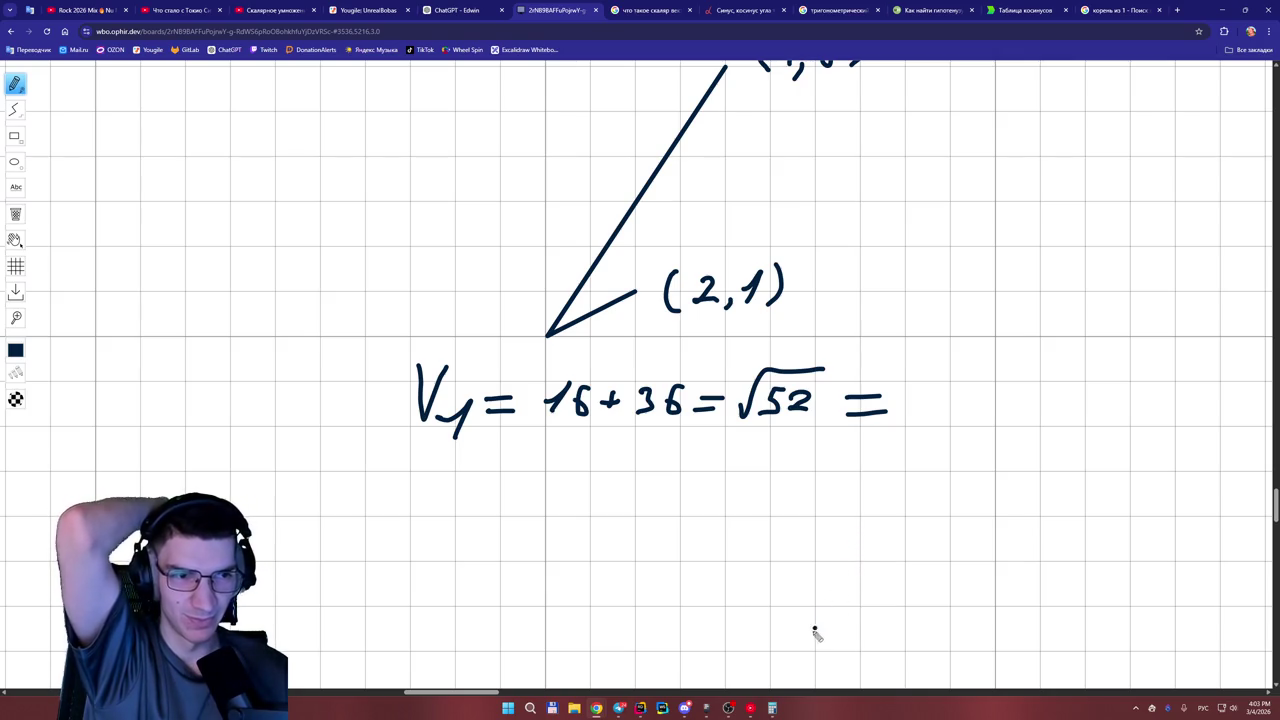
{"action": "left_click", "coordinate": [772, 708]}
Clear the calculator and draw magnitude bars around V1 to make |V1|.
{"action": "left_click", "coordinate": [348, 354]}
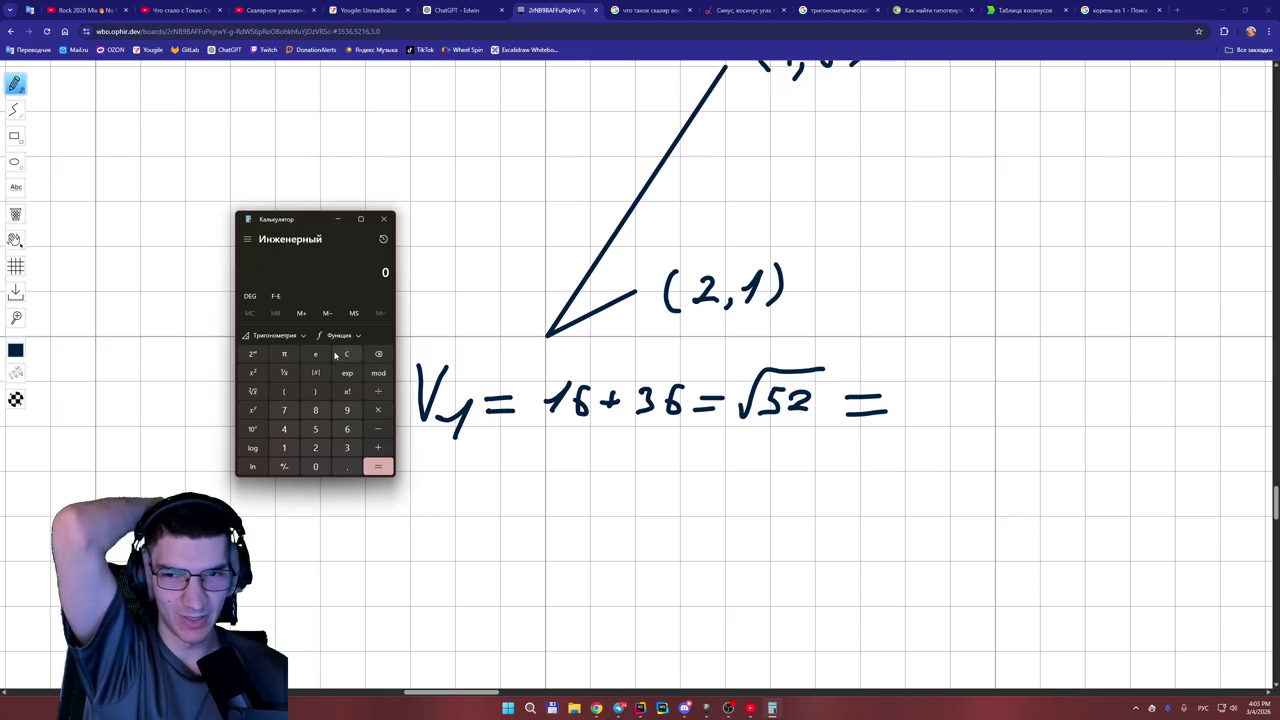
{"action": "left_click_drag", "start_coordinate": [302, 224], "coordinate": [280, 222]}
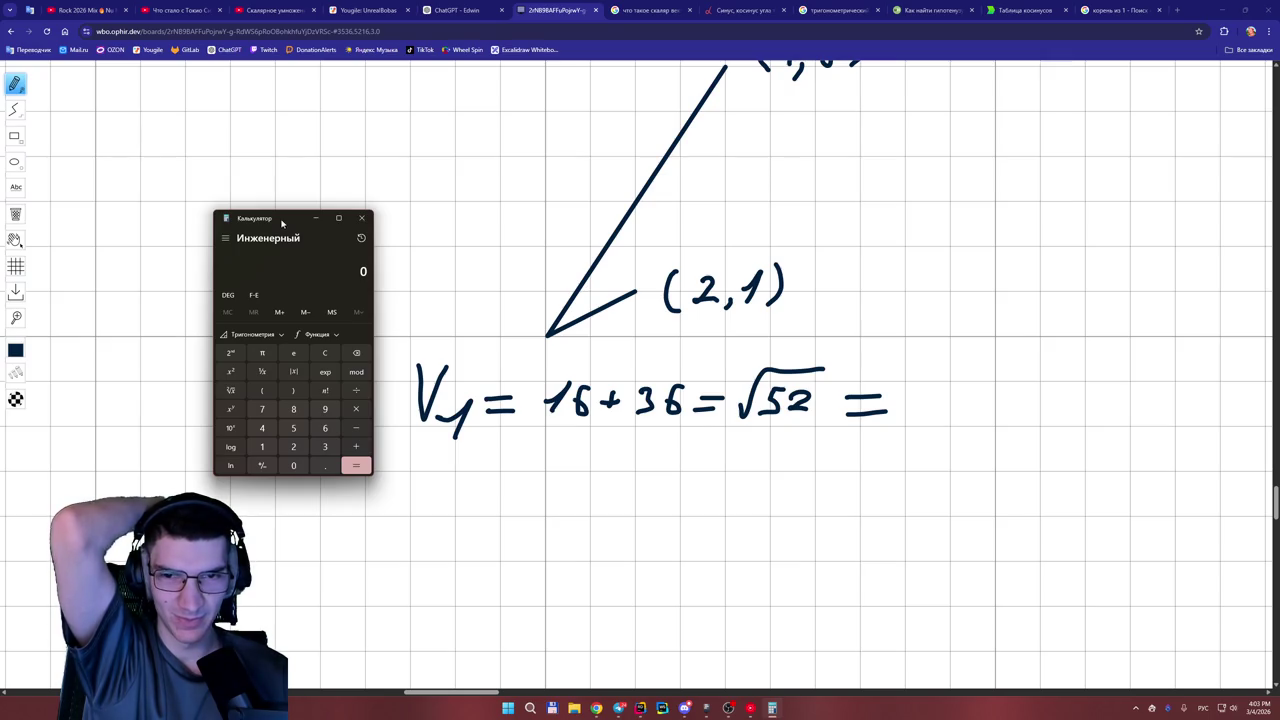
{"action": "left_click_drag", "start_coordinate": [1275, 505], "coordinate": [1275, 497]}
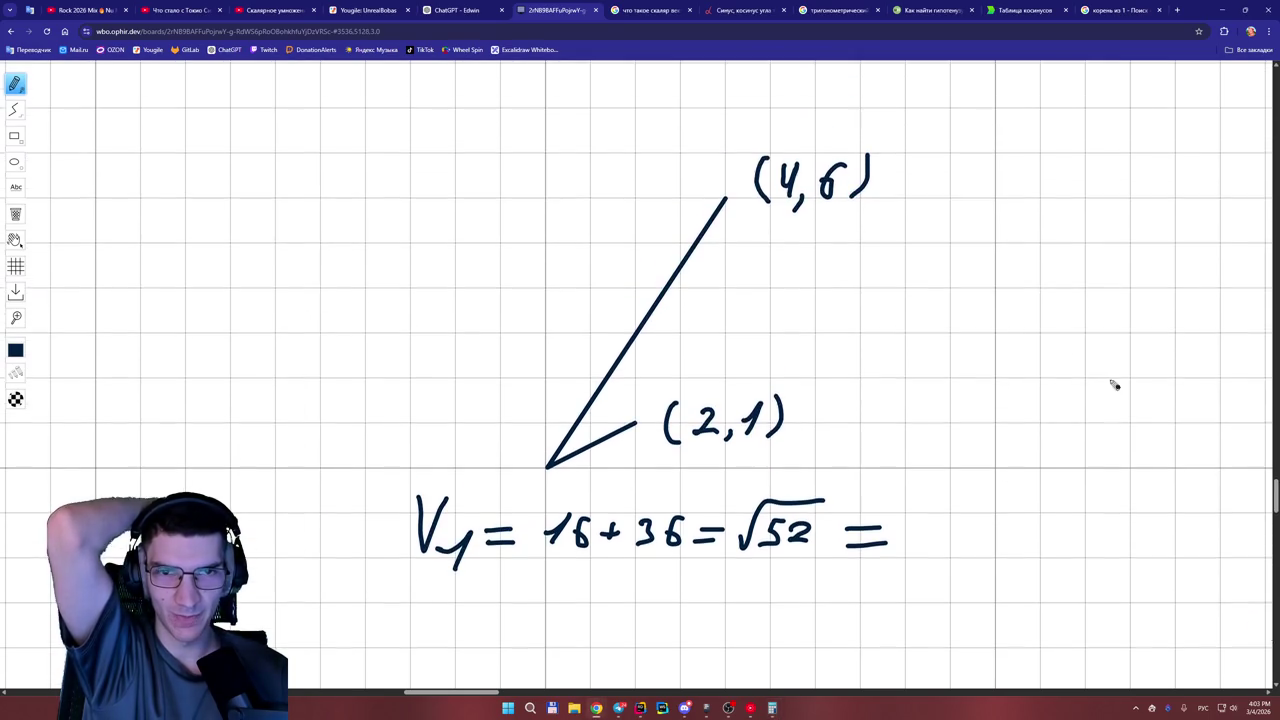
{"action": "left_click_drag", "start_coordinate": [401, 494], "coordinate": [400, 552]}
{"action": "left_click_drag", "start_coordinate": [486, 498], "coordinate": [483, 566]}
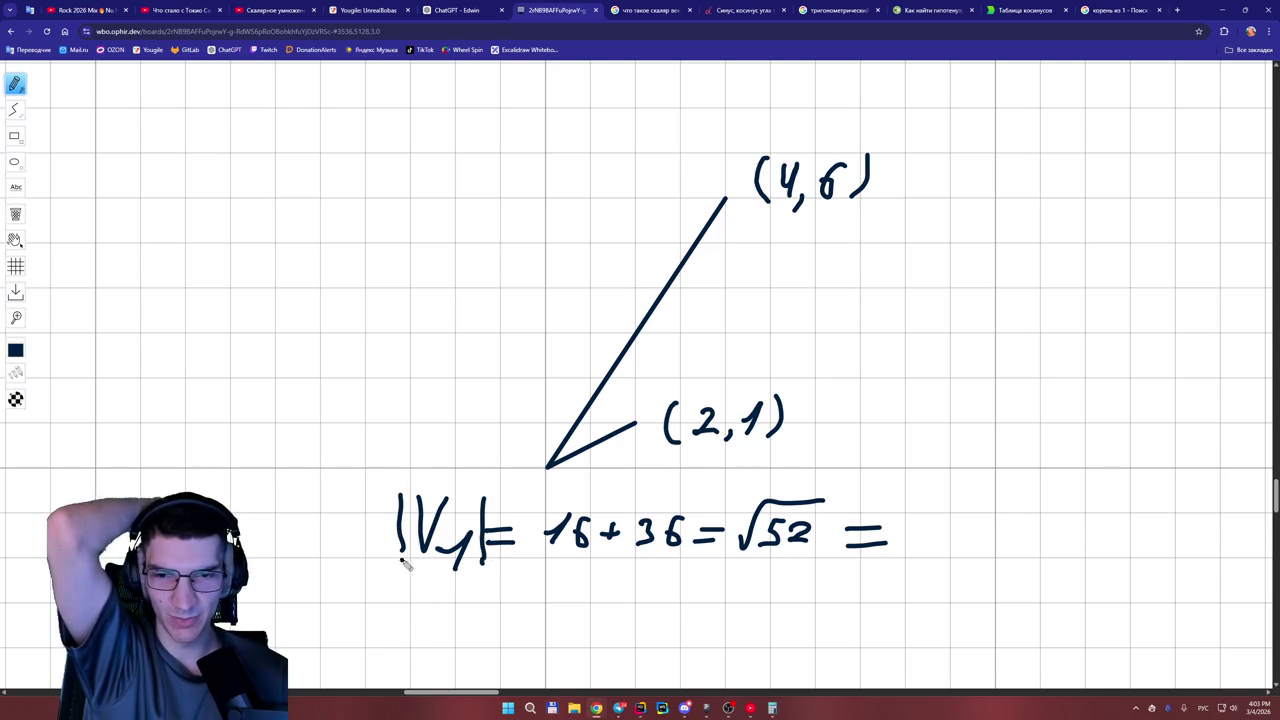
Start the next line beneath with '|V2| ='.
{"action": "mouse_move", "coordinate": [403, 589]}
{"action": "left_mouse_down"}
{"action": "mouse_move", "coordinate": [402, 645]}
{"action": "mouse_move", "coordinate": [447, 621]}
{"action": "mouse_move", "coordinate": [478, 660]}
{"action": "left_mouse_up"}
{"action": "mouse_move", "coordinate": [488, 590]}
{"action": "left_mouse_down"}
{"action": "mouse_move", "coordinate": [490, 646]}
{"action": "mouse_move", "coordinate": [536, 620]}
{"action": "mouse_move", "coordinate": [540, 639]}
{"action": "left_mouse_up"}
{"action": "left_click_drag", "start_coordinate": [1275, 506], "coordinate": [1276, 518]}
{"action": "left_click", "coordinate": [771, 710]}
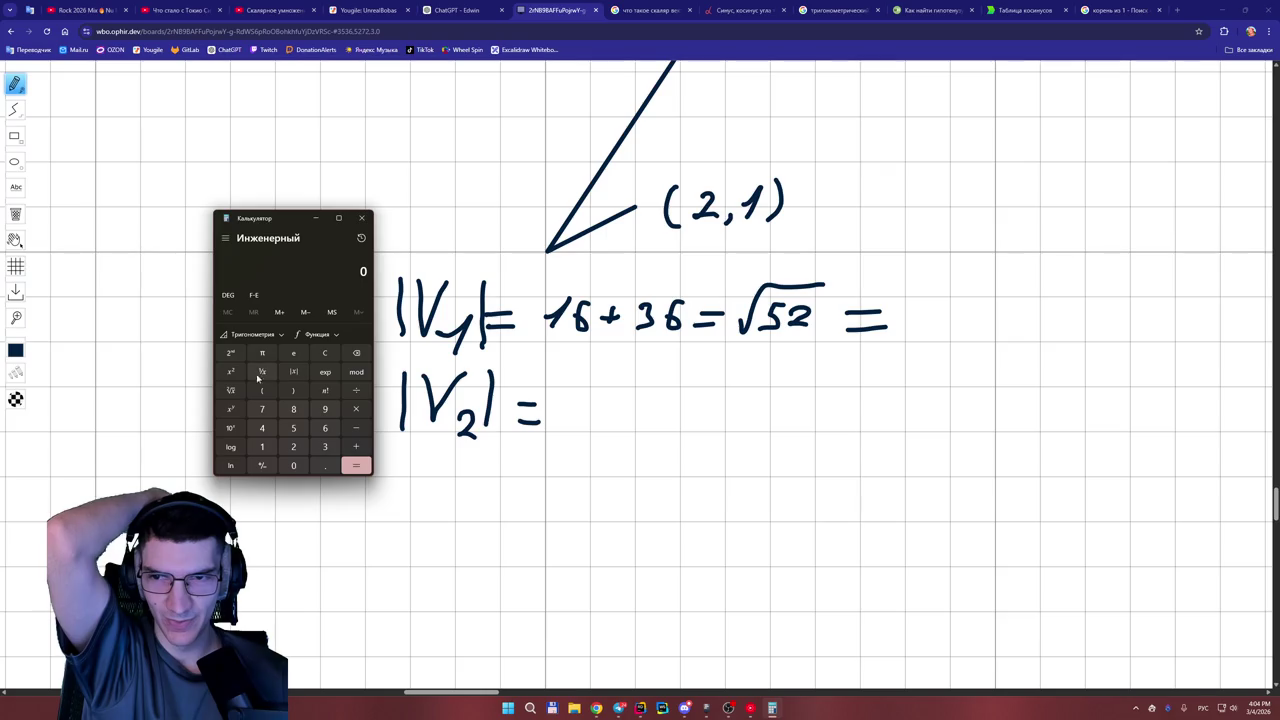
Compute √52 ≈ 7.2111 in Calculator, redoing the entry after a wrong result of 26.
{"action": "left_click", "coordinate": [231, 391]}
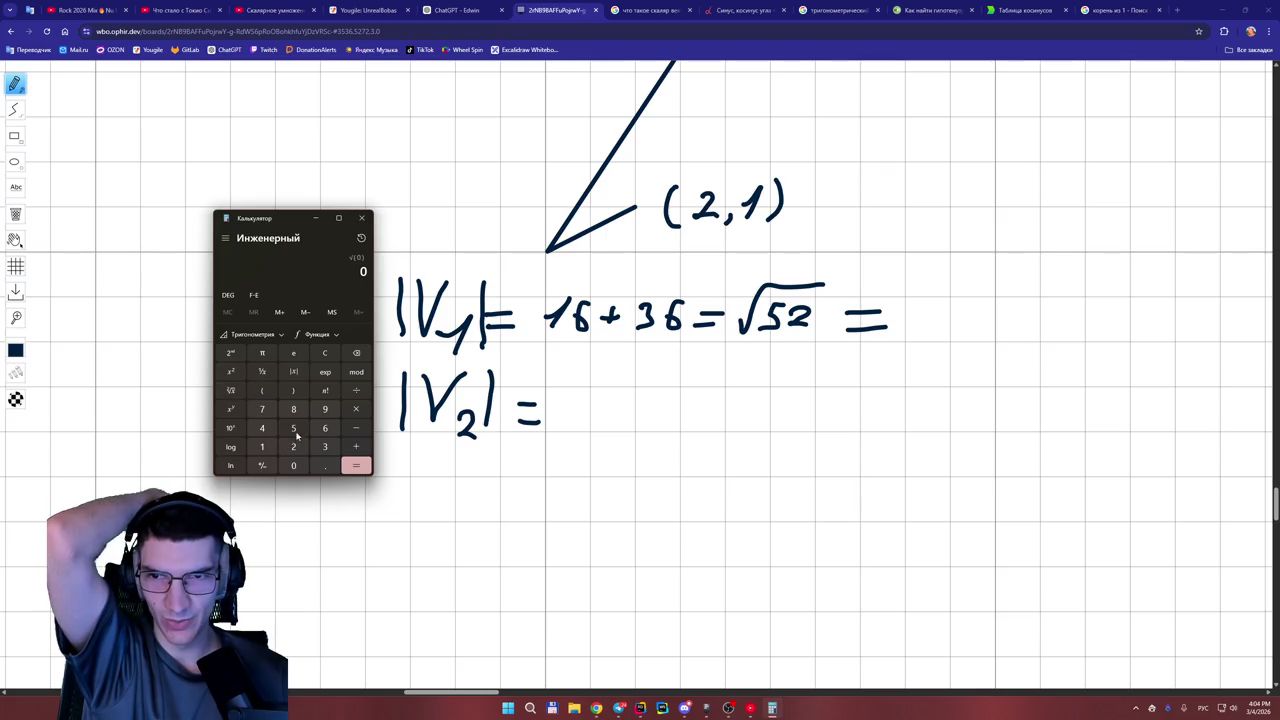
{"action": "left_click", "coordinate": [293, 428]}
{"action": "left_click", "coordinate": [293, 447]}
{"action": "left_click", "coordinate": [352, 465]}
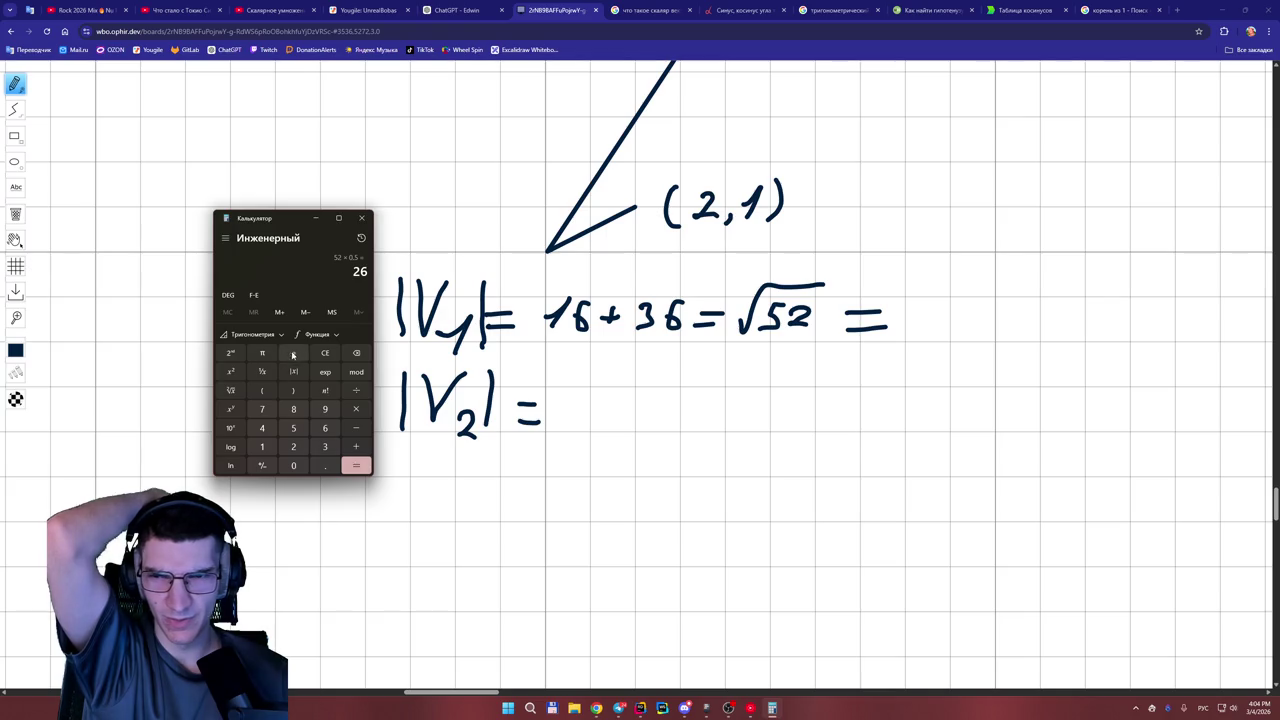
{"action": "left_click", "coordinate": [325, 352]}
{"action": "left_click", "coordinate": [231, 391]}
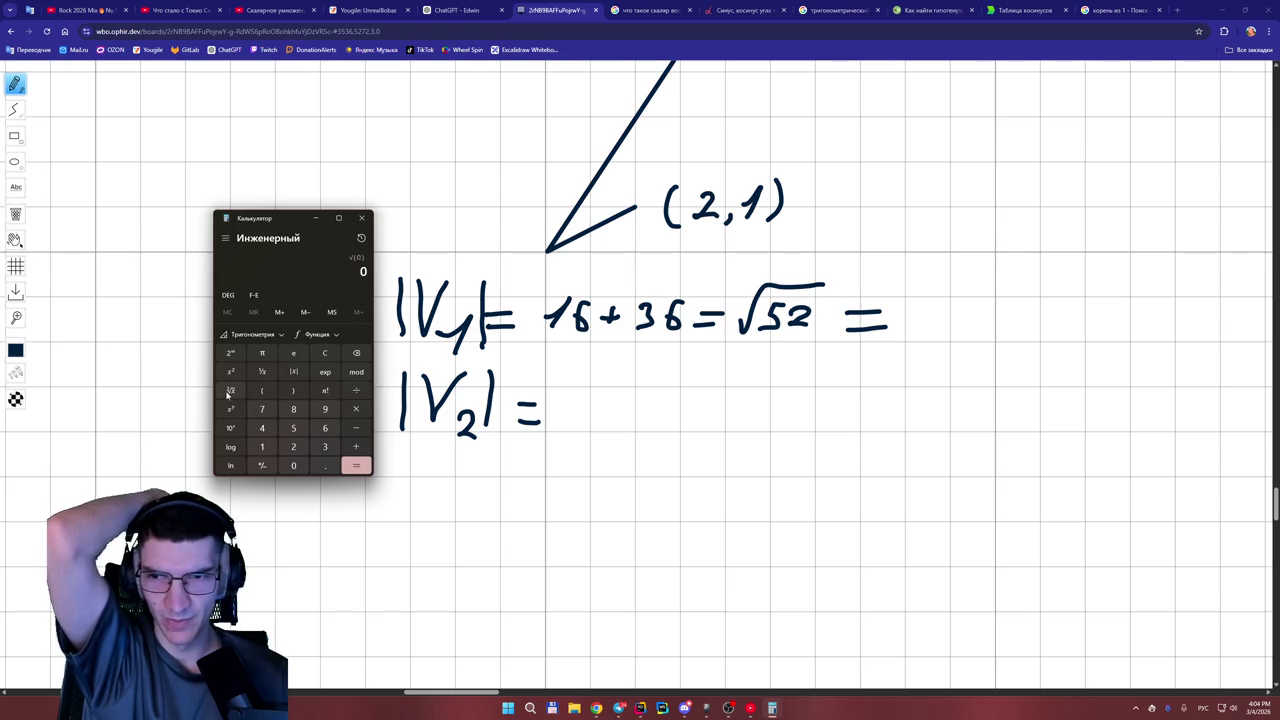
{"action": "left_click", "coordinate": [293, 428]}
{"action": "left_click", "coordinate": [294, 446]}
{"action": "left_click", "coordinate": [355, 466]}
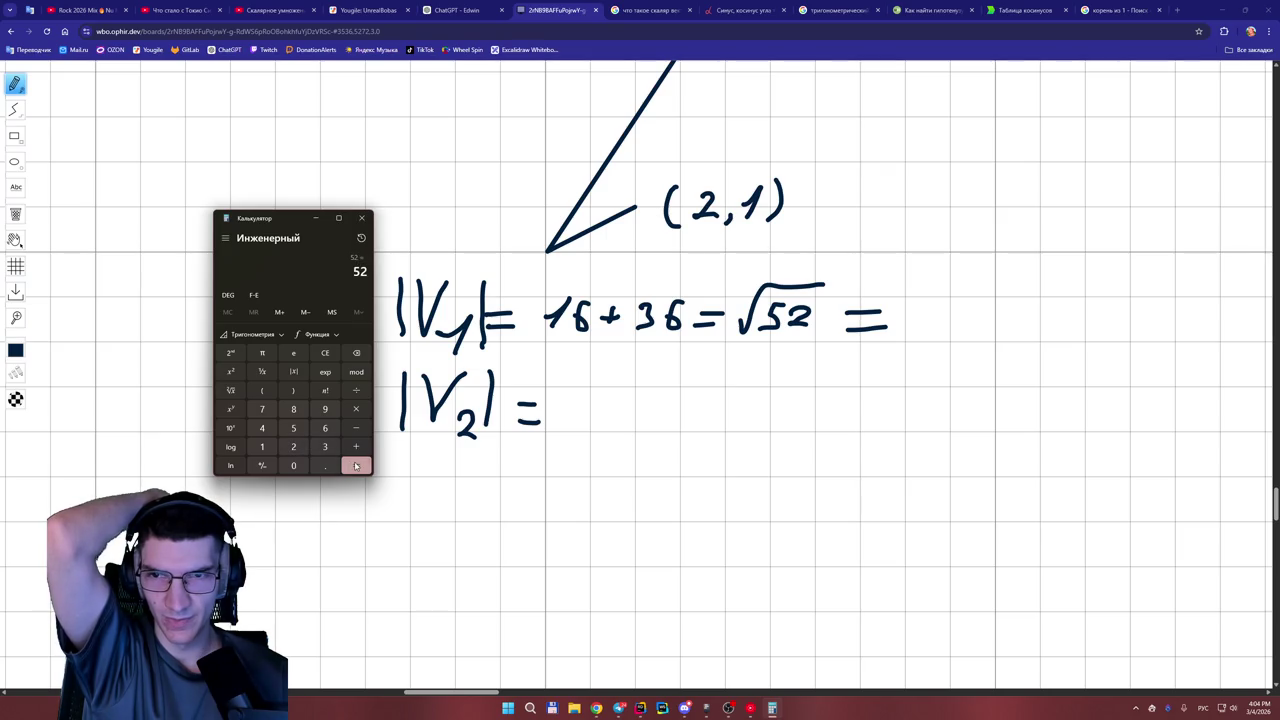
{"action": "left_click", "coordinate": [240, 395]}
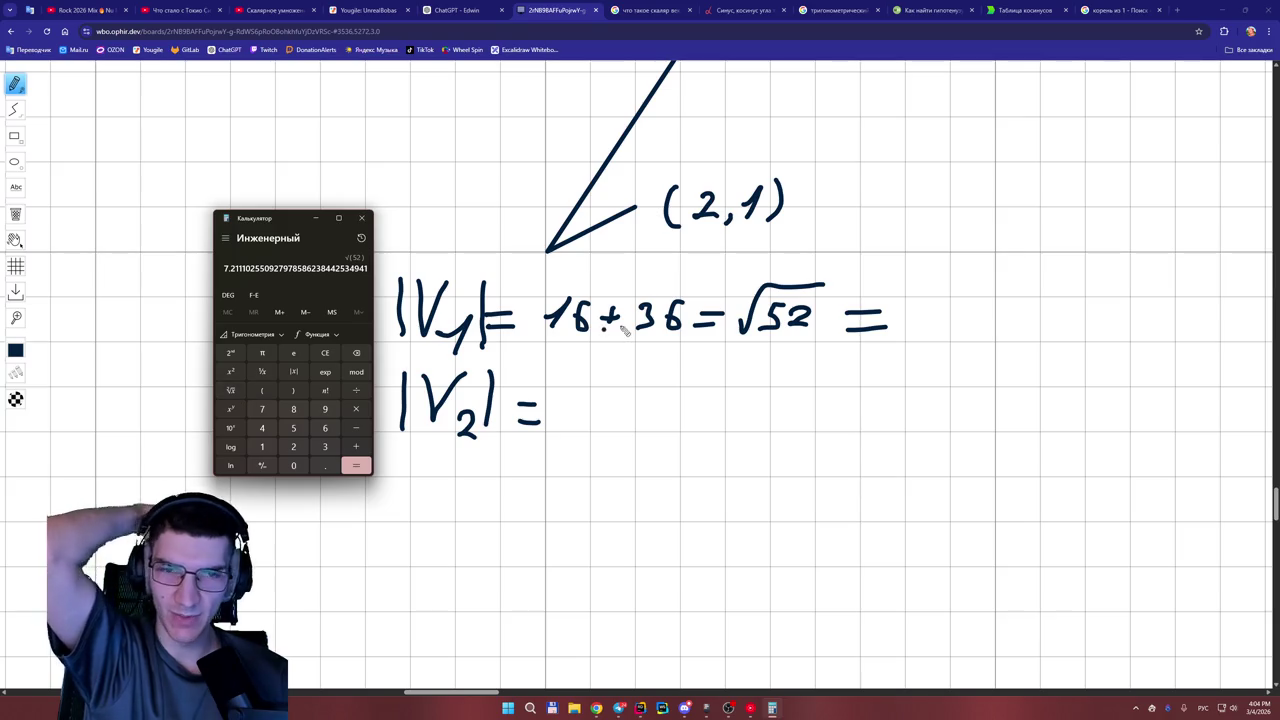
Write 7,21 after √52 = on the |V1| line.
{"action": "mouse_move", "coordinate": [914, 309]}
{"action": "left_mouse_down"}
{"action": "mouse_move", "coordinate": [948, 308]}
{"action": "mouse_move", "coordinate": [940, 354]}
{"action": "left_mouse_up"}
{"action": "left_click_drag", "start_coordinate": [966, 312], "coordinate": [1016, 330]}
{"action": "left_click", "coordinate": [772, 708]}
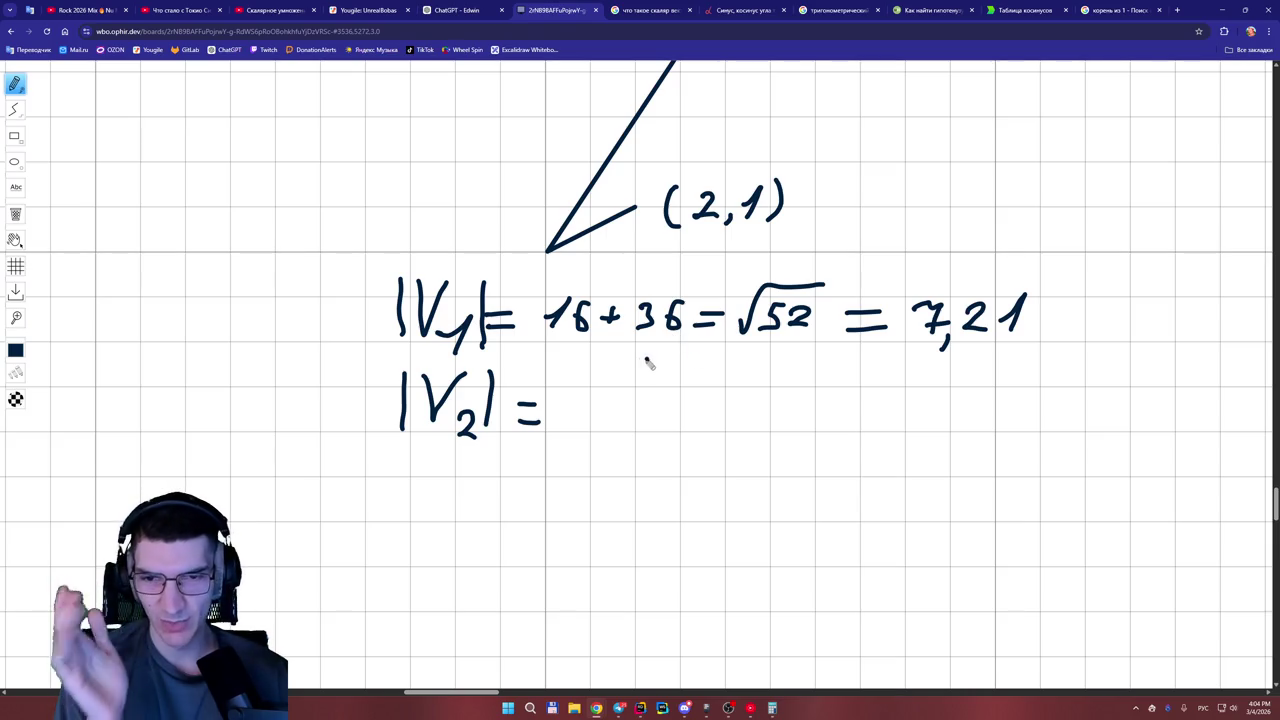
Erase the stray 2 after |V2| = and write '4 + 1 = √5 =' instead.
{"action": "left_click_drag", "start_coordinate": [568, 400], "coordinate": [591, 424]}
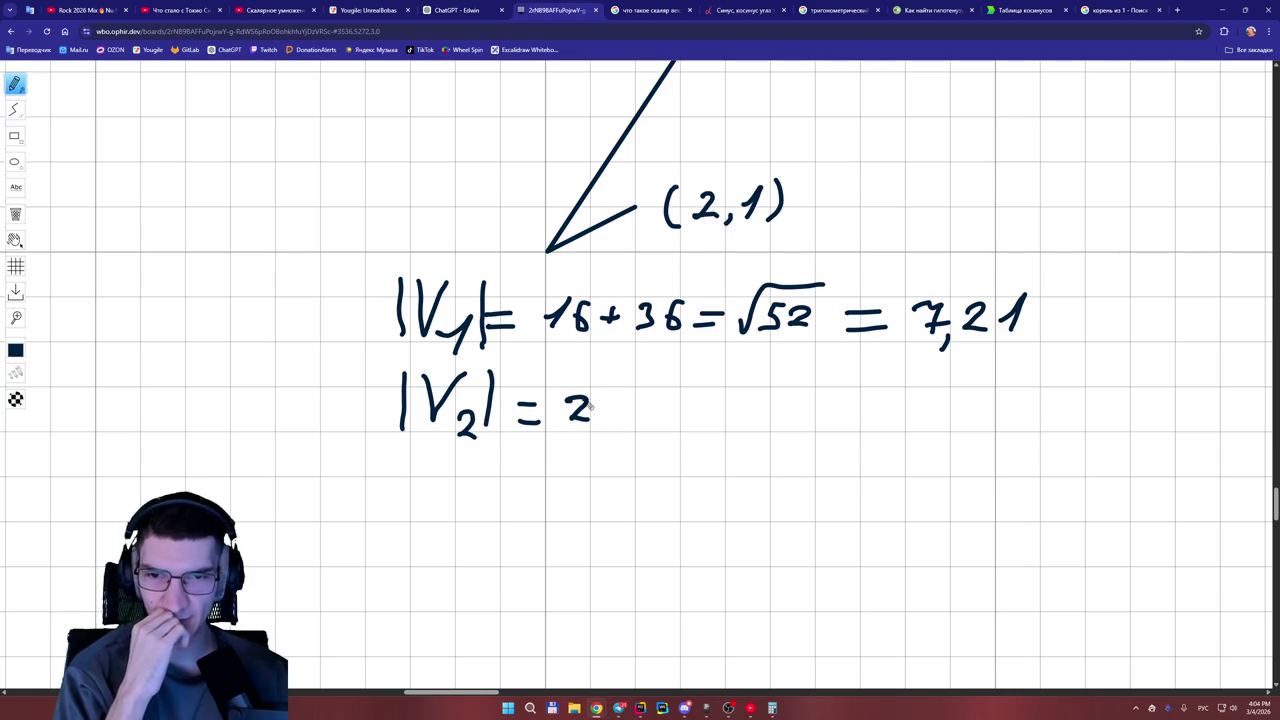
{"action": "left_click", "coordinate": [15, 214]}
{"action": "left_click", "coordinate": [584, 404]}
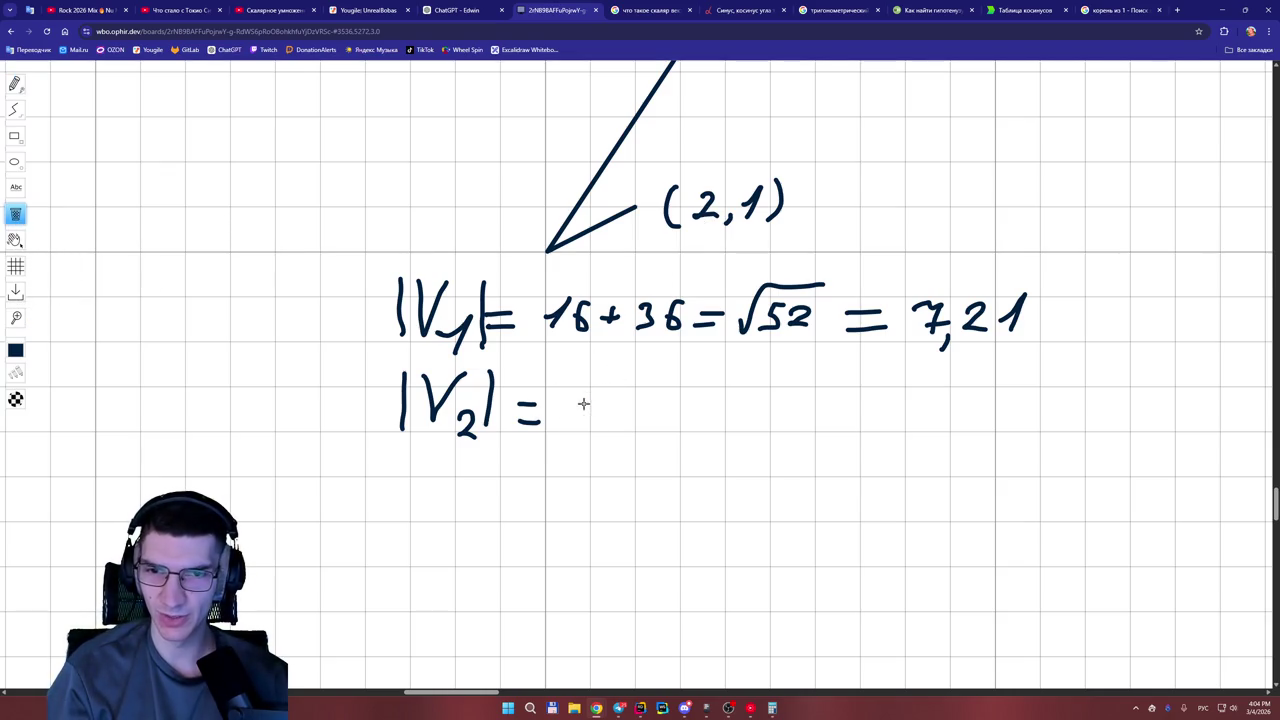
{"action": "left_click", "coordinate": [15, 84]}
{"action": "mouse_move", "coordinate": [563, 401]}
{"action": "left_mouse_down"}
{"action": "mouse_move", "coordinate": [634, 432]}
{"action": "mouse_move", "coordinate": [708, 401]}
{"action": "mouse_move", "coordinate": [705, 422]}
{"action": "mouse_move", "coordinate": [787, 378]}
{"action": "mouse_move", "coordinate": [763, 428]}
{"action": "mouse_move", "coordinate": [849, 408]}
{"action": "mouse_move", "coordinate": [850, 421]}
{"action": "left_mouse_up"}
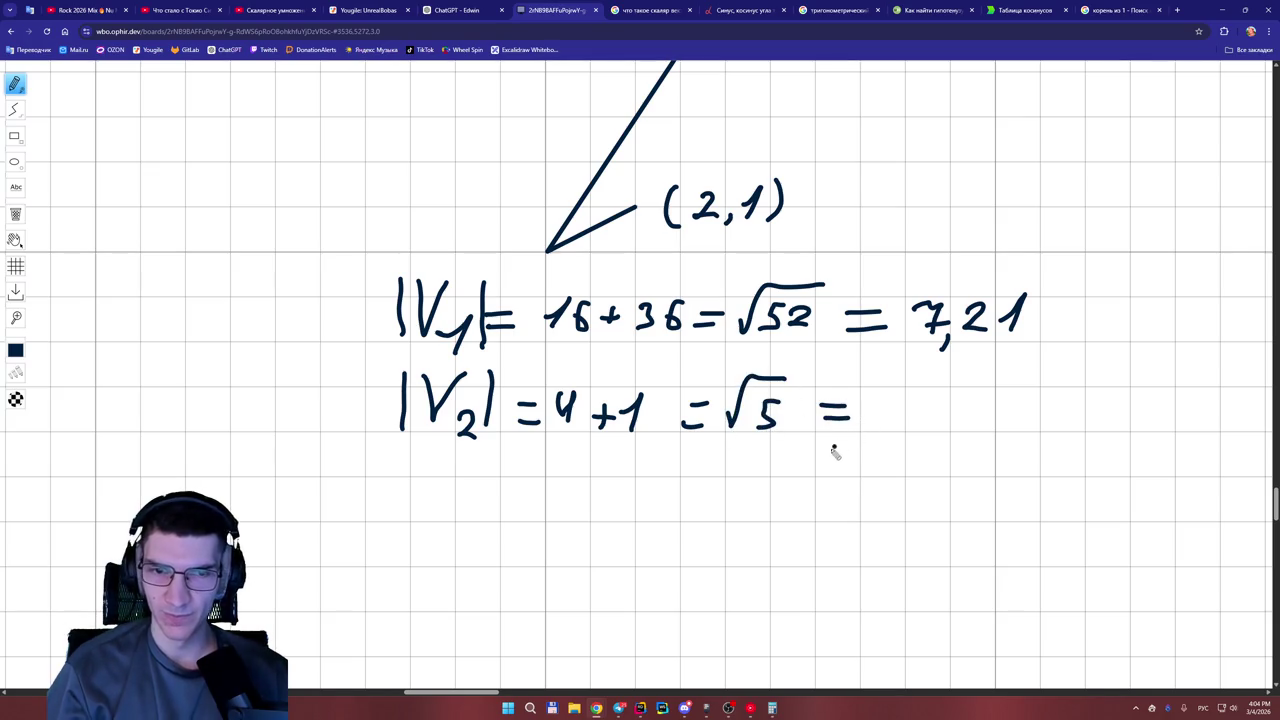
{"action": "left_click", "coordinate": [773, 708]}
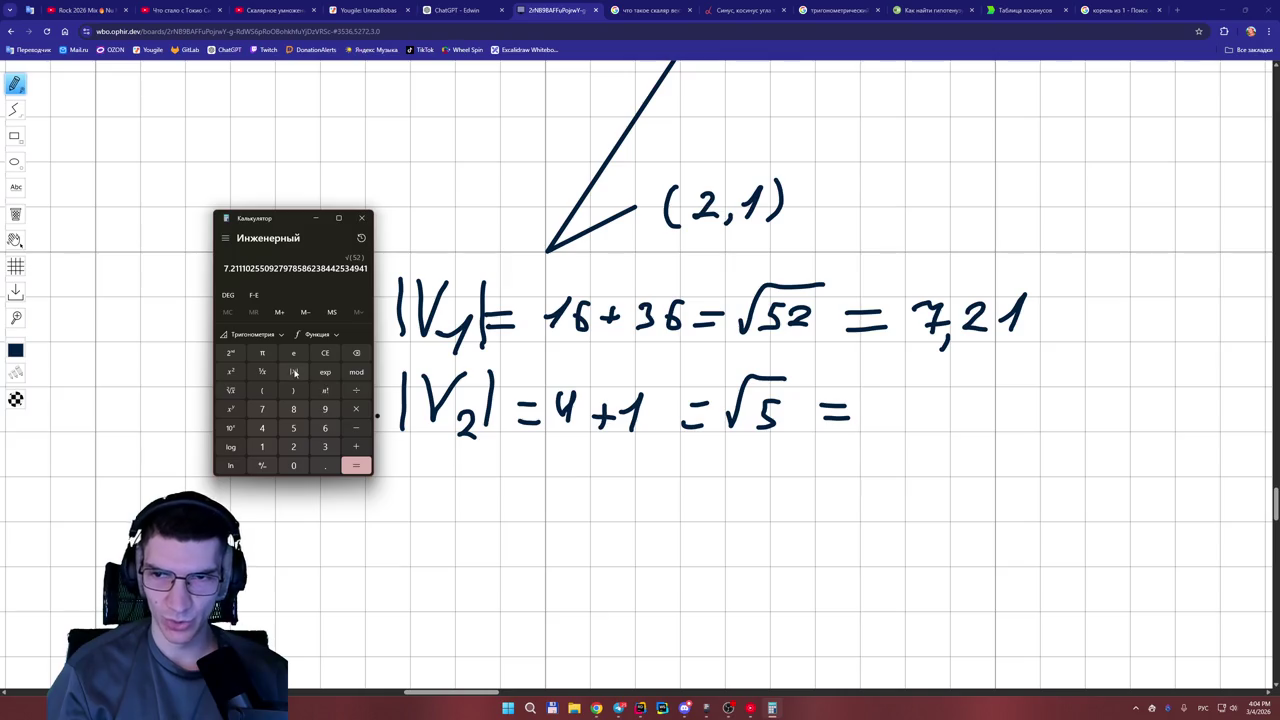
Clear Calculator and compute the square root of 5.
{"action": "left_click", "coordinate": [323, 355]}
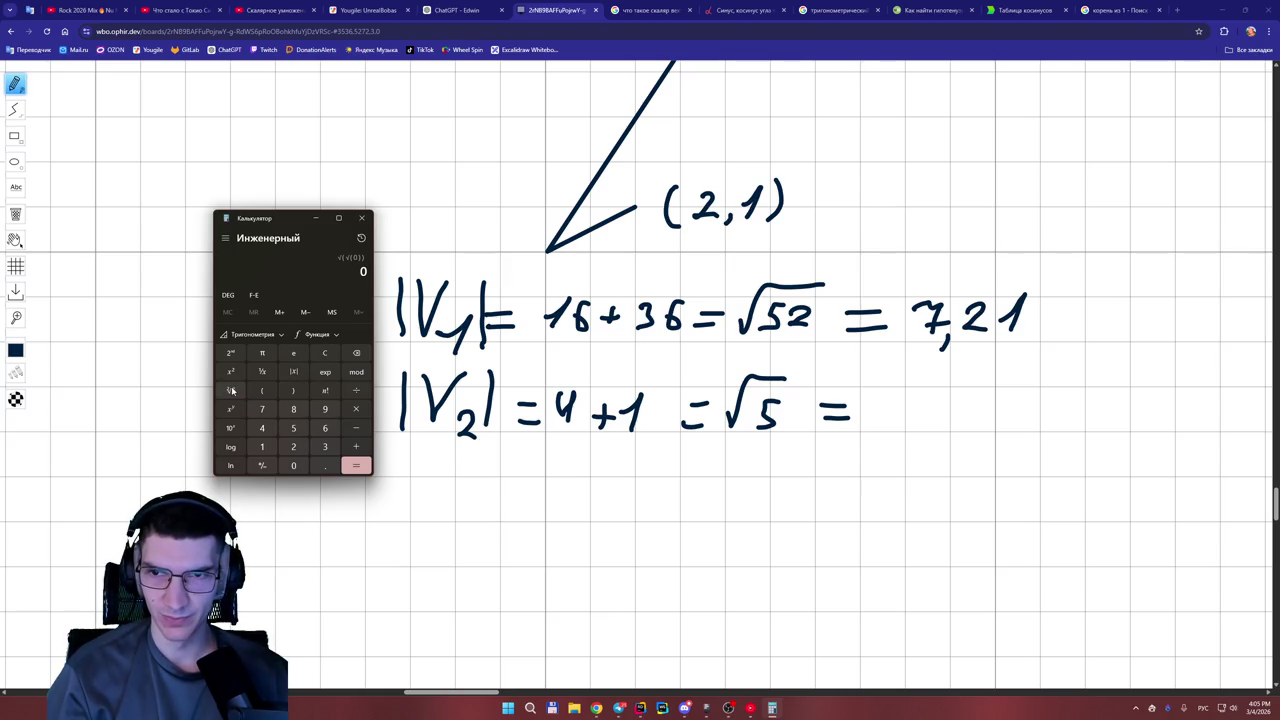
{"action": "left_click", "coordinate": [324, 352]}
{"action": "left_click", "coordinate": [231, 390]}
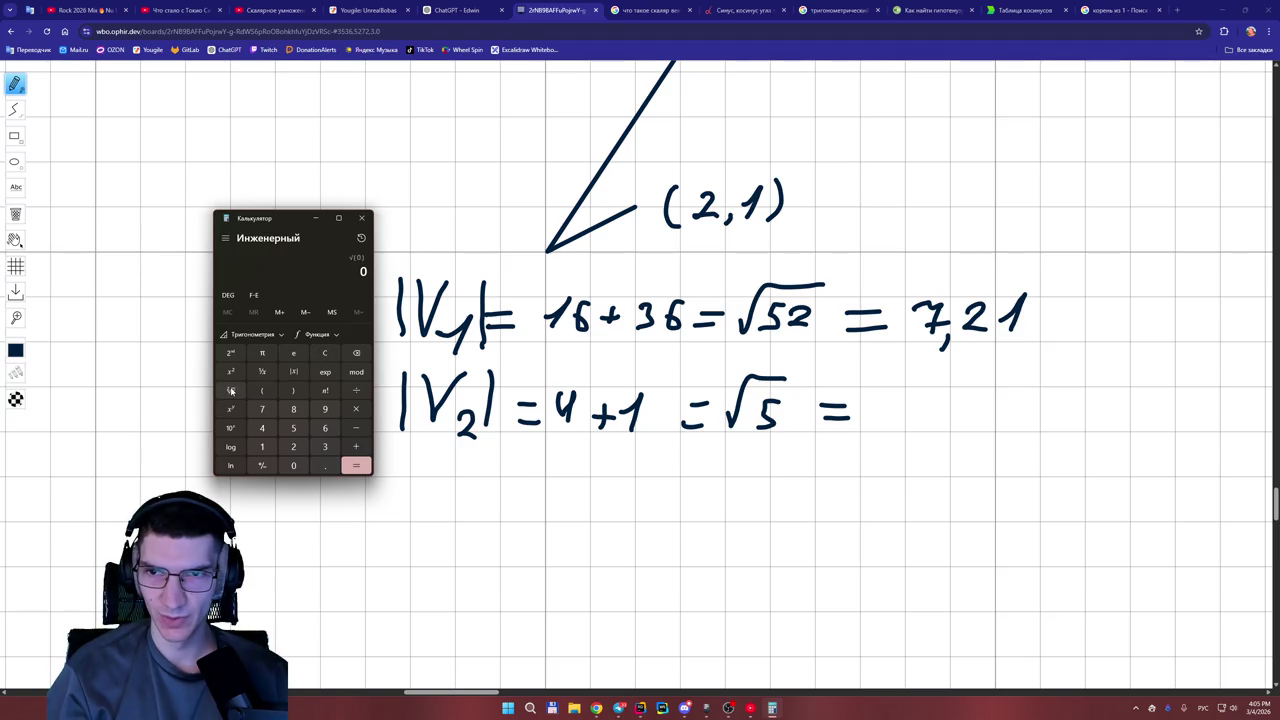
{"action": "left_click", "coordinate": [293, 428]}
{"action": "left_click", "coordinate": [357, 466]}
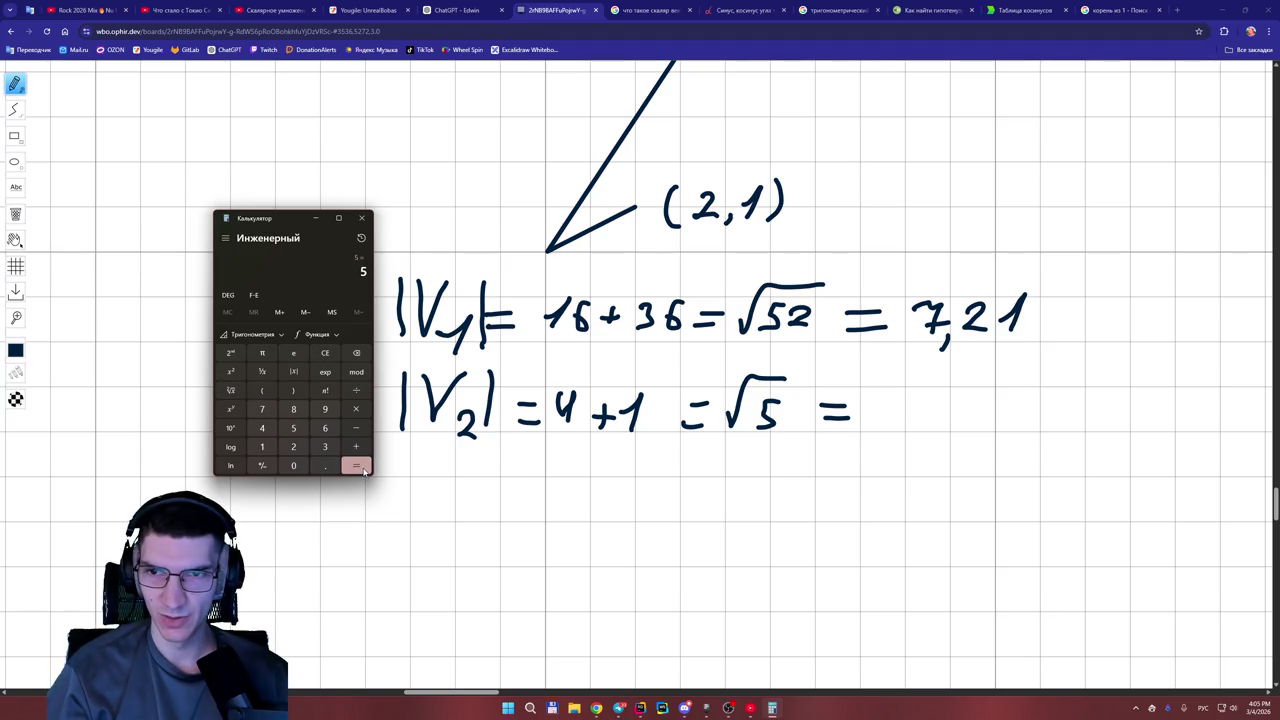
{"action": "left_click", "coordinate": [232, 391]}
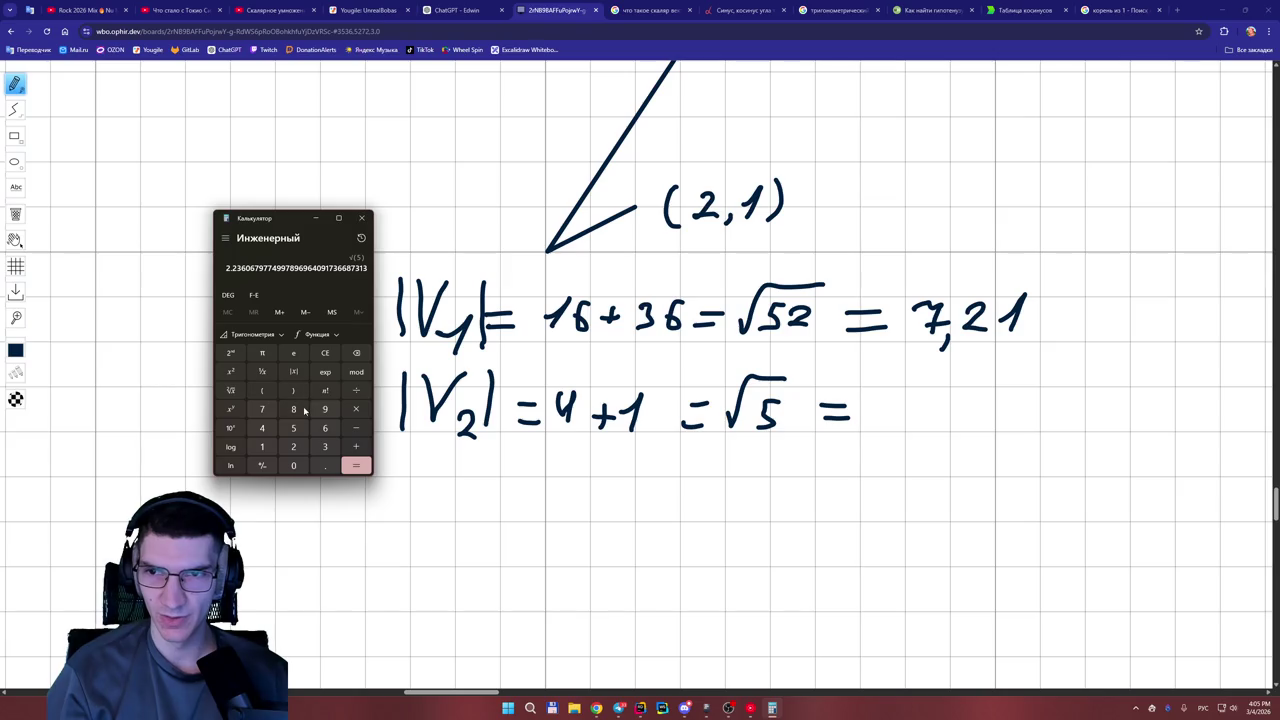
Write 2,23 after √5 = and draw a separate equals sign right of both formulas.
{"action": "mouse_move", "coordinate": [872, 402]}
{"action": "left_mouse_down"}
{"action": "mouse_move", "coordinate": [870, 436]}
{"action": "mouse_move", "coordinate": [928, 436]}
{"action": "mouse_move", "coordinate": [972, 410]}
{"action": "mouse_move", "coordinate": [976, 432]}
{"action": "left_mouse_up"}
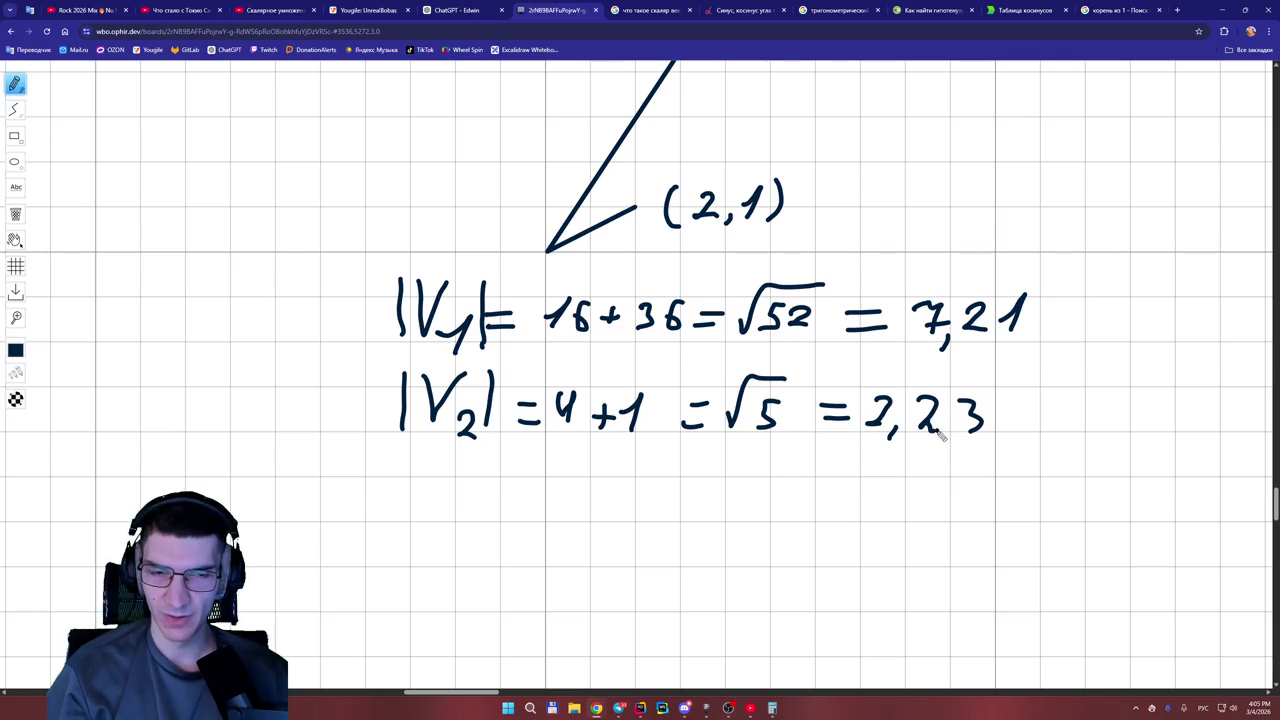
{"action": "left_click", "coordinate": [947, 370]}
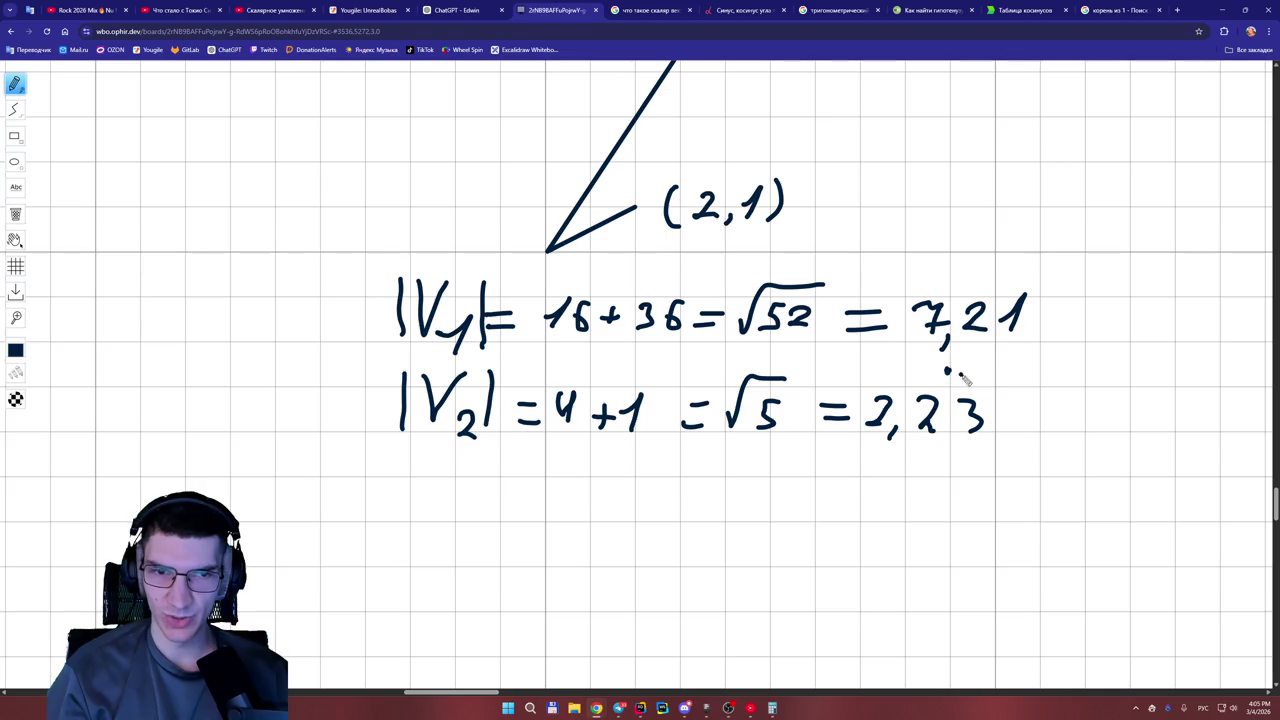
{"action": "left_click_drag", "start_coordinate": [1047, 364], "coordinate": [1072, 364]}
{"action": "left_click_drag", "start_coordinate": [1048, 381], "coordinate": [1082, 381]}
{"action": "left_click", "coordinate": [778, 708]}
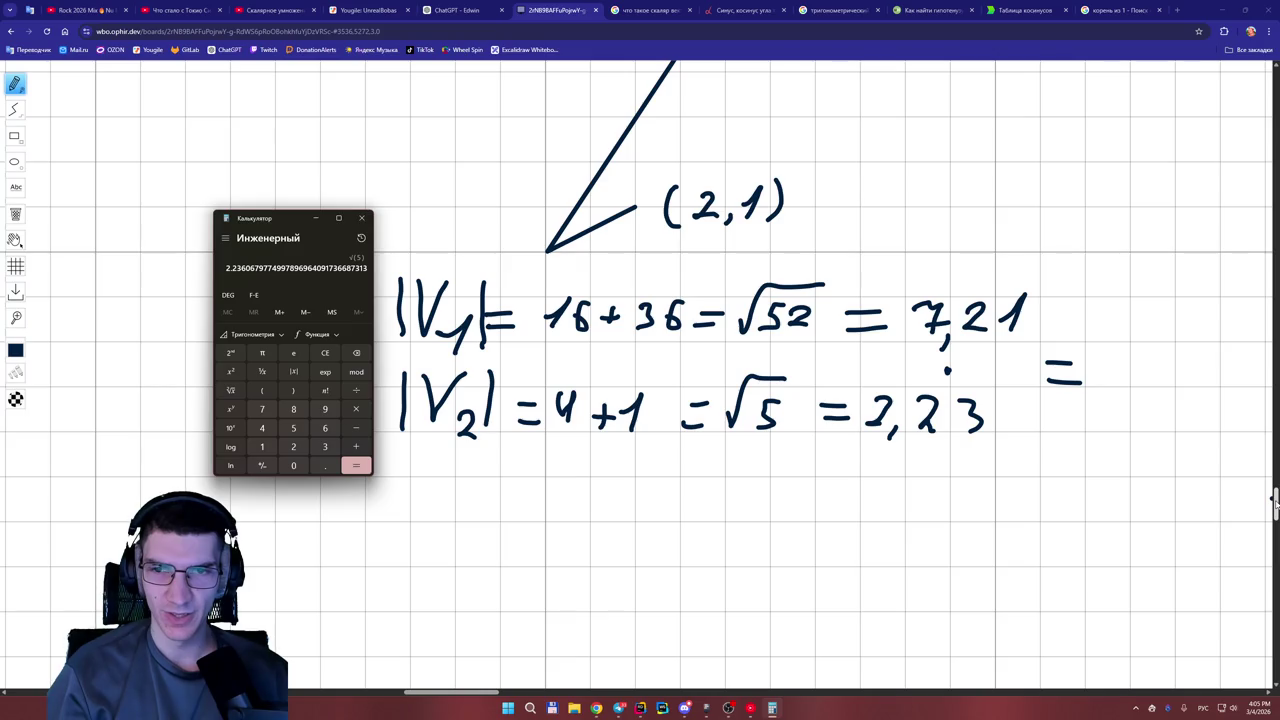
{"action": "left_click_drag", "start_coordinate": [1274, 505], "coordinate": [1274, 497]}
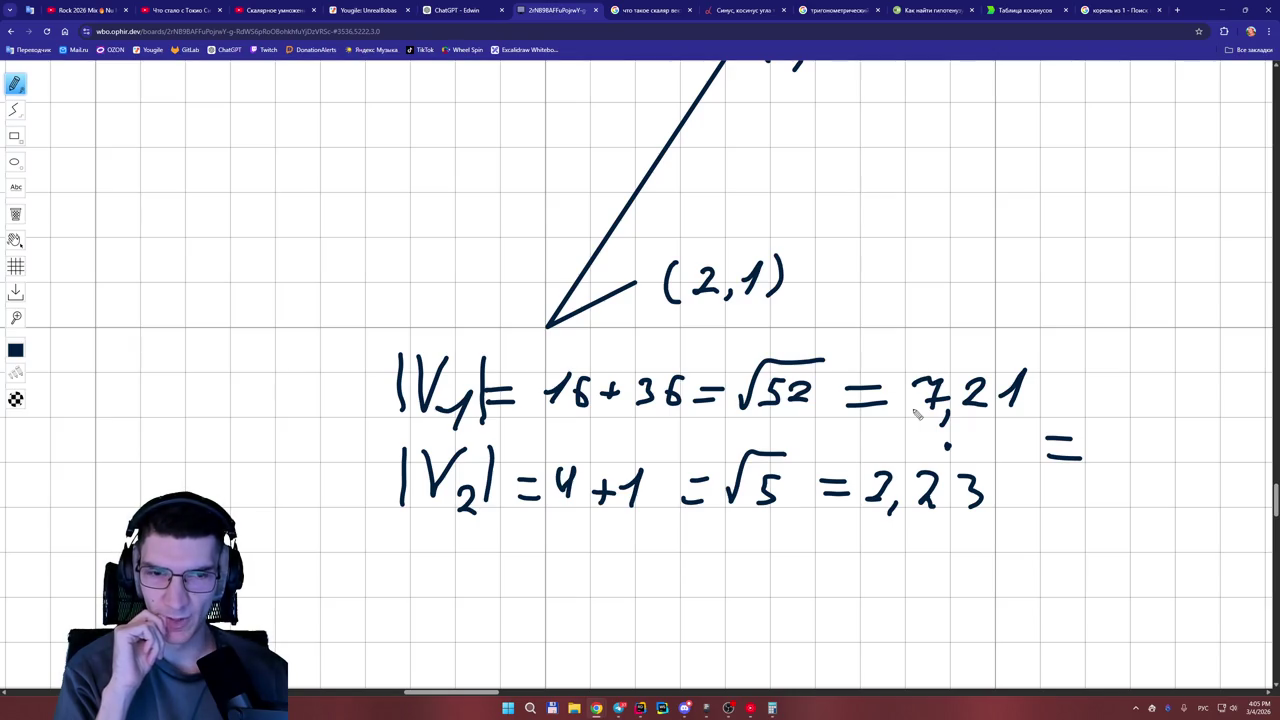
Draw radical signs spanning 16 + 36 and 4 + 1 in the |V1| and |V2| formulas.
{"action": "mouse_move", "coordinate": [771, 712]}
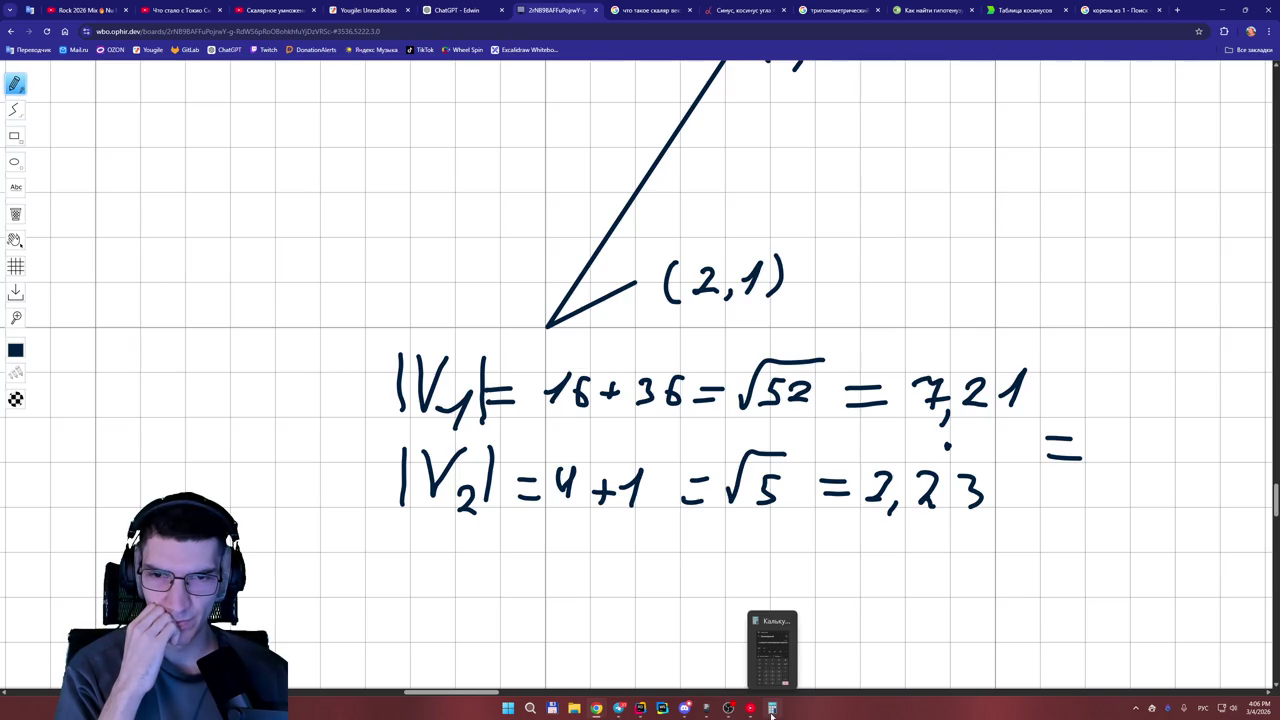
{"action": "scroll", "coordinate": [1274, 510], "scroll_direction": "up", "scroll_amount": 1}
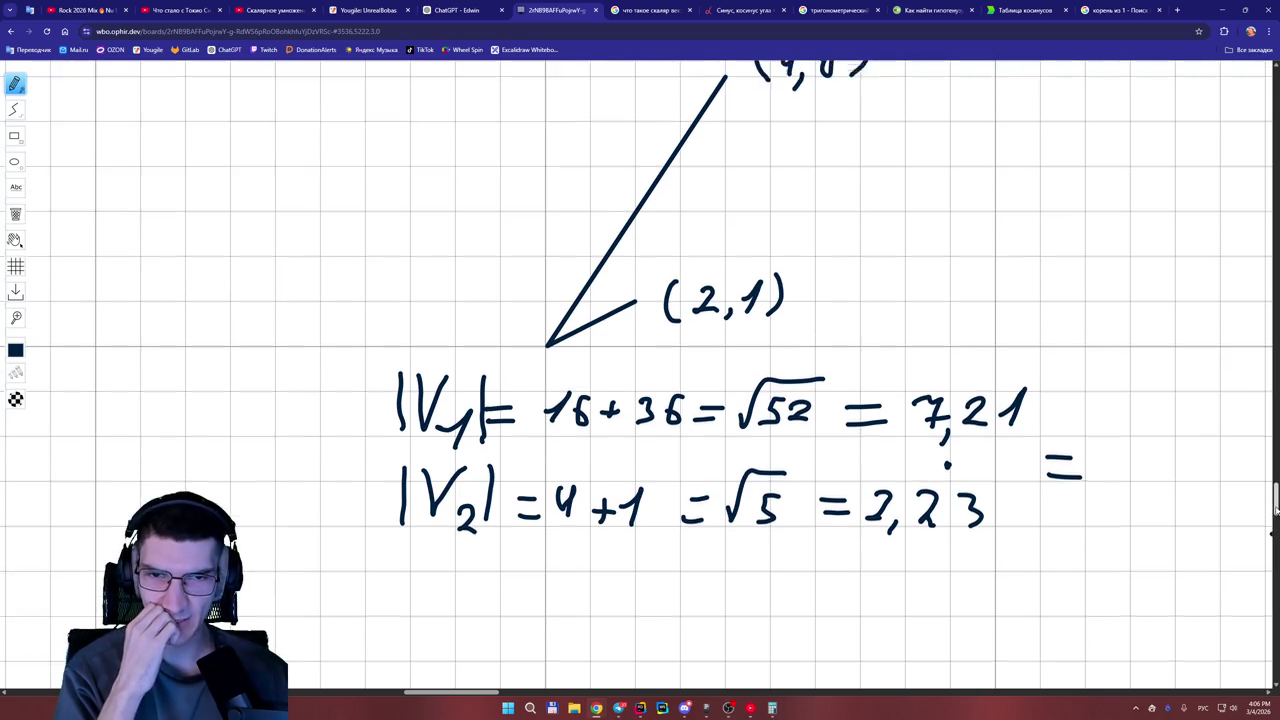
{"action": "scroll", "coordinate": [1274, 511], "scroll_direction": "up", "scroll_amount": 2}
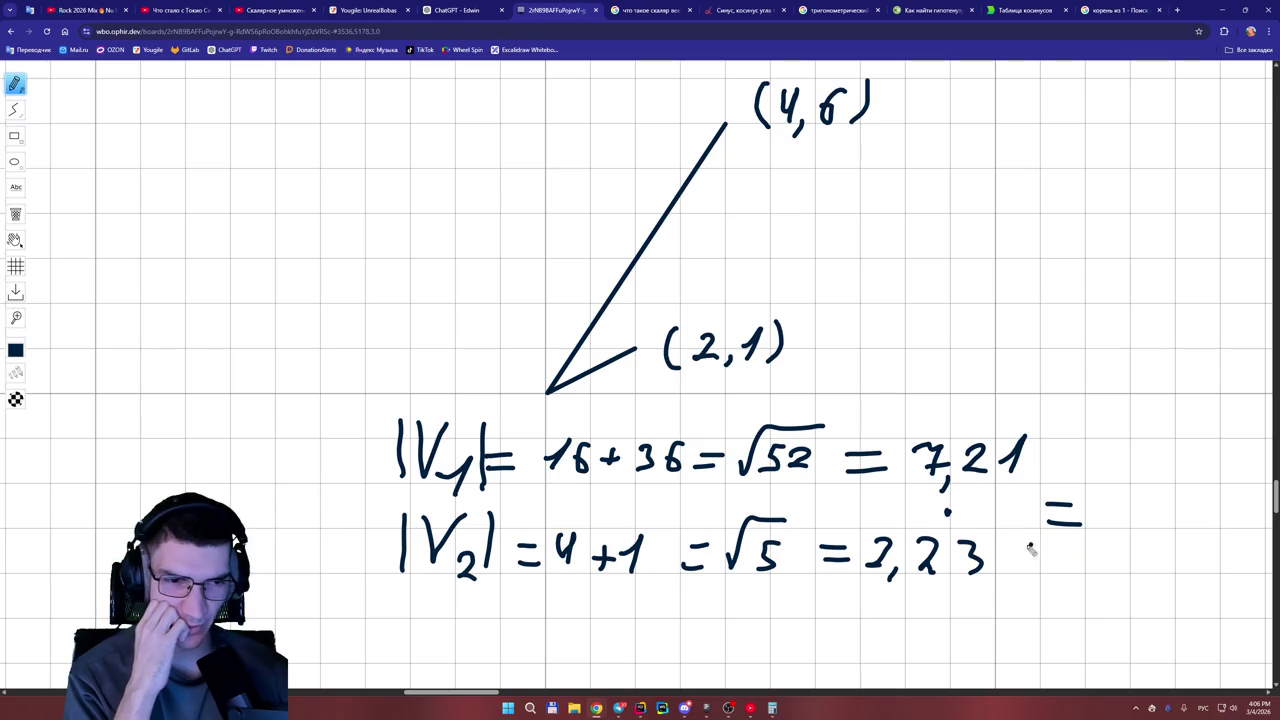
{"action": "mouse_move", "coordinate": [531, 466]}
{"action": "left_mouse_down"}
{"action": "mouse_move", "coordinate": [560, 423]}
{"action": "mouse_move", "coordinate": [700, 423]}
{"action": "left_mouse_up"}
{"action": "mouse_move", "coordinate": [556, 566]}
{"action": "left_mouse_down"}
{"action": "mouse_move", "coordinate": [550, 550]}
{"action": "mouse_move", "coordinate": [668, 518]}
{"action": "left_mouse_up"}
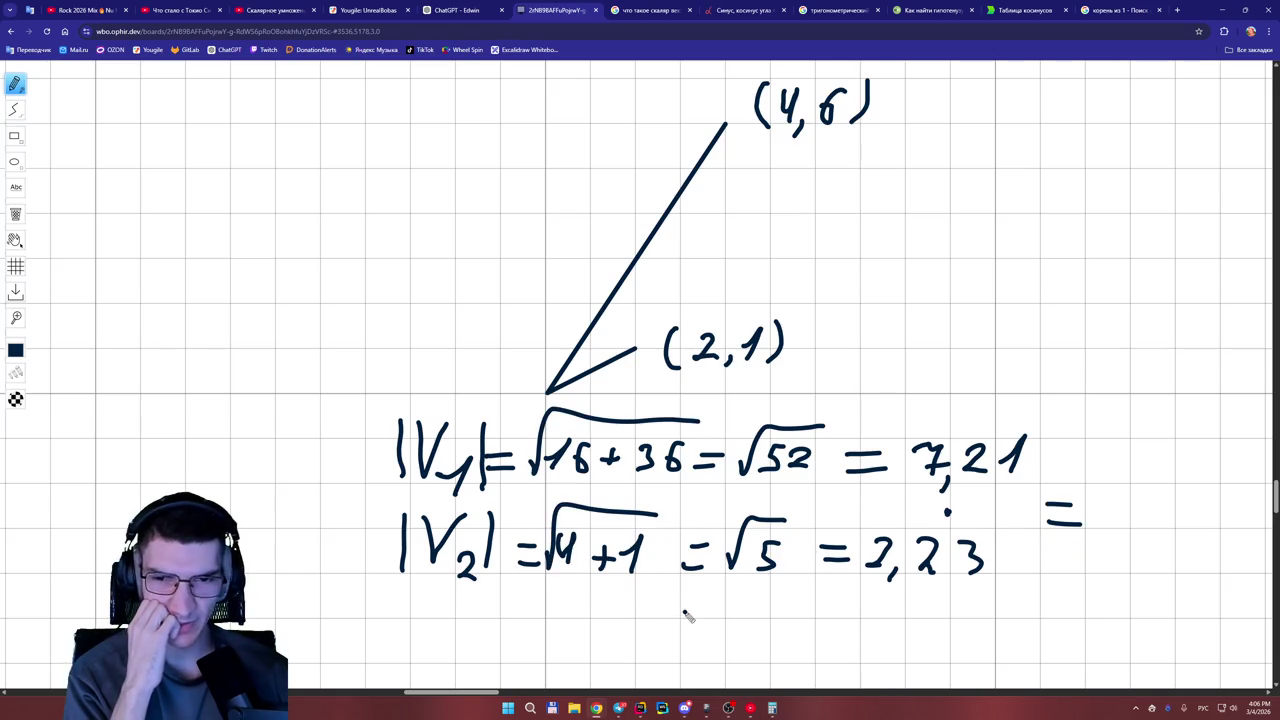
{"action": "scroll", "coordinate": [1273, 507], "scroll_direction": "down", "scroll_amount": 2}
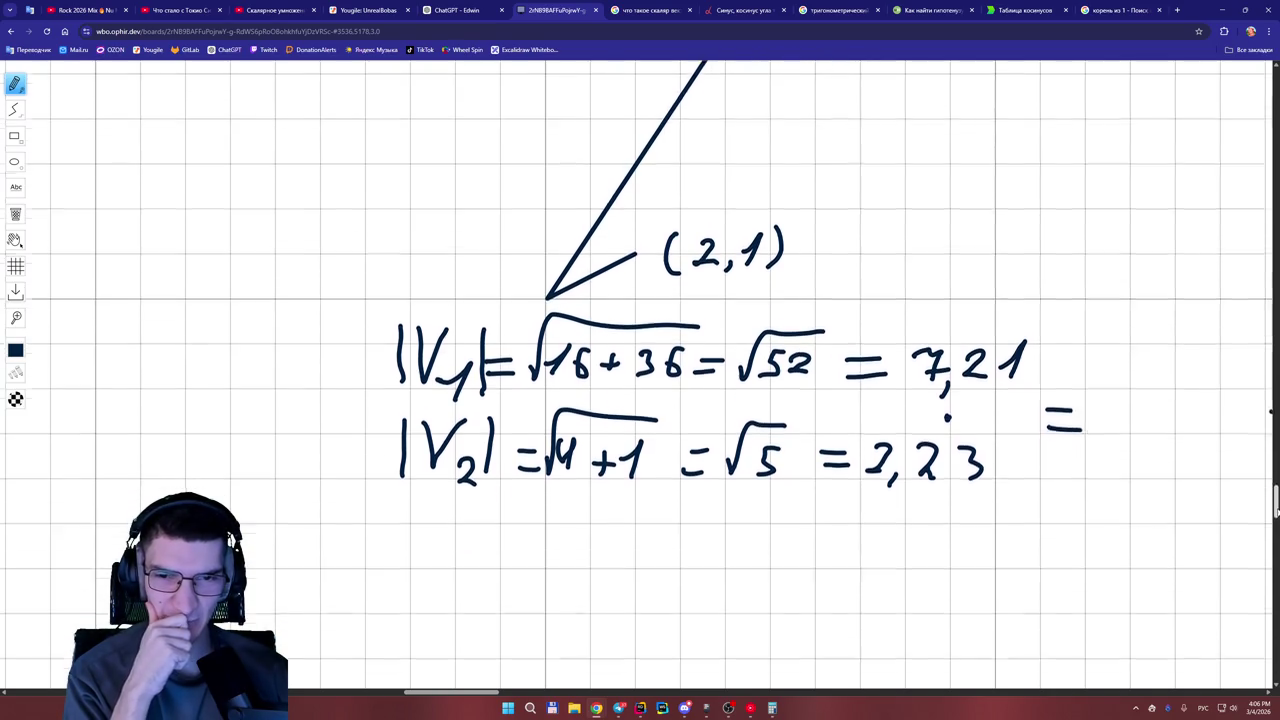
{"action": "left_click_drag", "start_coordinate": [490, 694], "coordinate": [505, 694]}
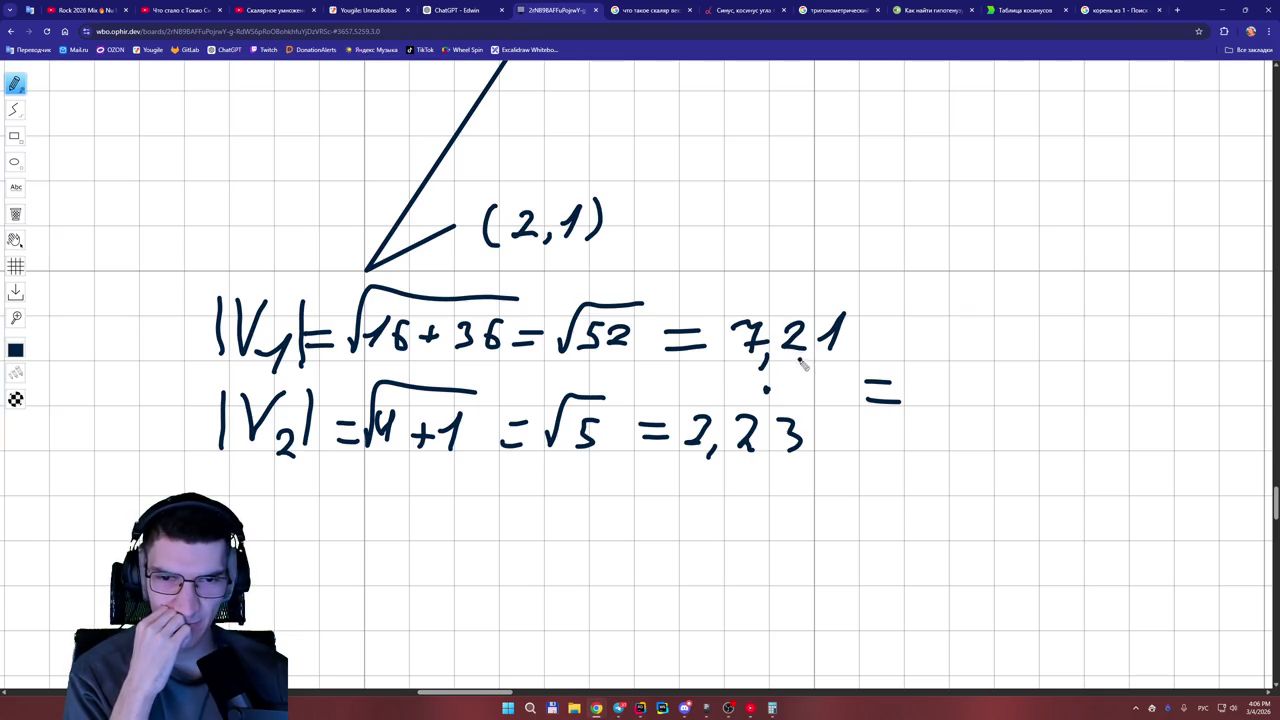
{"action": "left_click", "coordinate": [772, 708]}
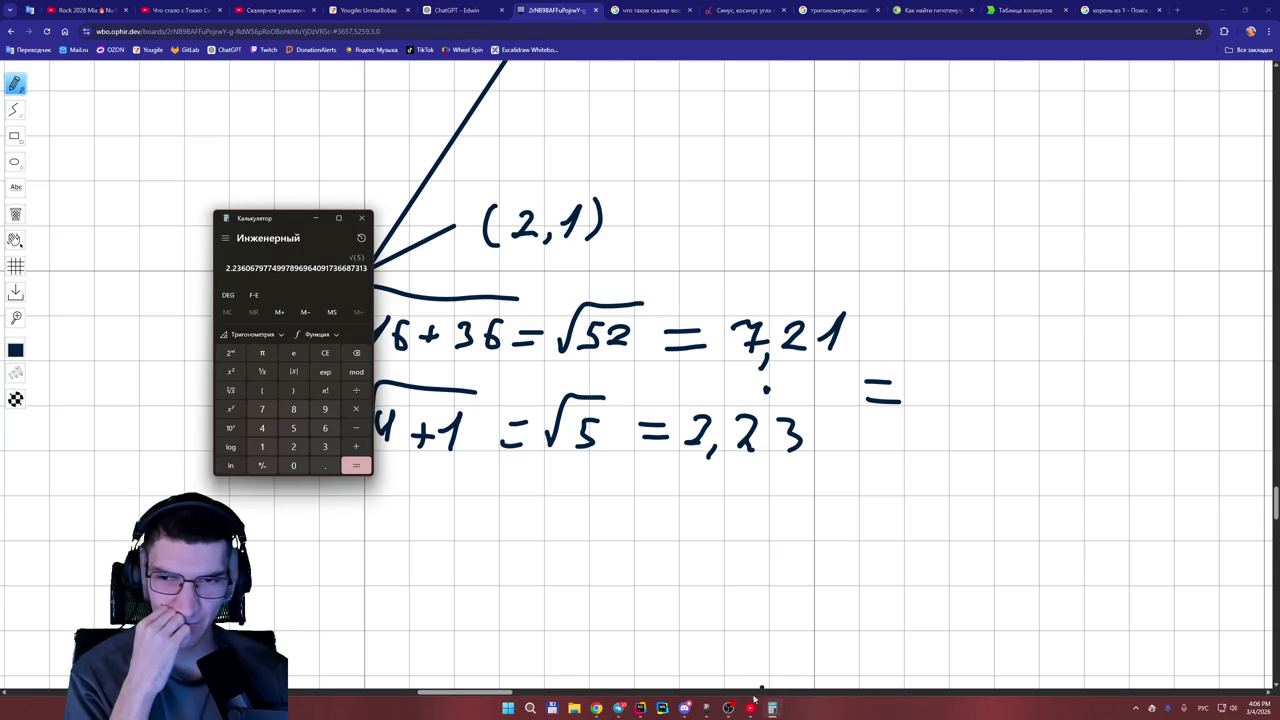
Multiply 7.21 by 2.23 in Calculator after clearing a mistaken entry.
{"action": "type", "text": "7"}
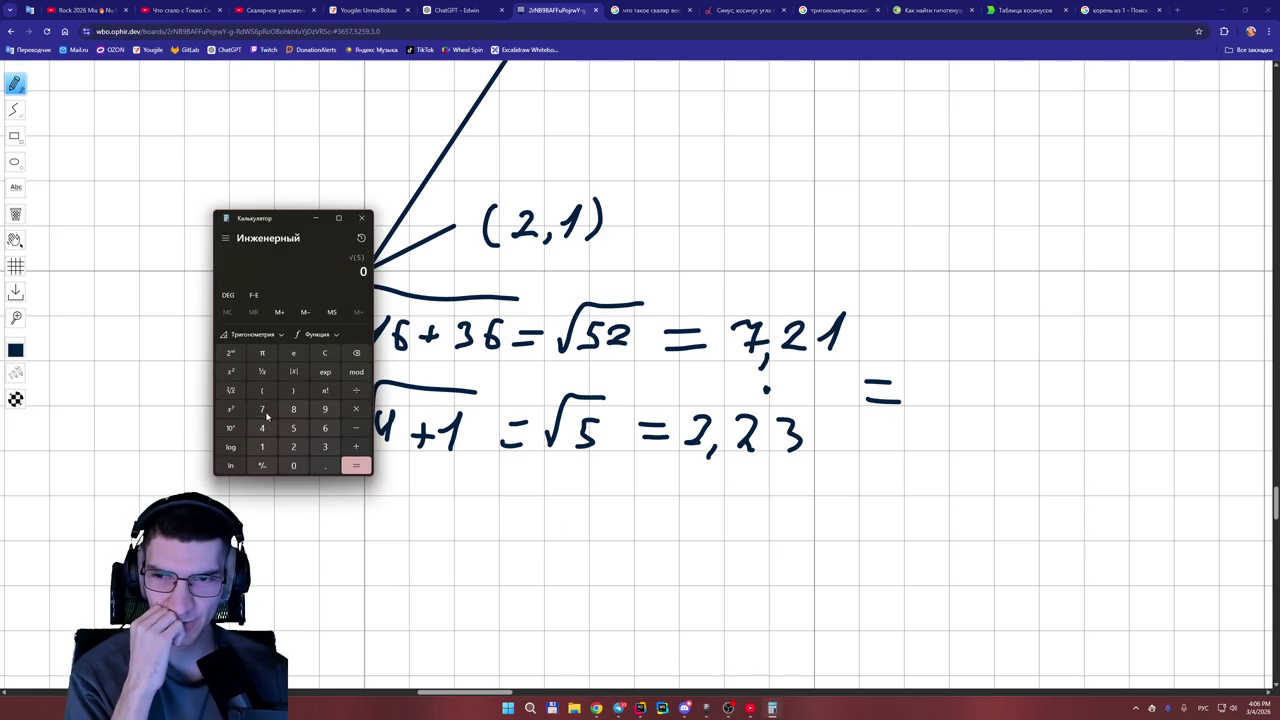
{"action": "left_click", "coordinate": [325, 465]}
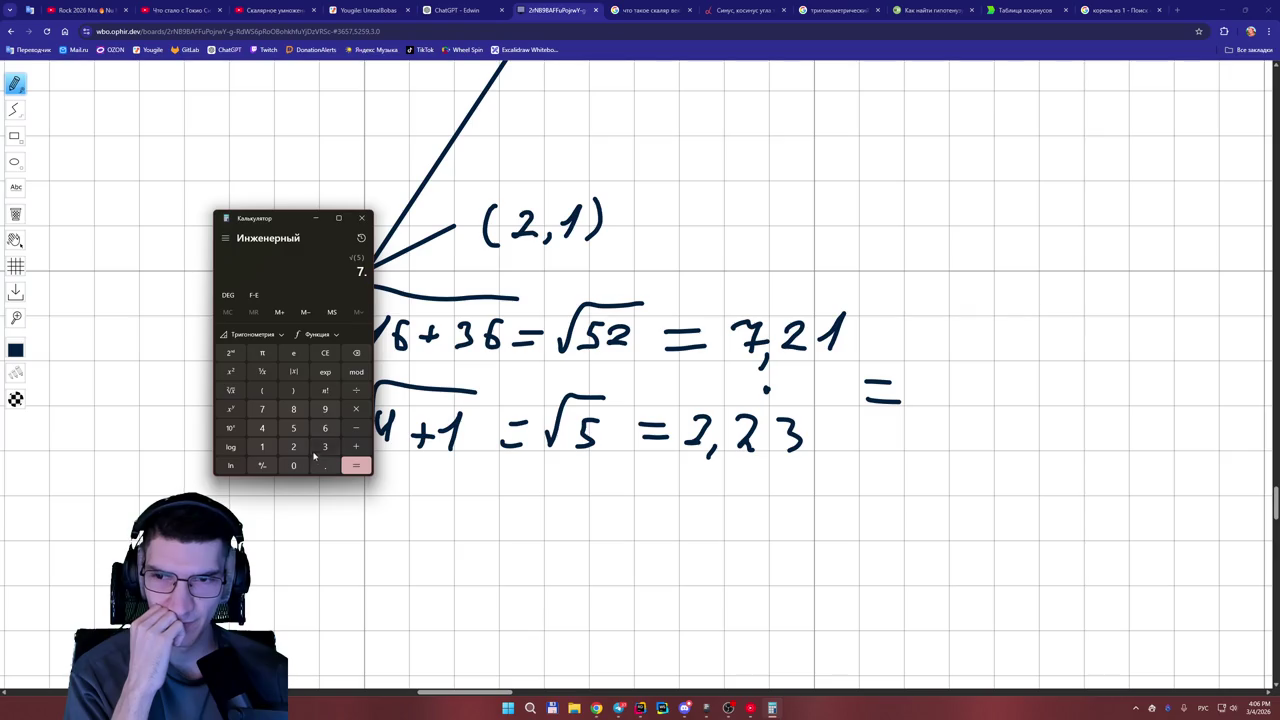
{"action": "left_click", "coordinate": [325, 352]}
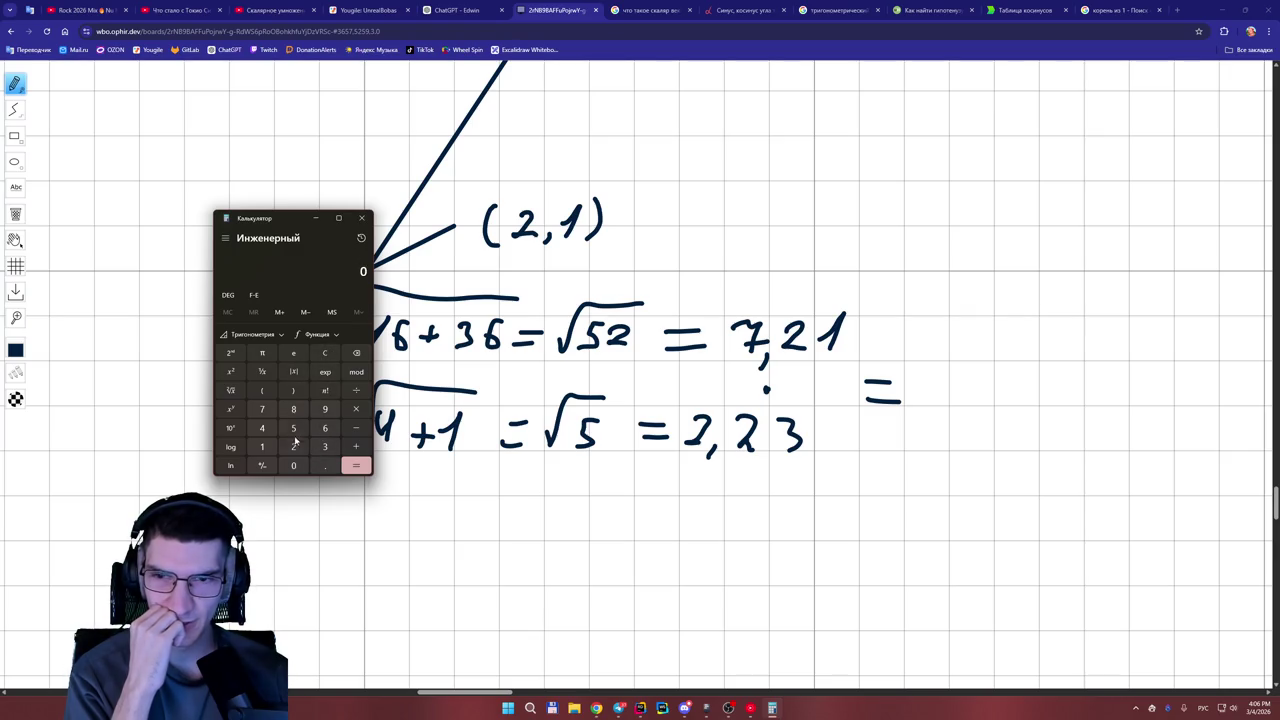
{"action": "left_click", "coordinate": [262, 409]}
{"action": "left_click", "coordinate": [325, 465]}
{"action": "left_click", "coordinate": [293, 447]}
{"action": "left_click", "coordinate": [262, 447]}
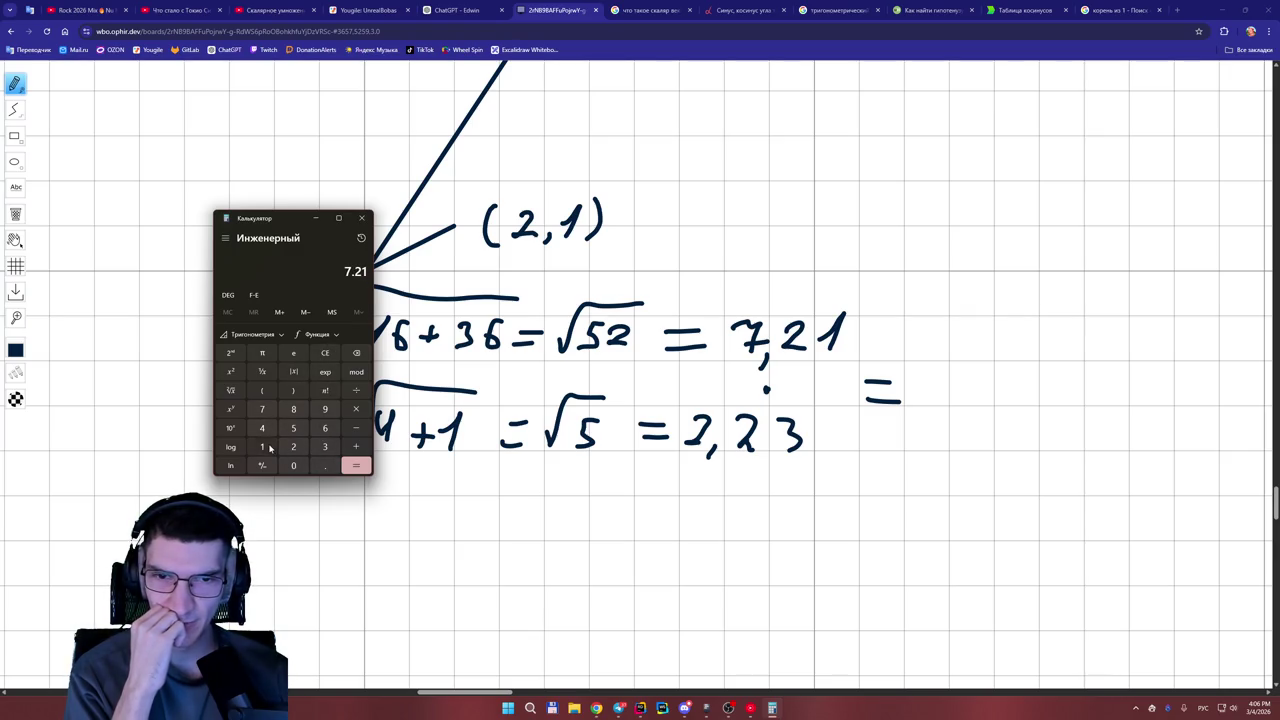
{"action": "left_click", "coordinate": [356, 409]}
{"action": "left_click", "coordinate": [293, 447]}
{"action": "left_click", "coordinate": [325, 465]}
{"action": "left_click", "coordinate": [295, 447]}
{"action": "left_click", "coordinate": [324, 447]}
{"action": "left_click", "coordinate": [359, 466]}
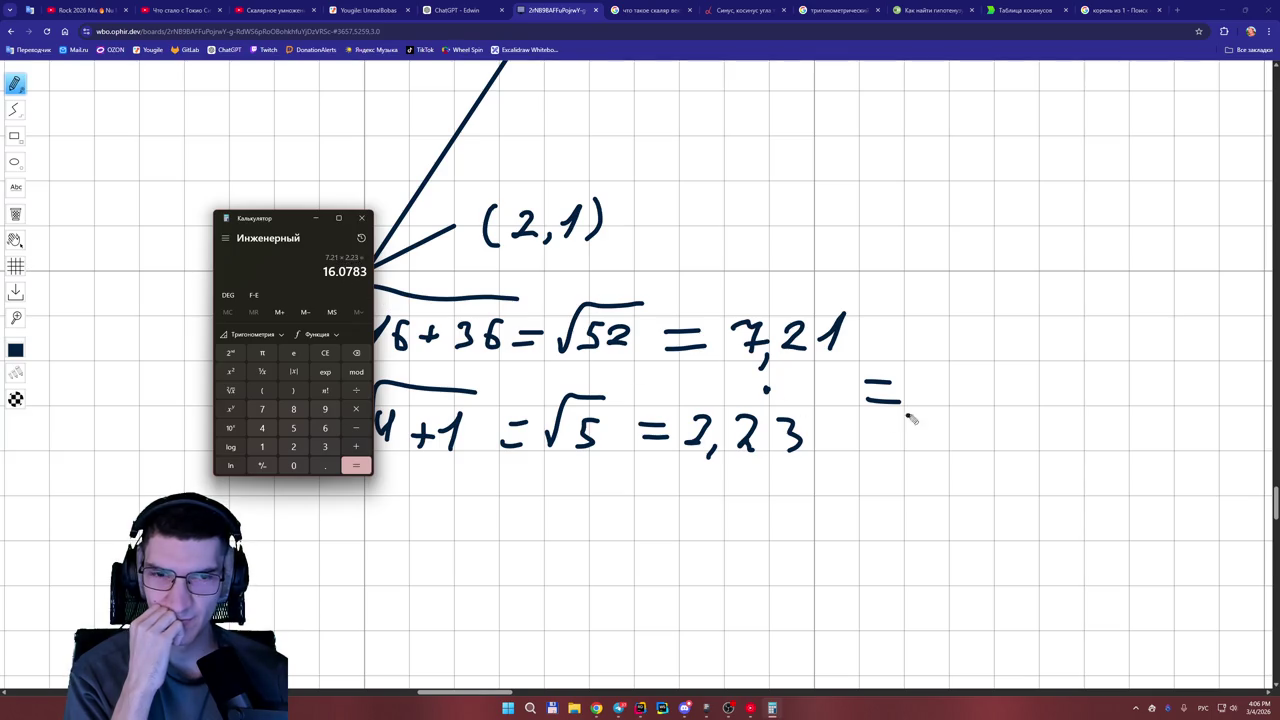
Write the product 16,07 after the new equals sign on the board.
{"action": "left_click_drag", "start_coordinate": [921, 388], "coordinate": [987, 410]}
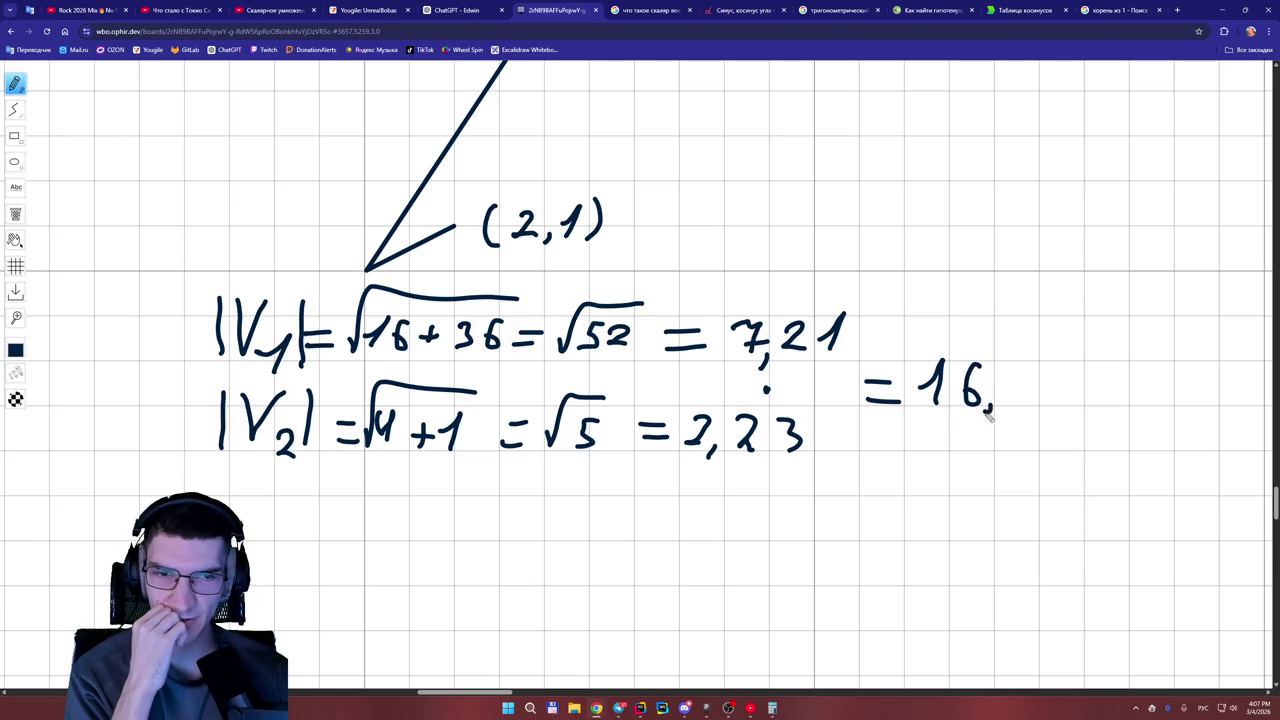
{"action": "left_click", "coordinate": [773, 708]}
{"action": "left_click", "coordinate": [773, 708]}
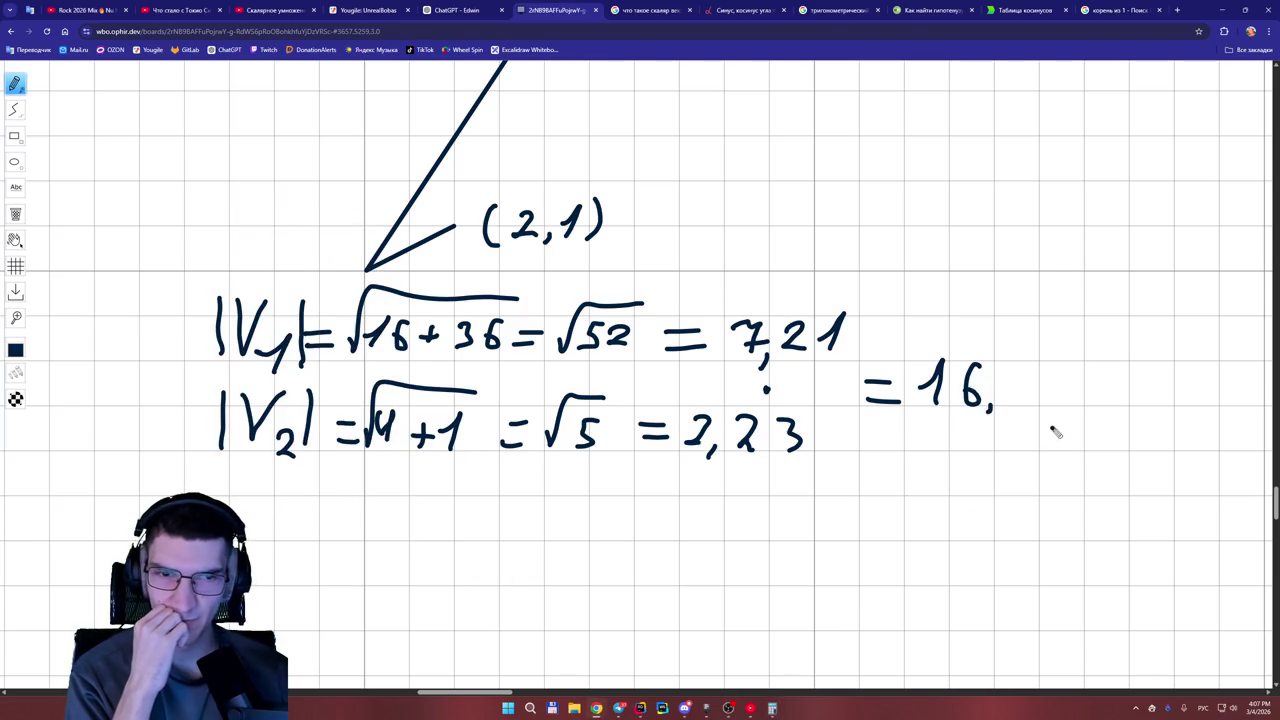
{"action": "mouse_move", "coordinate": [1010, 400]}
{"action": "left_mouse_down"}
{"action": "mouse_move", "coordinate": [1040, 385]}
{"action": "mouse_move", "coordinate": [1078, 410]}
{"action": "mouse_move", "coordinate": [1090, 392]}
{"action": "left_mouse_up"}
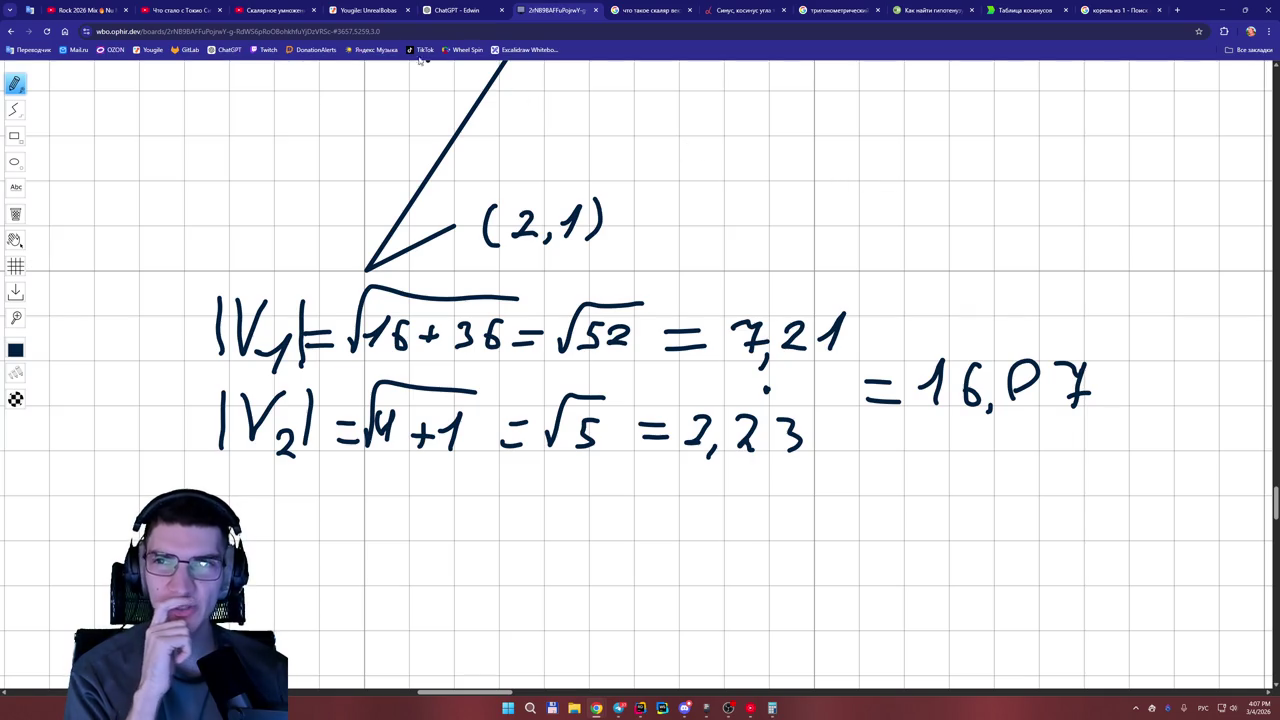
{"action": "left_click", "coordinate": [445, 11]}
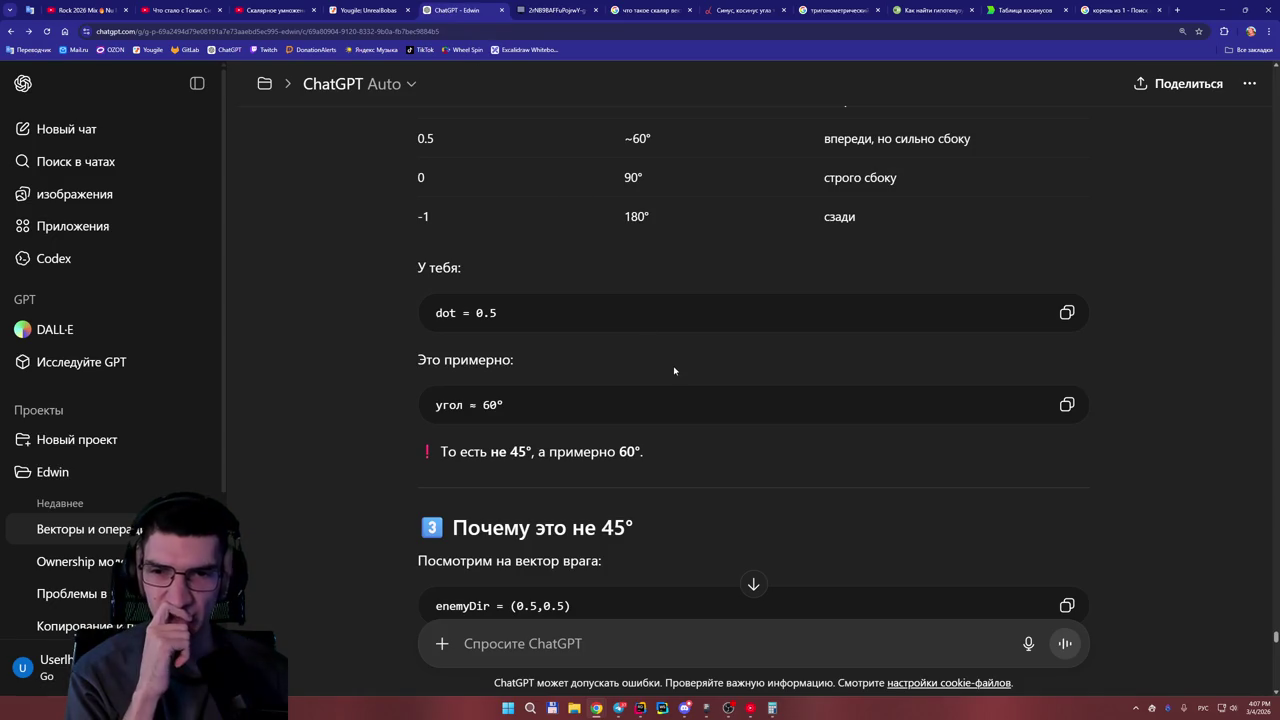
Scroll through ChatGPT's dot product explanation down to the 'Очень важный инсайт' section.
{"action": "scroll", "coordinate": [758, 392], "scroll_direction": "up", "scroll_amount": 5}
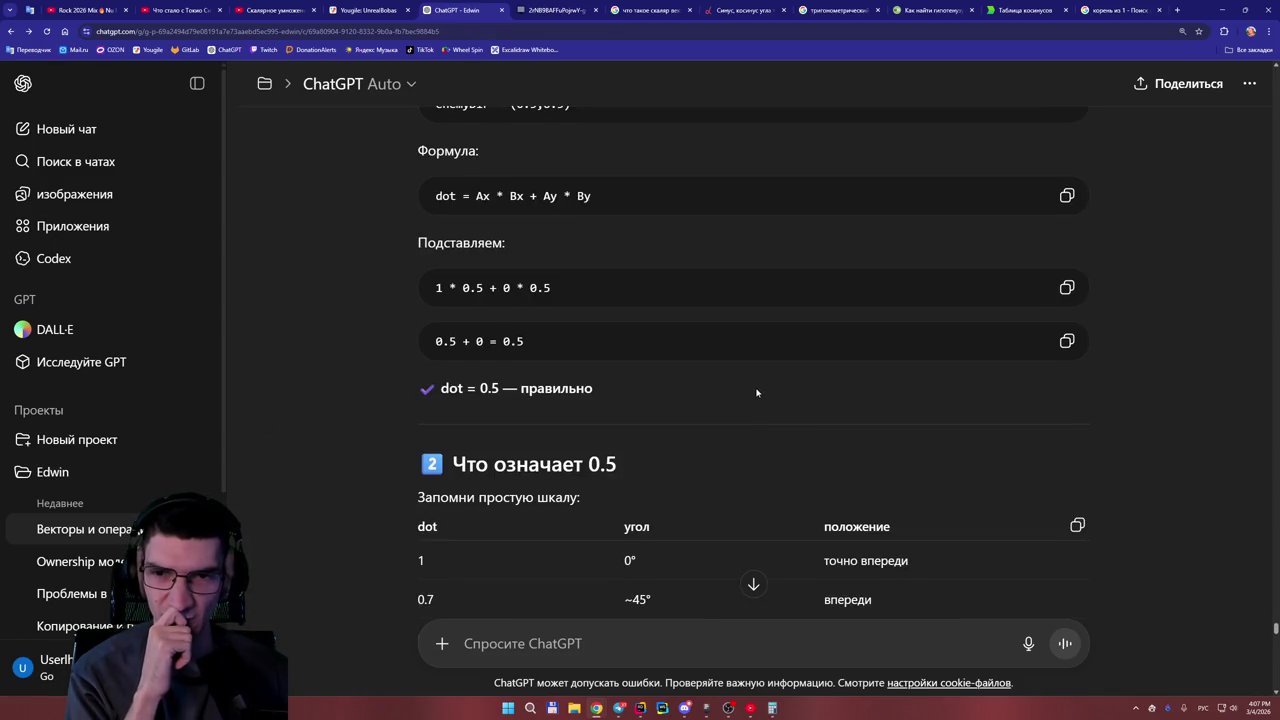
{"action": "scroll", "coordinate": [757, 392], "scroll_direction": "up", "scroll_amount": 2}
{"action": "scroll", "coordinate": [757, 390], "scroll_direction": "up", "scroll_amount": 4}
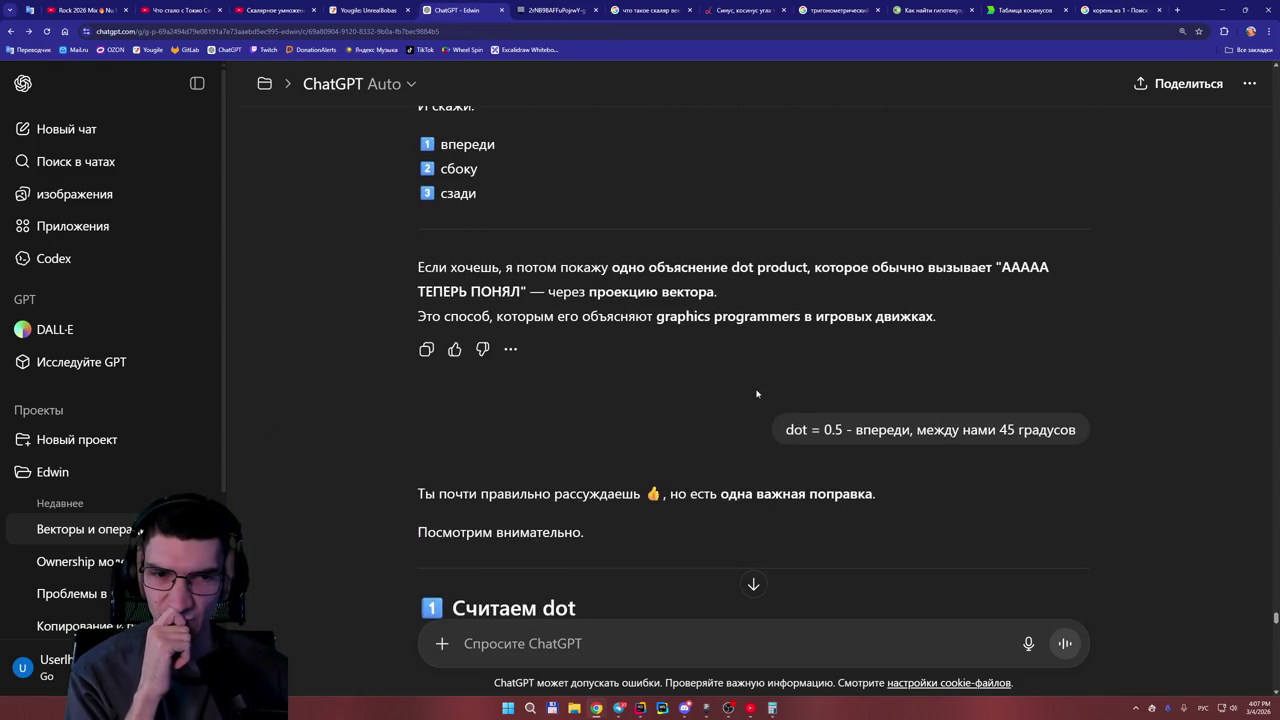
{"action": "scroll", "coordinate": [757, 393], "scroll_direction": "up", "scroll_amount": 5}
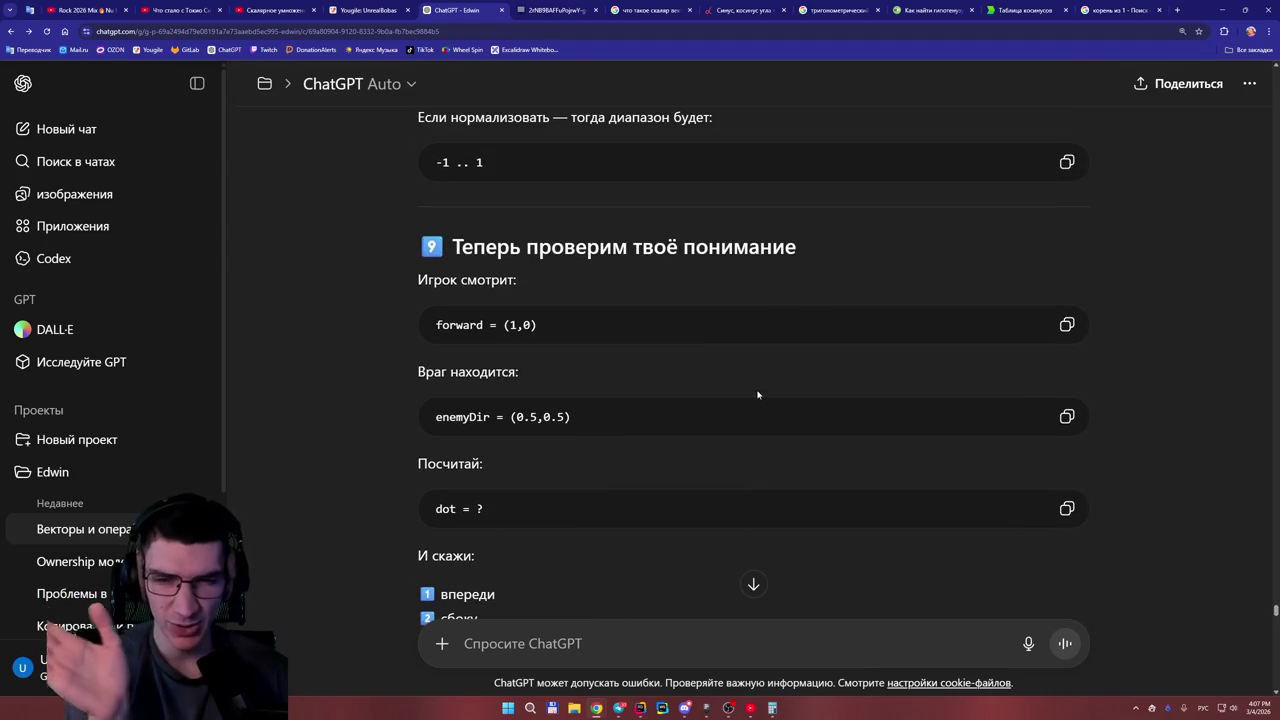
{"action": "scroll", "coordinate": [757, 394], "scroll_direction": "up", "scroll_amount": 2}
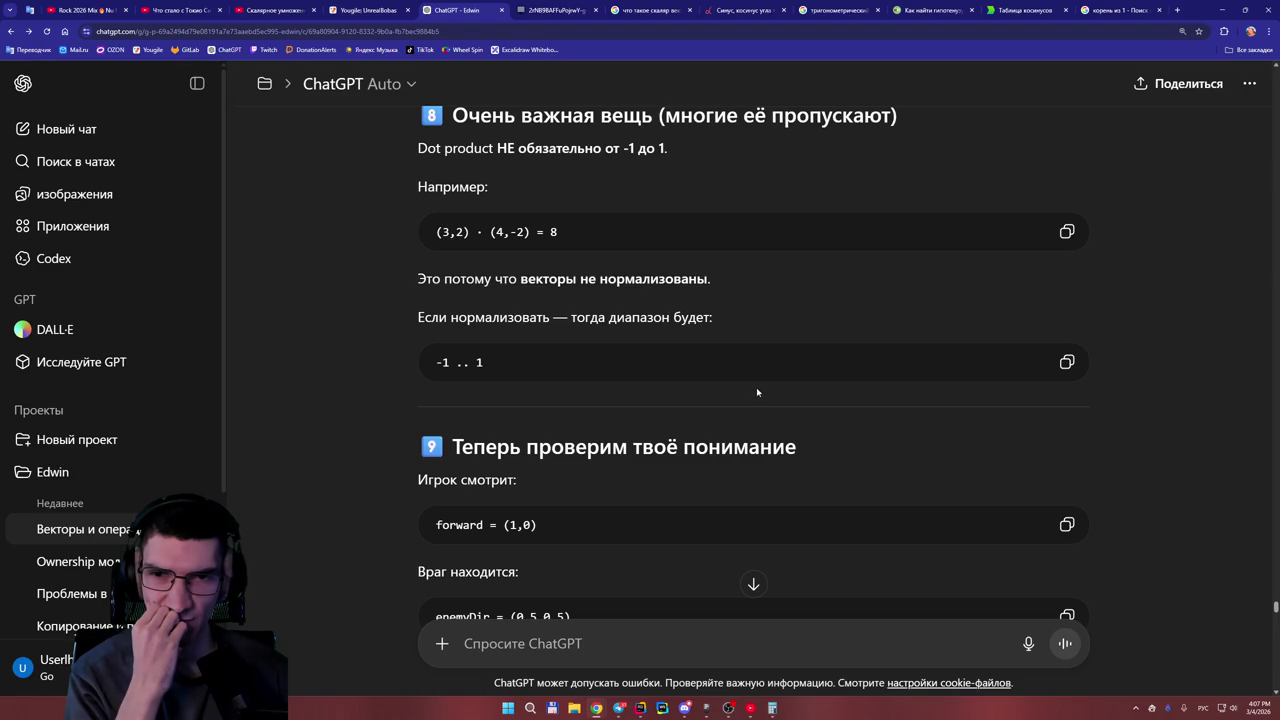
{"action": "scroll", "coordinate": [756, 387], "scroll_direction": "down", "scroll_amount": 2}
{"action": "scroll", "coordinate": [756, 387], "scroll_direction": "down", "scroll_amount": 2}
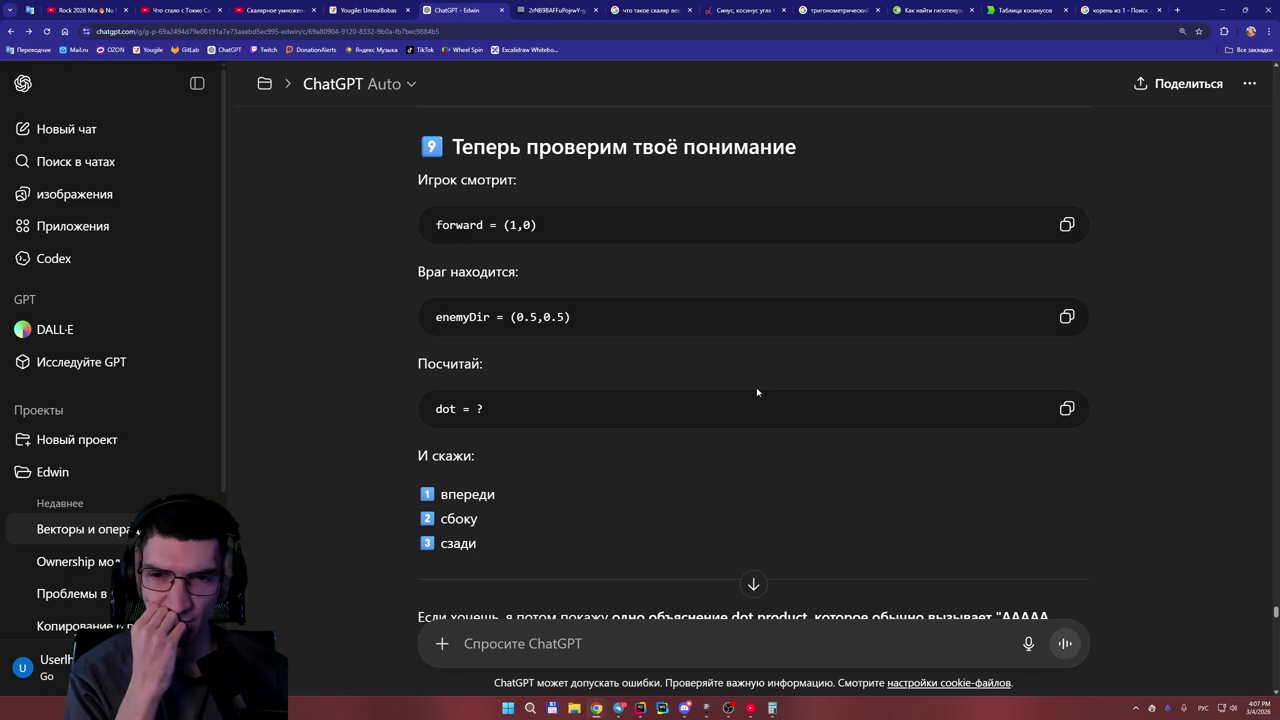
{"action": "scroll", "coordinate": [757, 392], "scroll_direction": "down", "scroll_amount": 3}
{"action": "scroll", "coordinate": [757, 393], "scroll_direction": "down", "scroll_amount": 2}
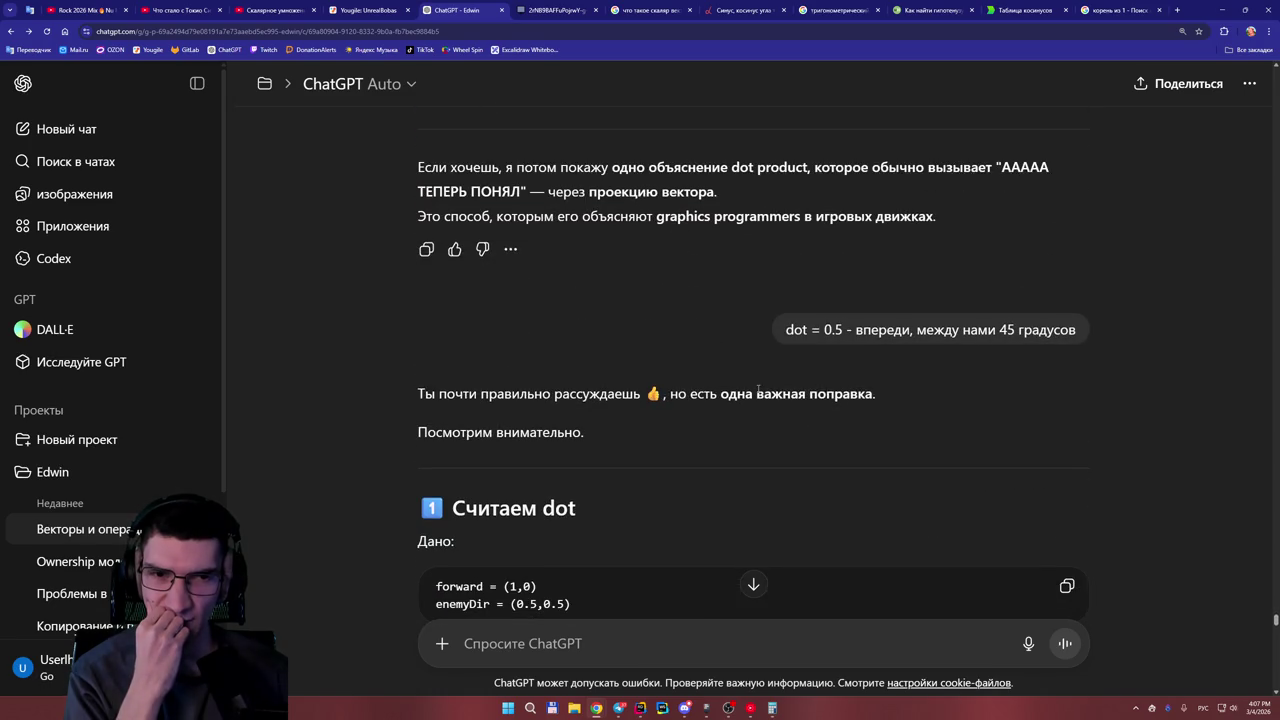
{"action": "scroll", "coordinate": [758, 390], "scroll_direction": "down", "scroll_amount": 3}
{"action": "scroll", "coordinate": [759, 389], "scroll_direction": "down", "scroll_amount": 2}
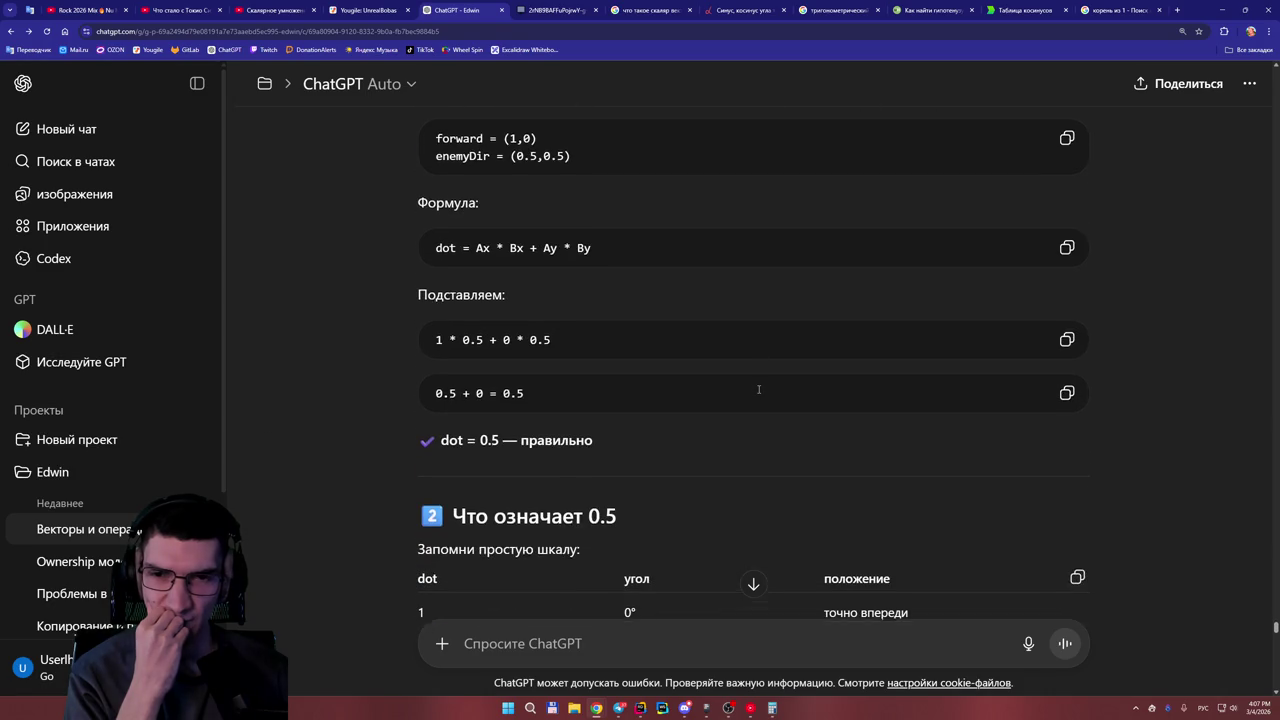
{"action": "scroll", "coordinate": [759, 389], "scroll_direction": "down", "scroll_amount": 3}
{"action": "scroll", "coordinate": [760, 391], "scroll_direction": "down", "scroll_amount": 3}
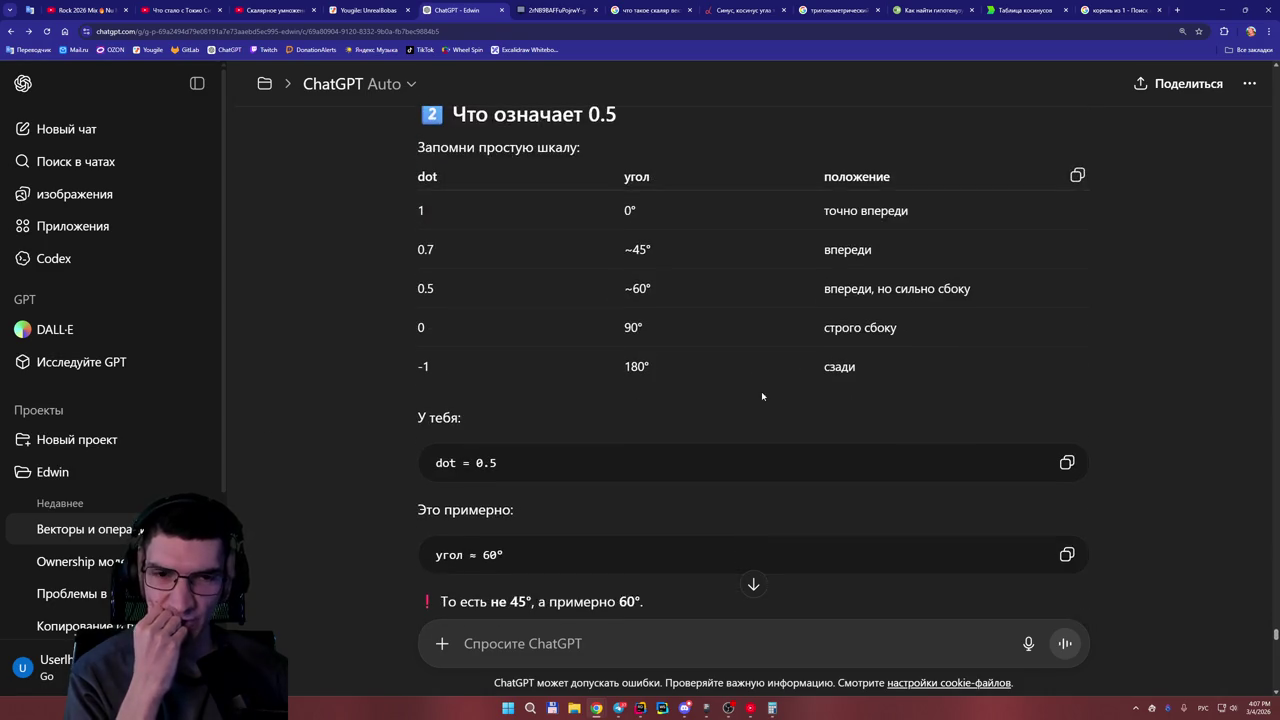
{"action": "scroll", "coordinate": [770, 398], "scroll_direction": "down", "scroll_amount": 2}
{"action": "scroll", "coordinate": [771, 396], "scroll_direction": "down", "scroll_amount": 3}
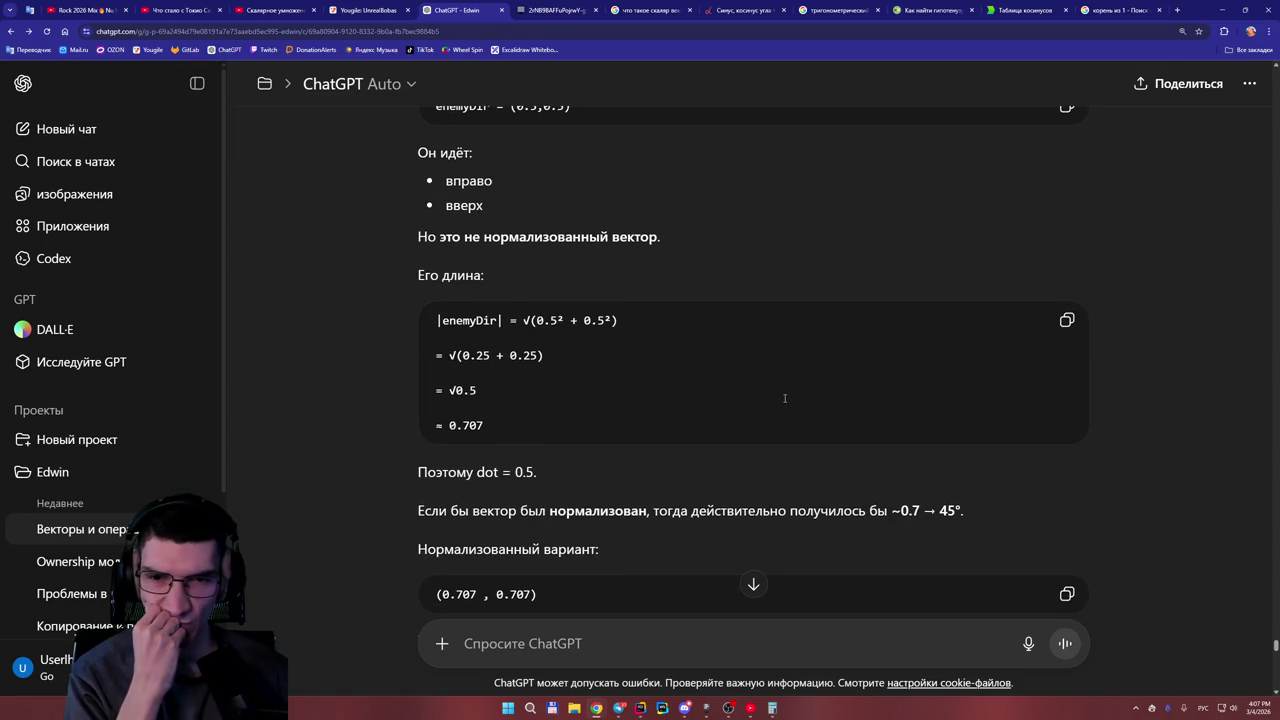
{"action": "scroll", "coordinate": [785, 397], "scroll_direction": "down", "scroll_amount": 2}
{"action": "scroll", "coordinate": [785, 401], "scroll_direction": "down", "scroll_amount": 5}
{"action": "scroll", "coordinate": [788, 401], "scroll_direction": "down", "scroll_amount": 3}
{"action": "scroll", "coordinate": [788, 401], "scroll_direction": "down", "scroll_amount": 10}
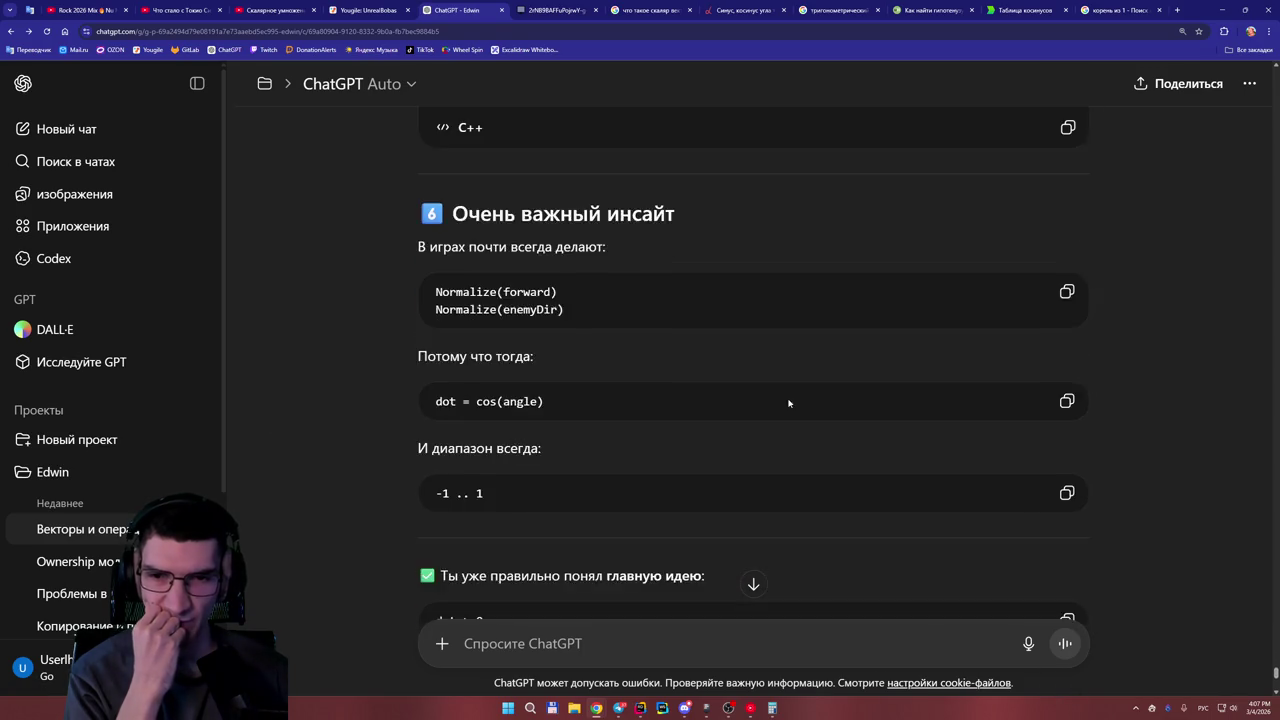
{"action": "scroll", "coordinate": [645, 528], "scroll_direction": "up", "scroll_amount": 2}
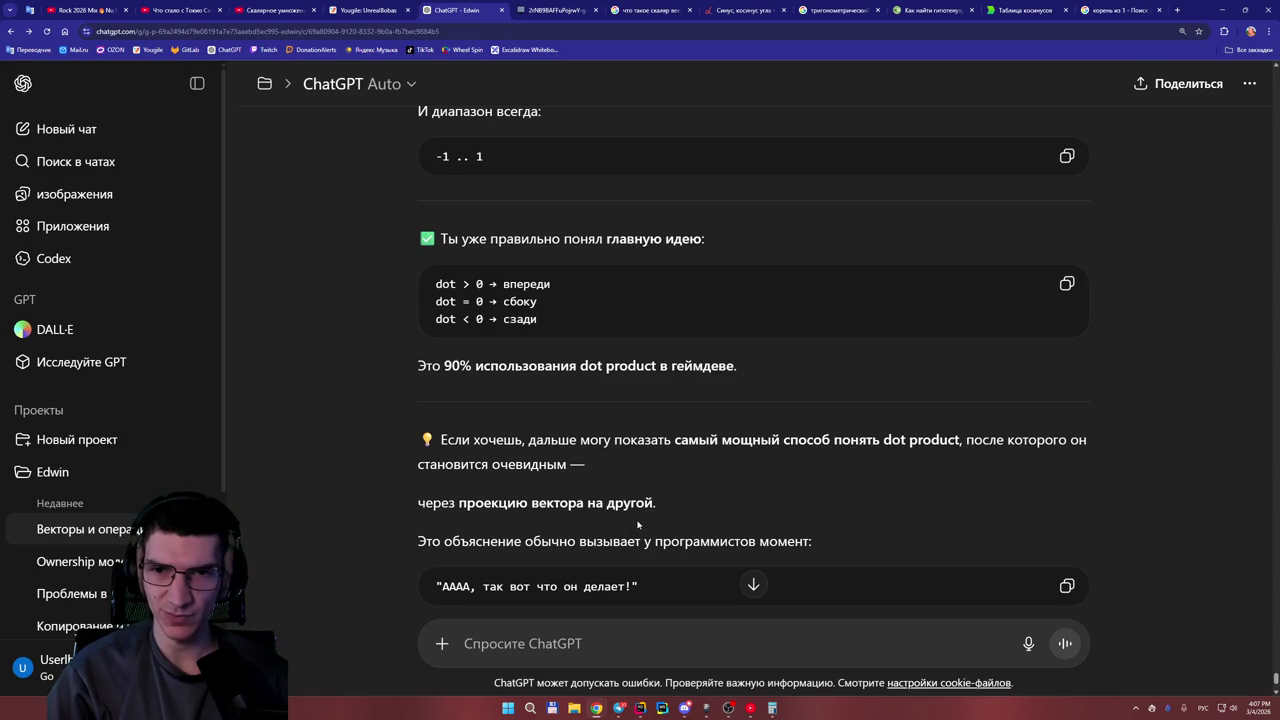
{"action": "scroll", "coordinate": [640, 526], "scroll_direction": "up", "scroll_amount": 1}
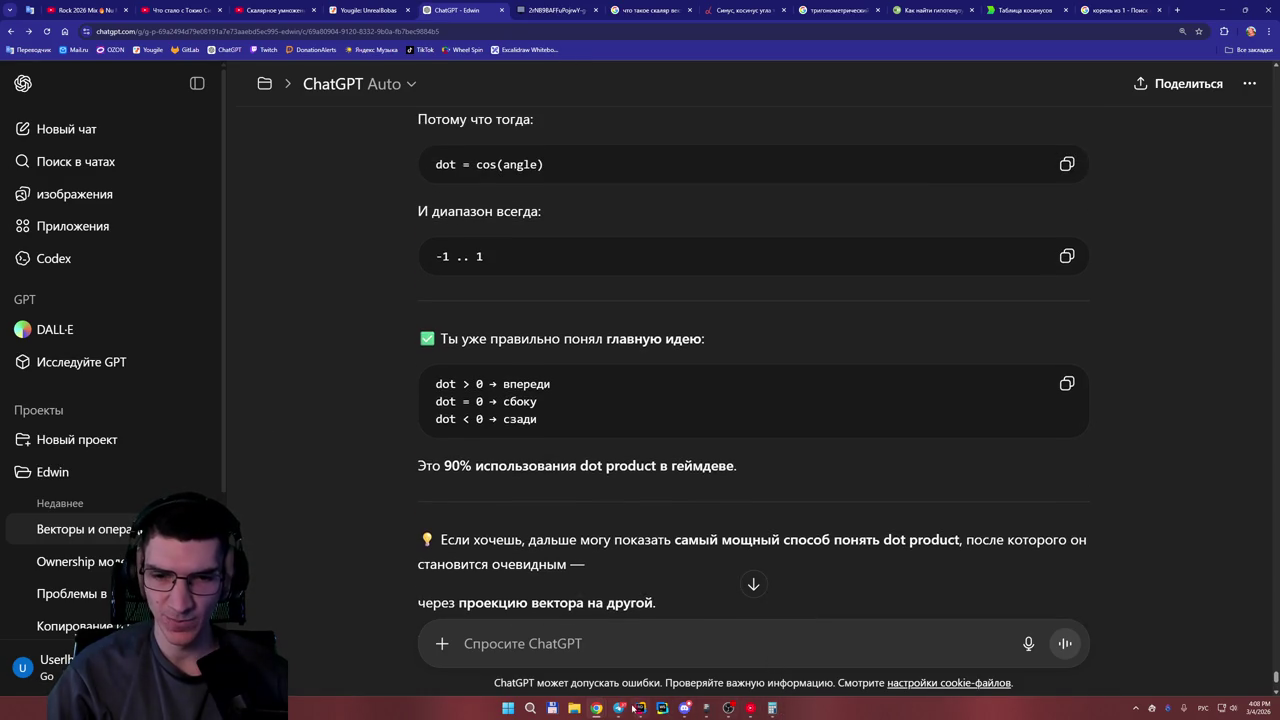
Return to the WBO tab and scroll up to the (4,6) and (2,1) vector sketch above the length calculations.
{"action": "left_click", "coordinate": [565, 10]}
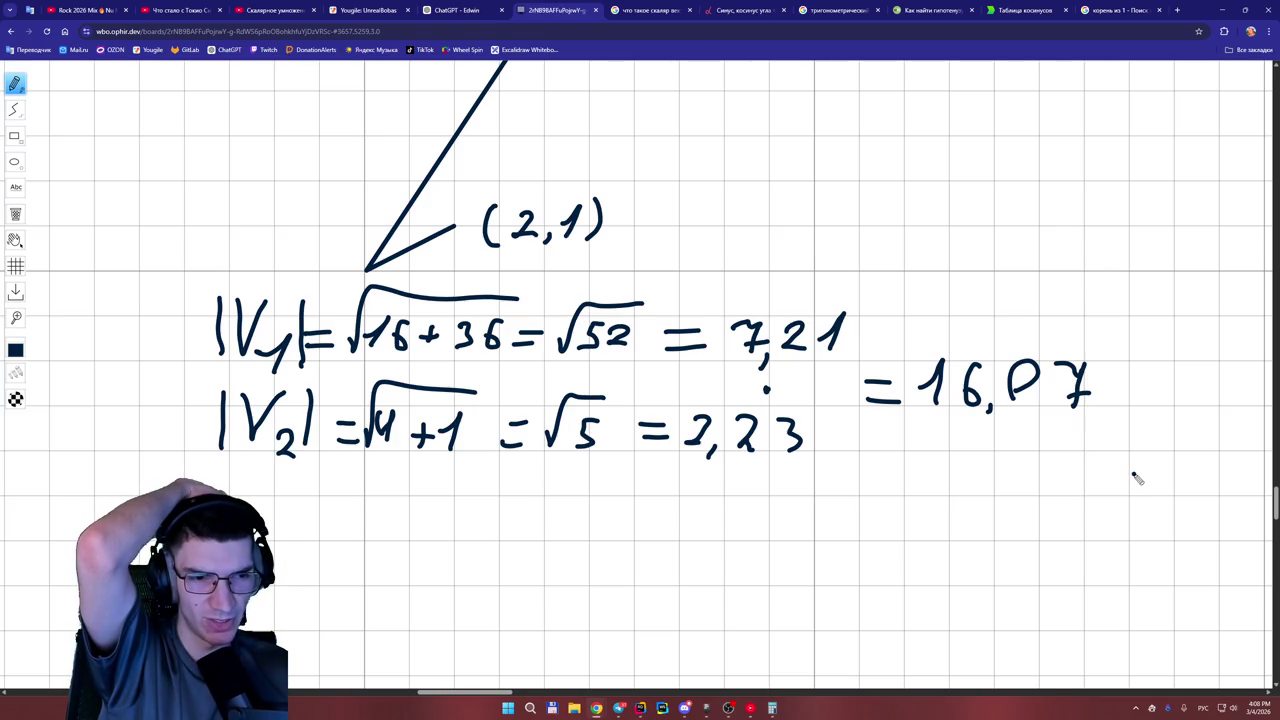
{"action": "left_click_drag", "start_coordinate": [1274, 513], "coordinate": [1275, 505]}
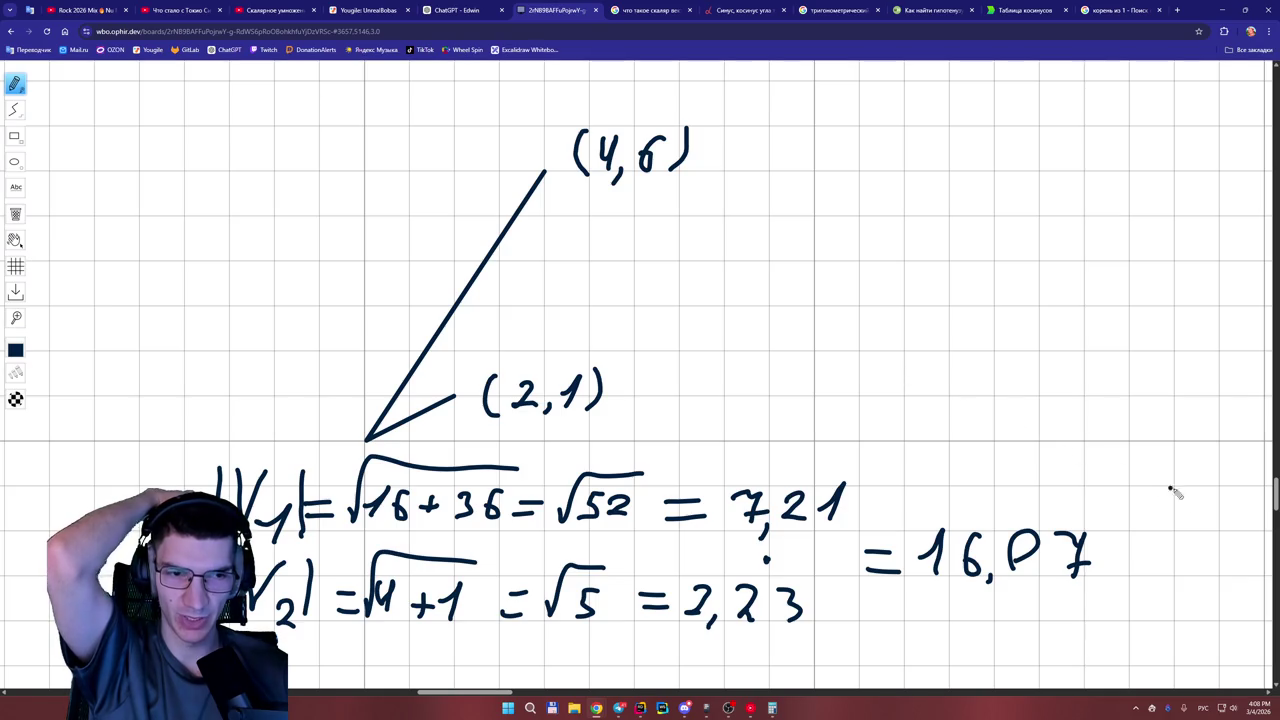
{"action": "left_click_drag", "start_coordinate": [1275, 497], "coordinate": [1275, 501]}
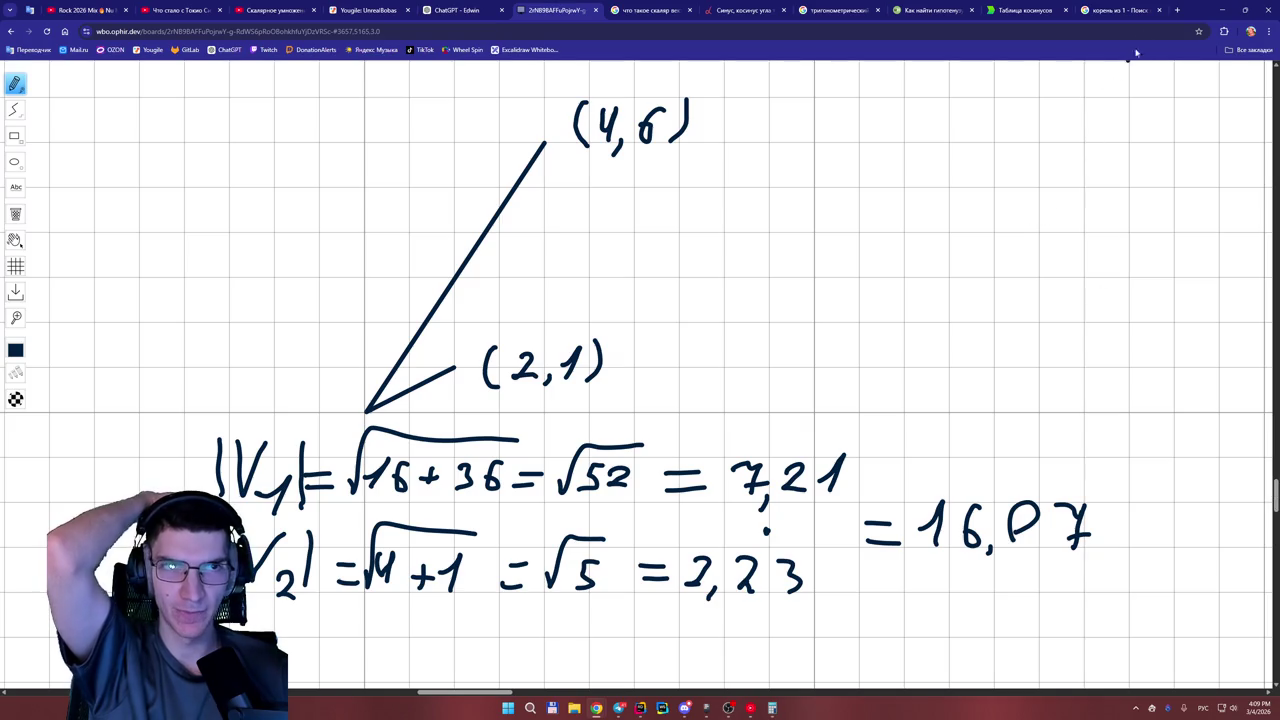
On the Google tab, replace the square-root query with 'получил крос', then return to ChatGPT.
{"action": "left_click", "coordinate": [1115, 10]}
{"action": "left_click", "coordinate": [718, 91]}
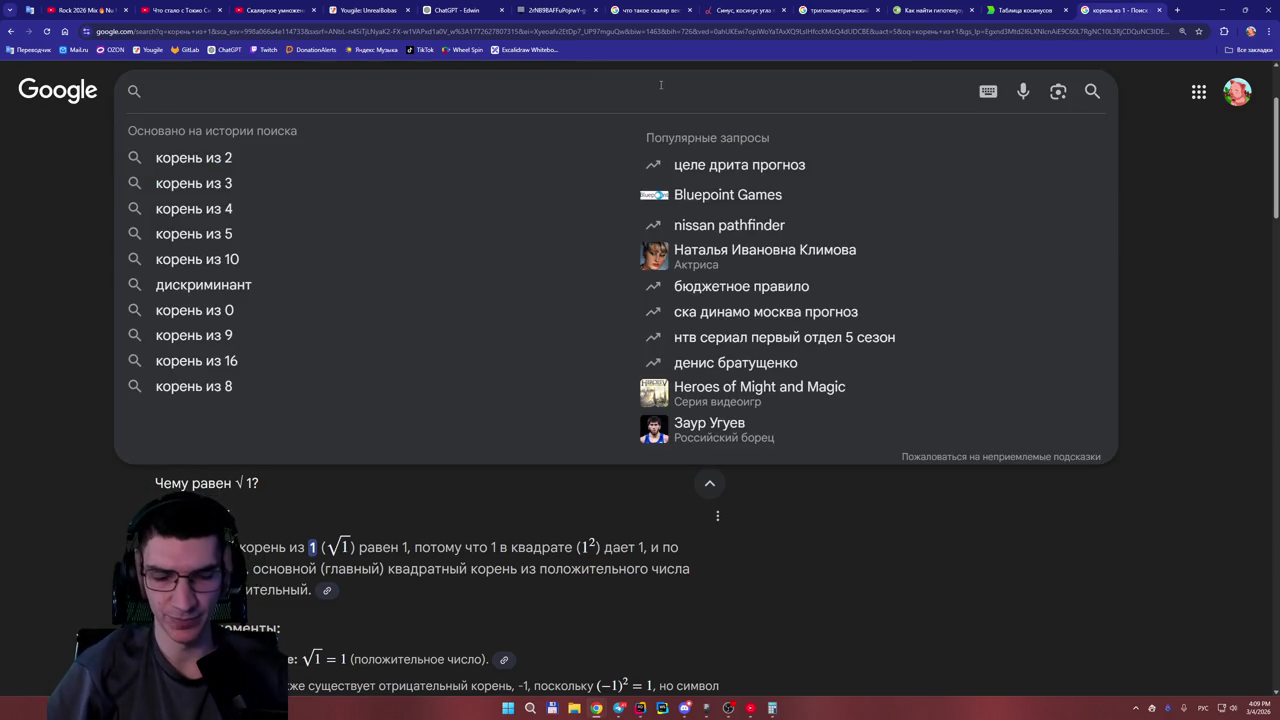
{"action": "type", "text": "получил крос"}
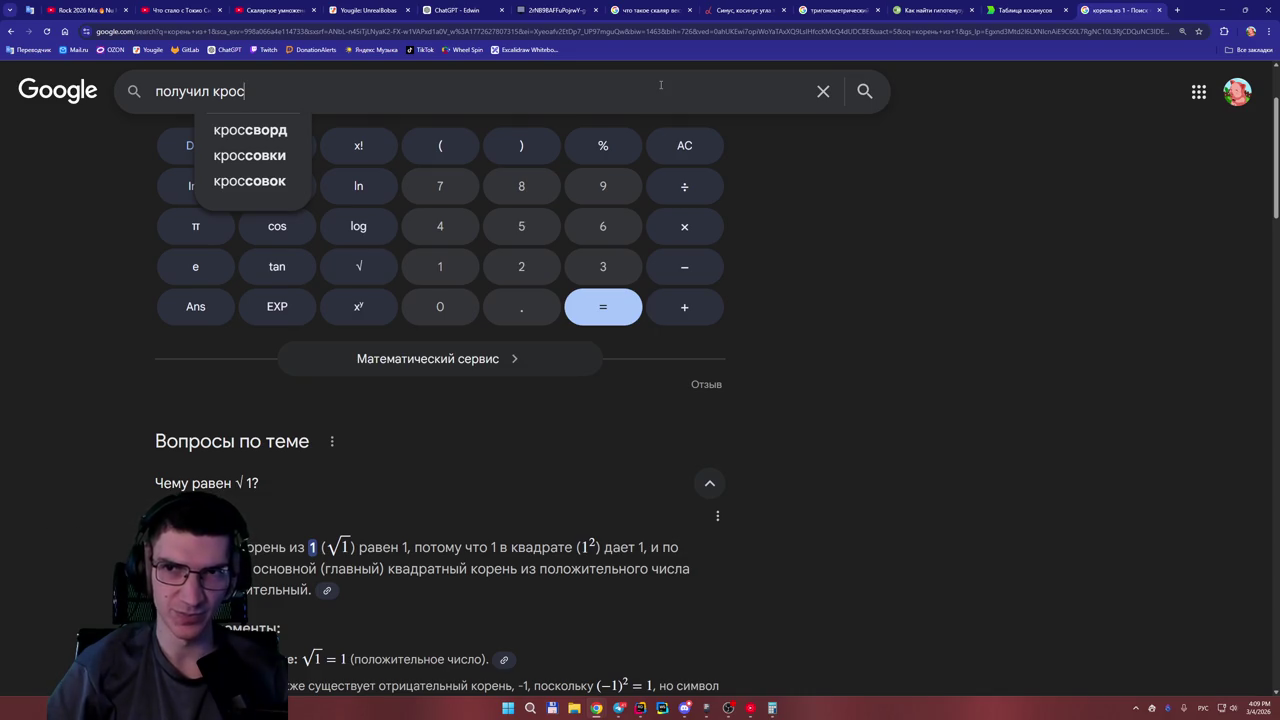
{"action": "left_click", "coordinate": [455, 12]}
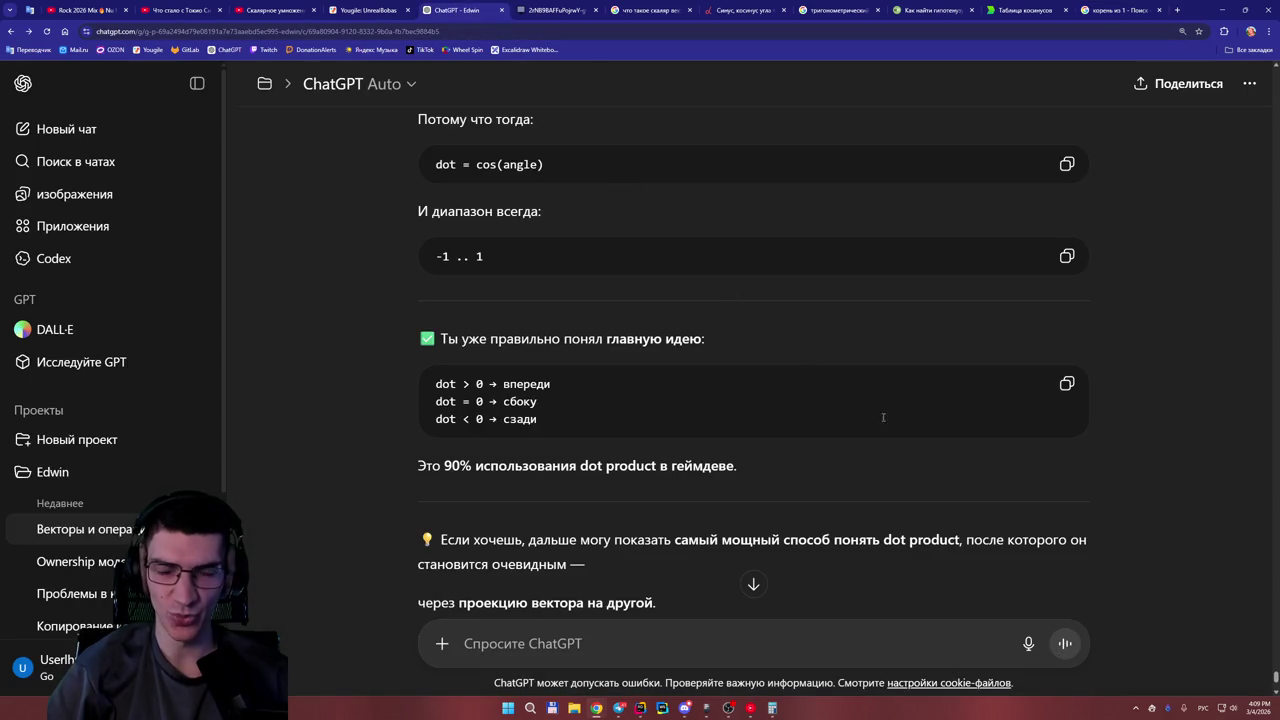
Scroll ChatGPT back to the Визуально angle diagrams, then switch to the whiteboard and scroll up.
{"action": "scroll", "coordinate": [820, 375], "scroll_direction": "up", "scroll_amount": 3}
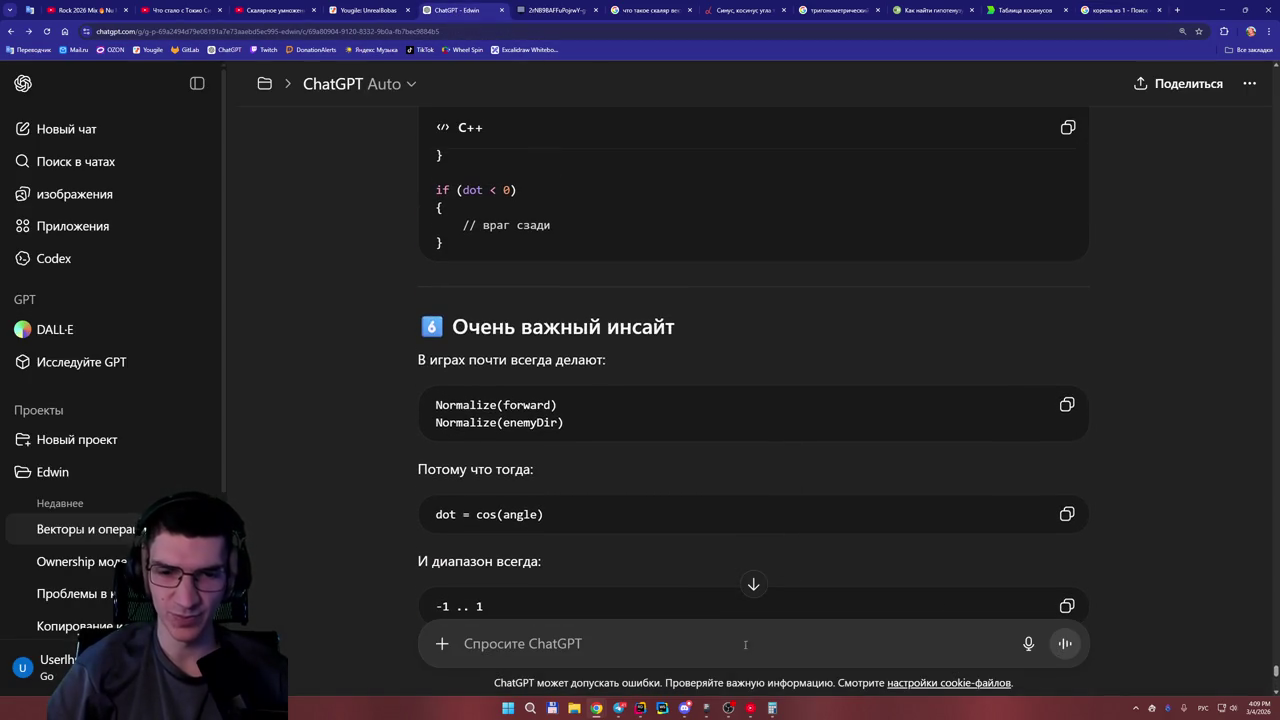
{"action": "scroll", "coordinate": [592, 440], "scroll_direction": "up", "scroll_amount": 7}
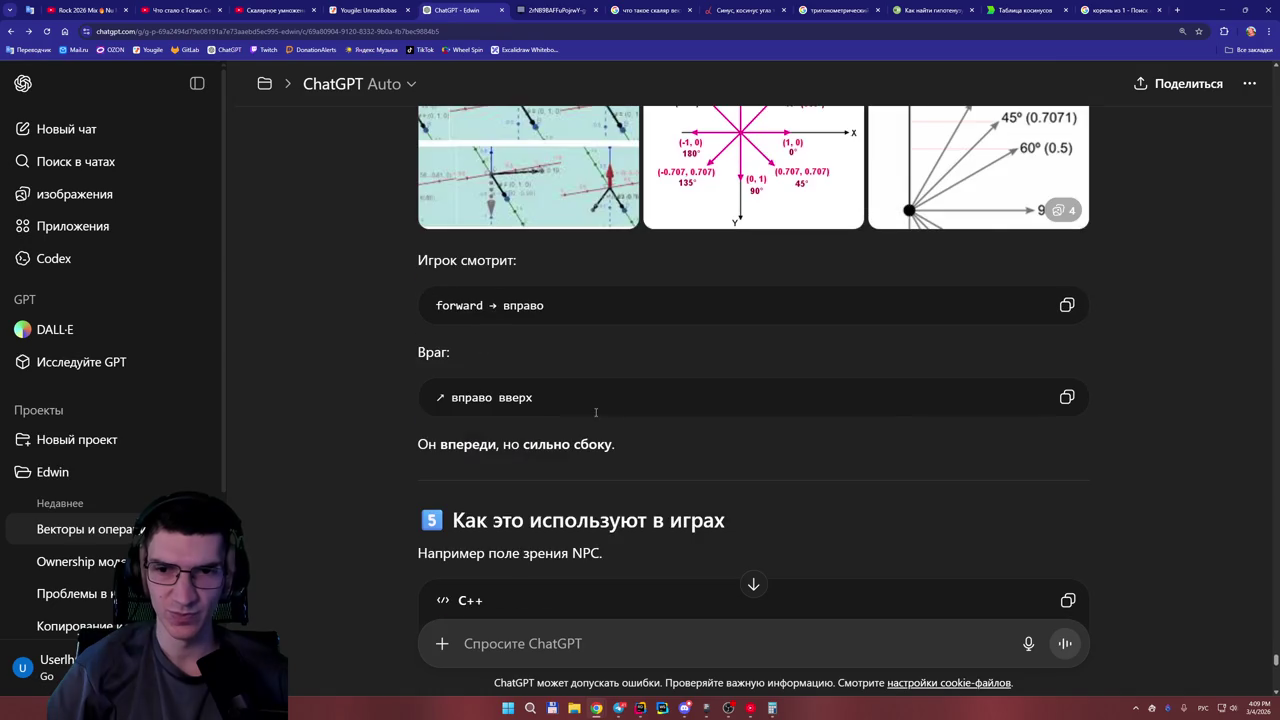
{"action": "scroll", "coordinate": [597, 400], "scroll_direction": "down", "scroll_amount": 2}
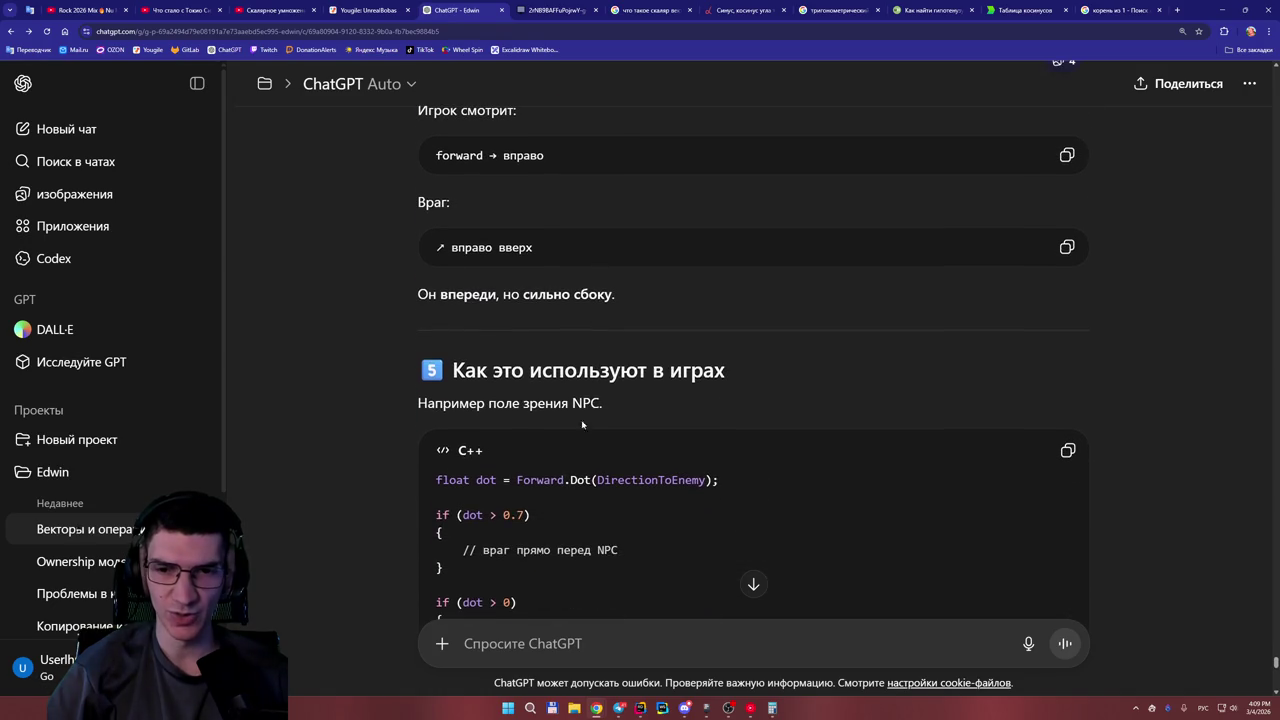
{"action": "scroll", "coordinate": [572, 478], "scroll_direction": "up", "scroll_amount": 3}
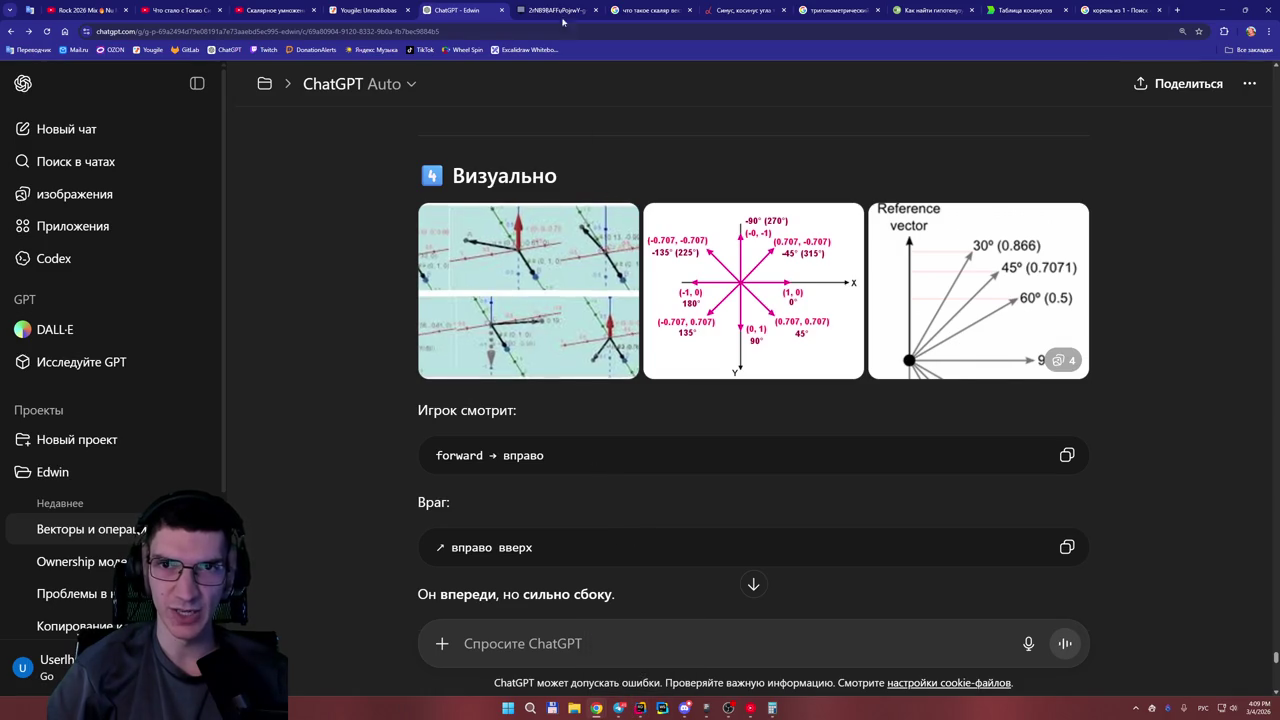
{"action": "key", "text": "ctrl+Tab"}
{"action": "left_click_drag", "start_coordinate": [1276, 497], "coordinate": [1276, 459]}
Review the V1/V2 dot-product notes ending in 0,5, then open the cosine table and тригонометрический круг pages.
{"action": "scroll", "coordinate": [640, 373], "scroll_direction": "up", "scroll_amount": 2}
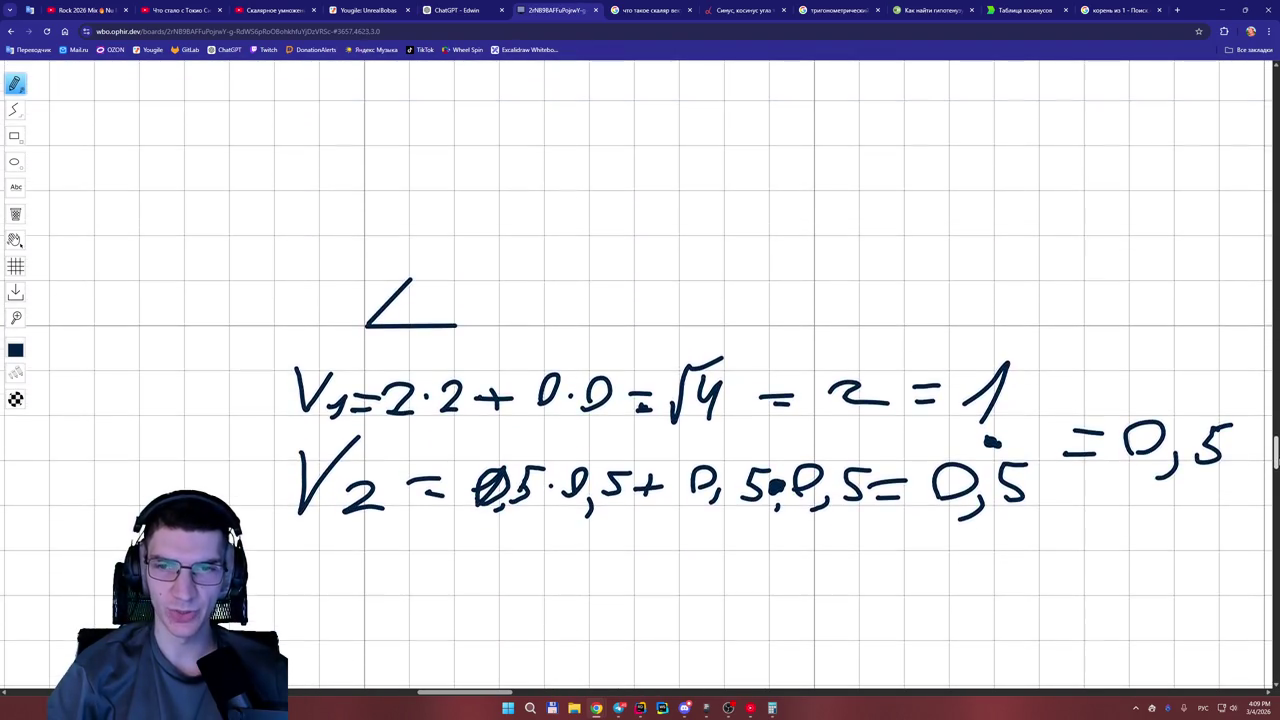
{"action": "scroll", "coordinate": [640, 373], "scroll_direction": "down", "scroll_amount": 1}
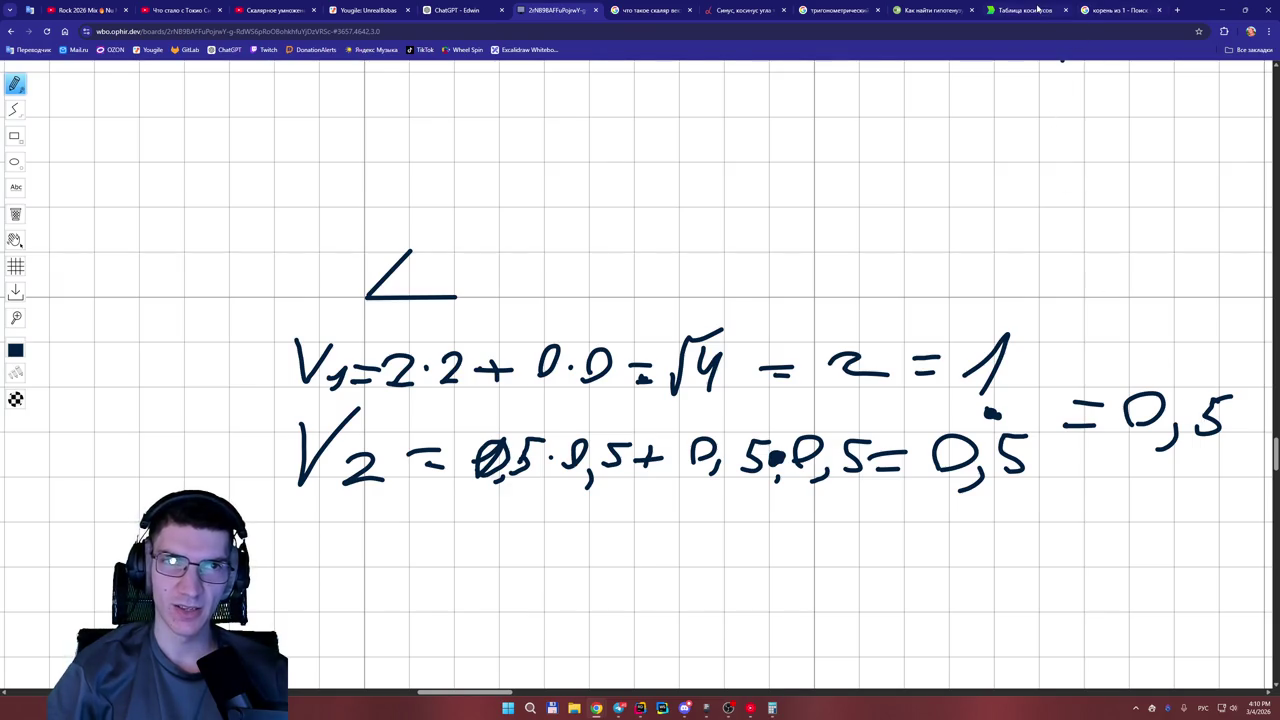
{"action": "left_click", "coordinate": [1038, 9]}
{"action": "left_click", "coordinate": [835, 10]}
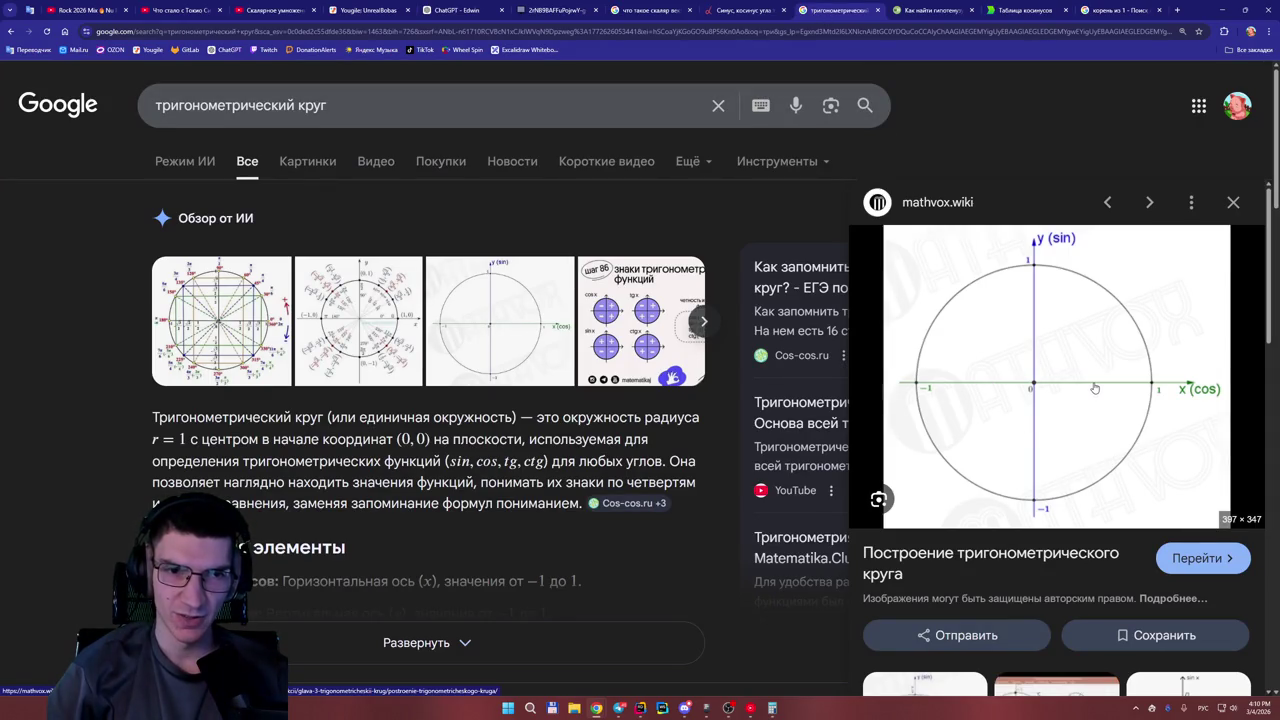
Browse back through two unit-circle image results, then replace the query with 'аrccos что это'.
{"action": "key", "text": "Left"}
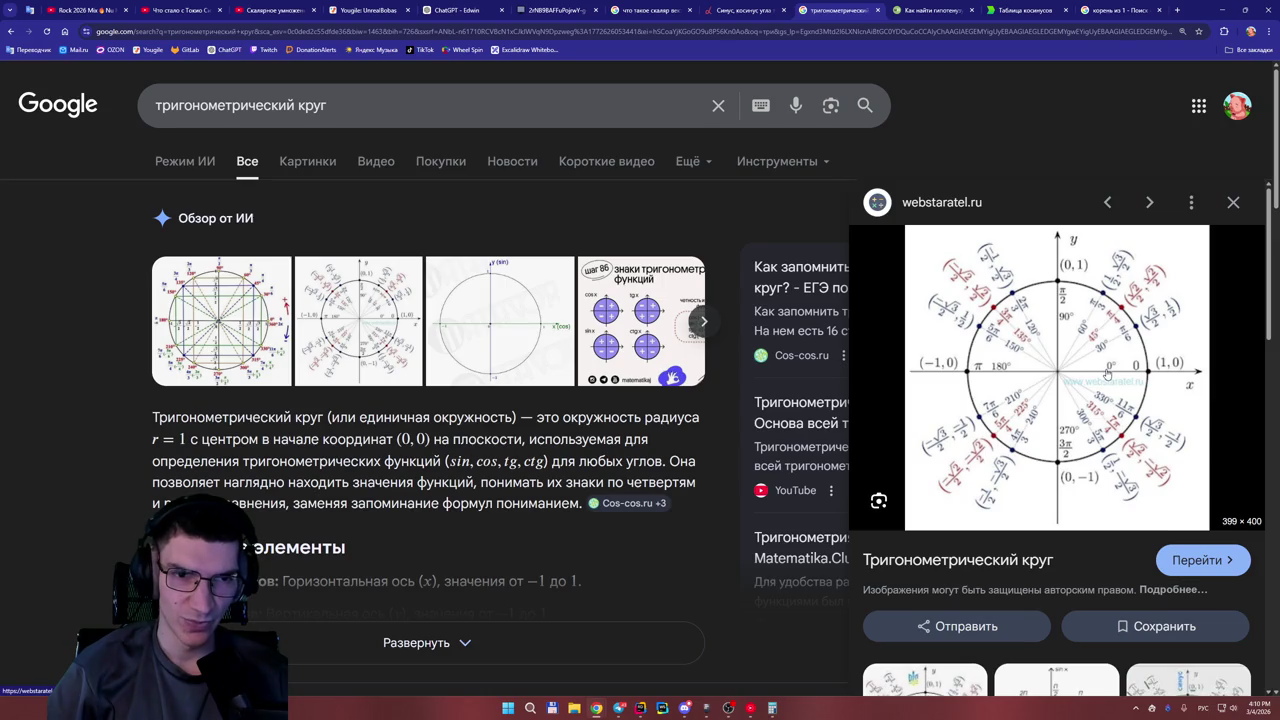
{"action": "key", "text": "Left"}
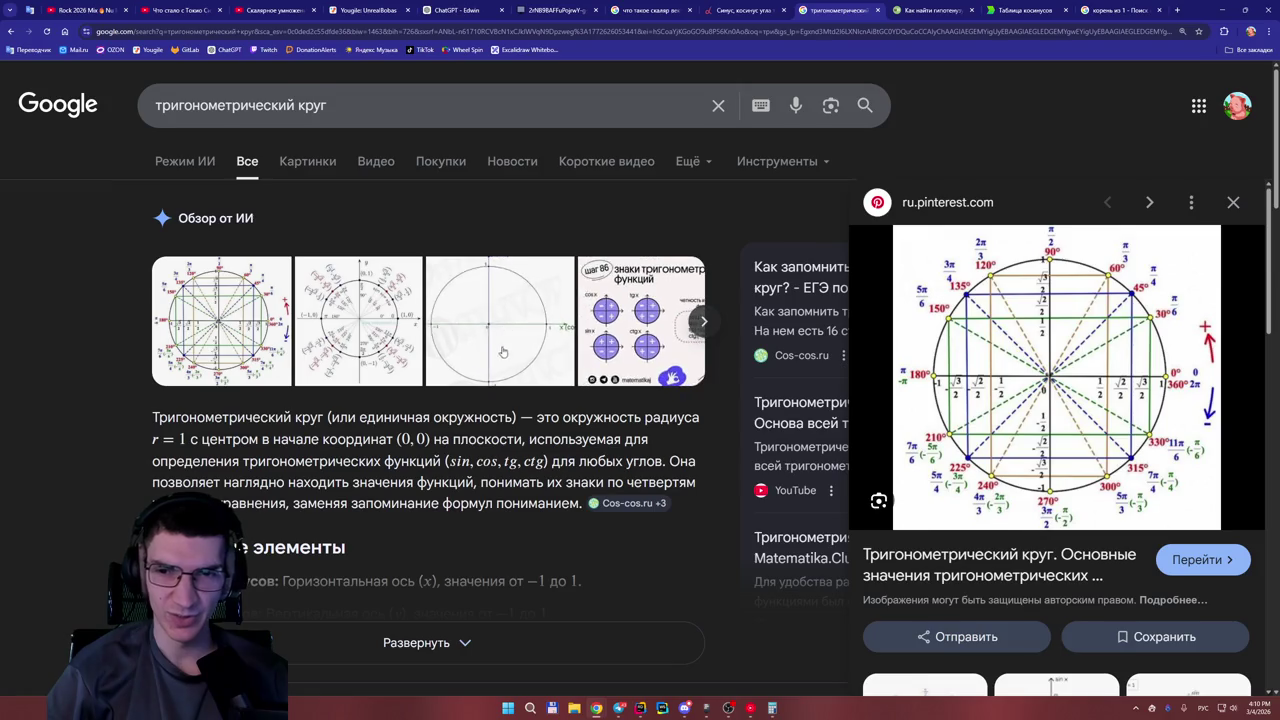
{"action": "scroll", "coordinate": [543, 367], "scroll_direction": "down", "scroll_amount": 3}
{"action": "scroll", "coordinate": [543, 367], "scroll_direction": "down", "scroll_amount": 3}
{"action": "scroll", "coordinate": [517, 345], "scroll_direction": "up", "scroll_amount": 5}
{"action": "triple_click", "coordinate": [575, 88]}
{"action": "type", "text": "а"}
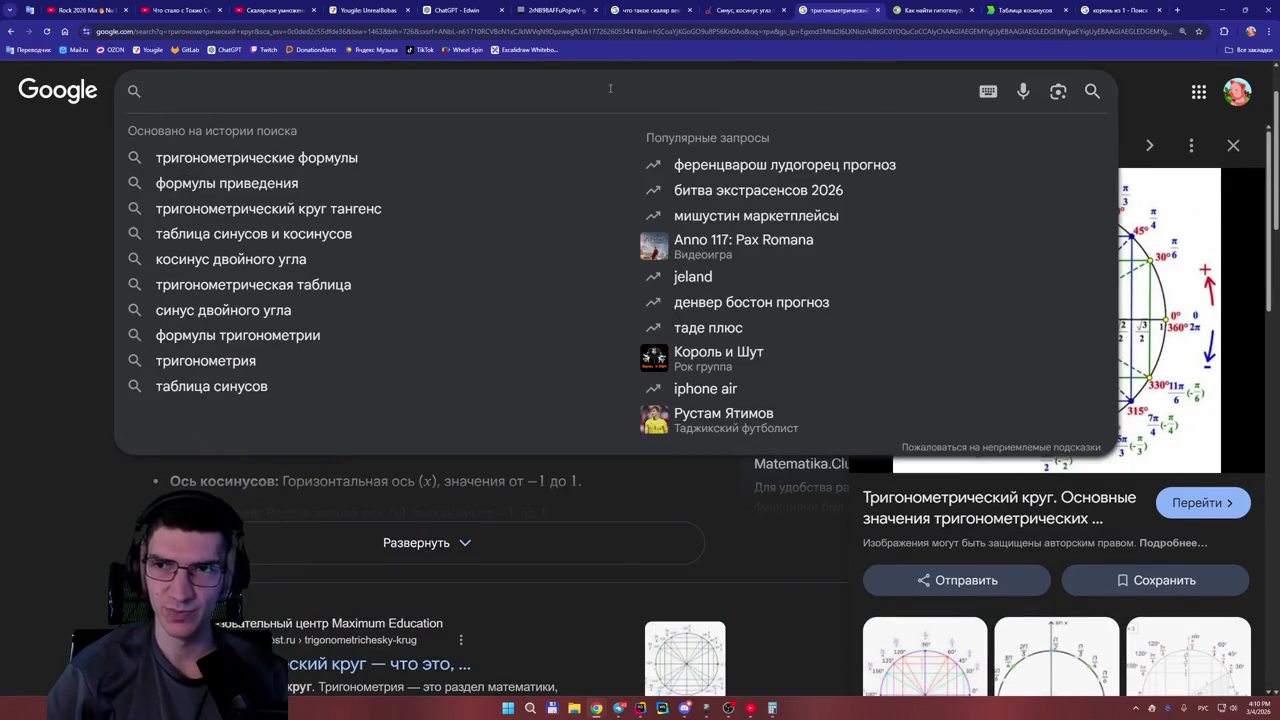
{"action": "type", "text": "r"}
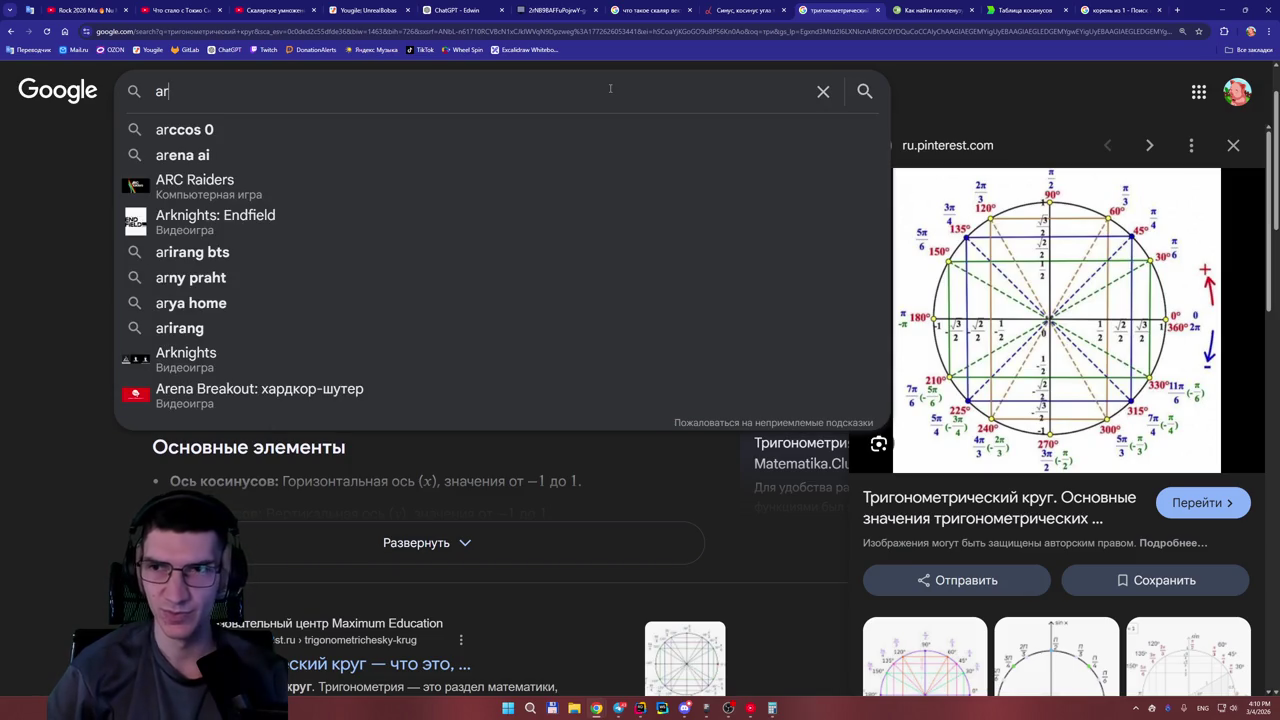
{"action": "type", "text": "ccos"}
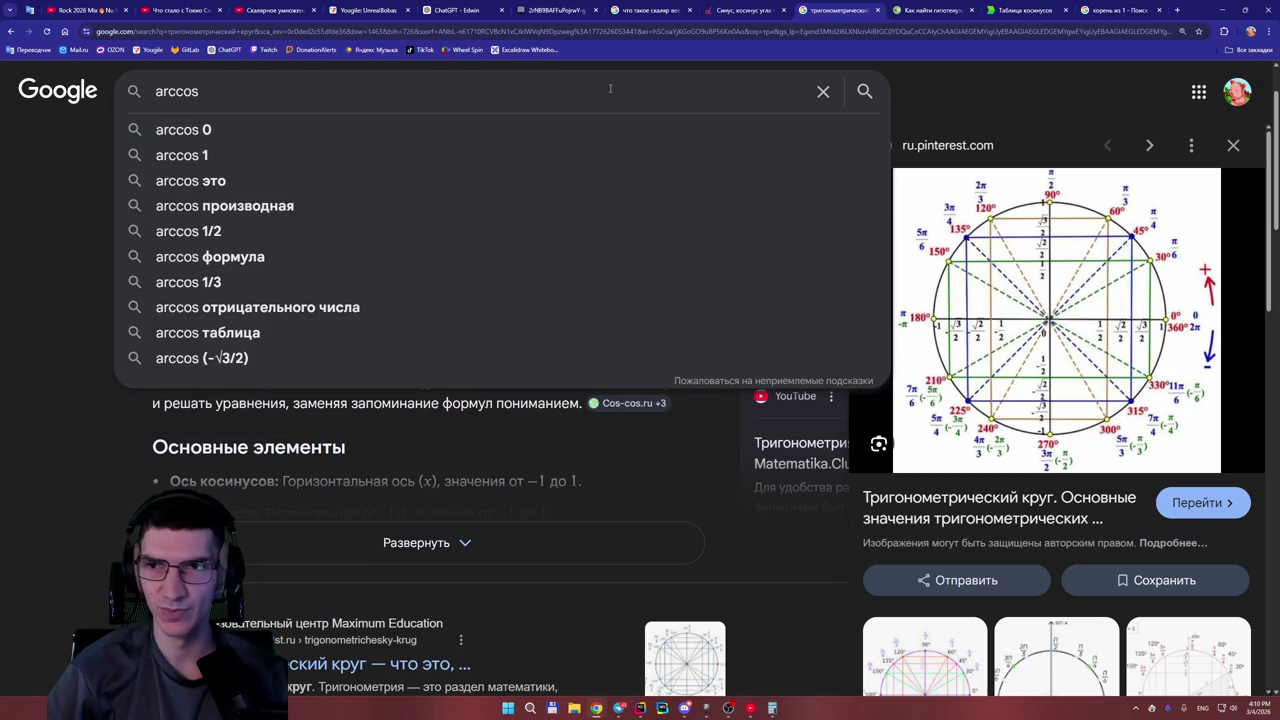
{"action": "type", "text": " что это"}
Search 'arccos что это' and expand the AI overview to show all arccos properties.
{"action": "key", "text": "Return"}
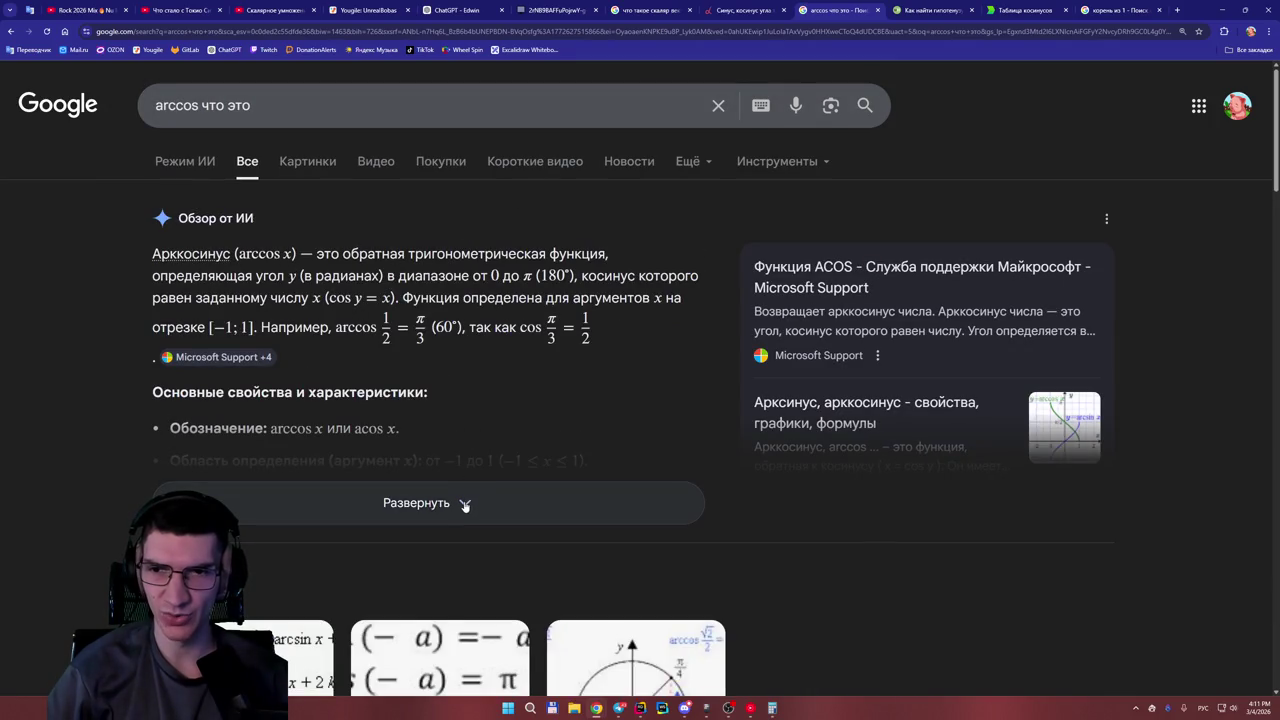
{"action": "scroll", "coordinate": [449, 448], "scroll_direction": "down", "scroll_amount": 1}
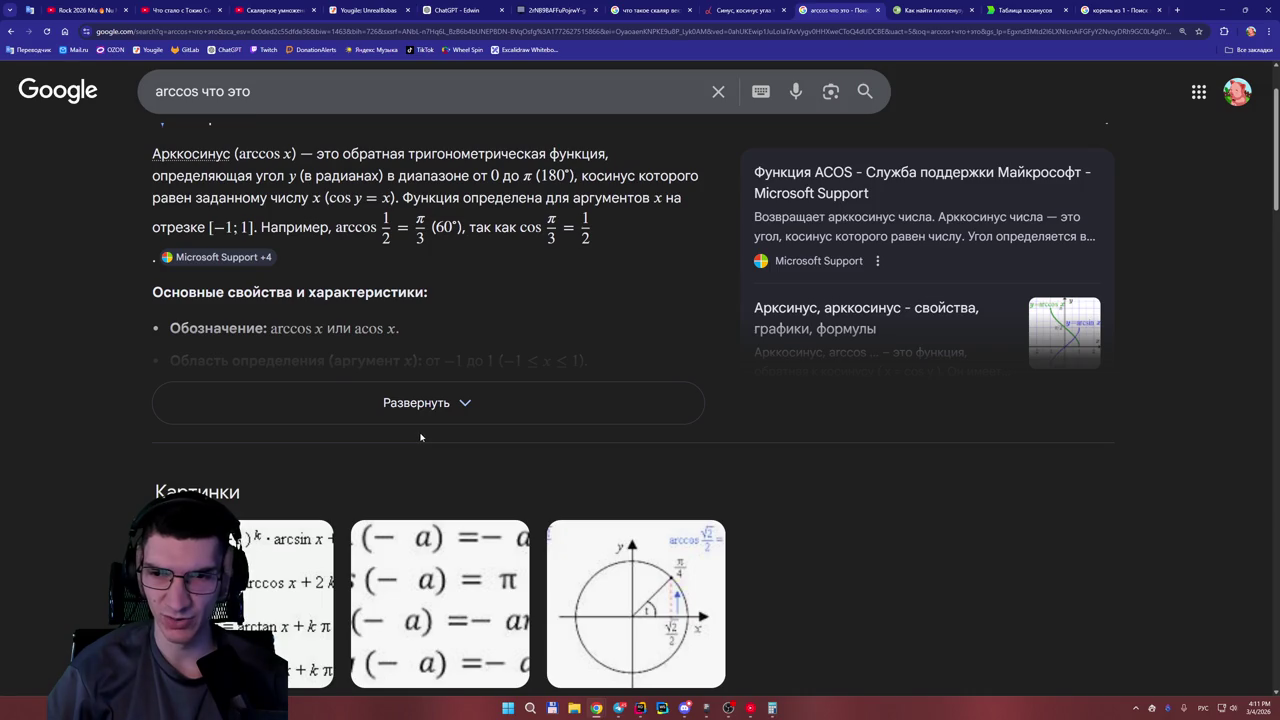
{"action": "scroll", "coordinate": [415, 403], "scroll_direction": "up", "scroll_amount": 1}
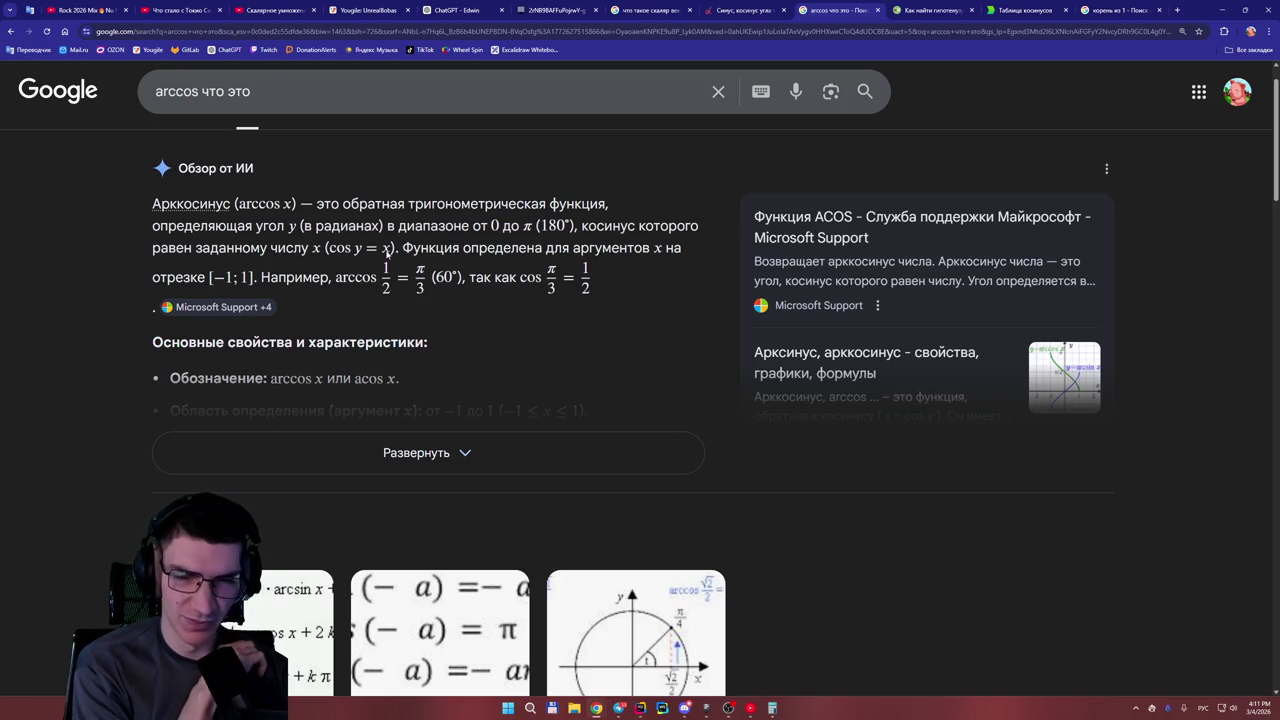
{"action": "left_click", "coordinate": [458, 451]}
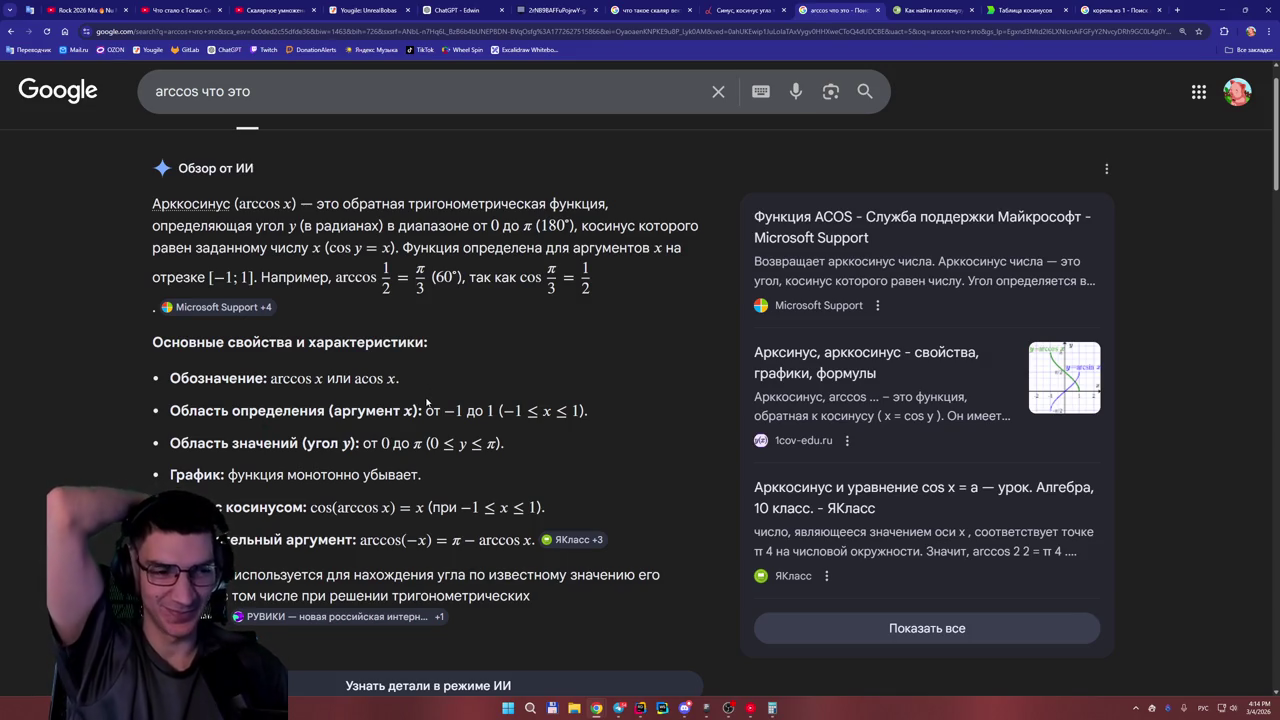
{"action": "scroll", "coordinate": [397, 437], "scroll_direction": "down", "scroll_amount": 1}
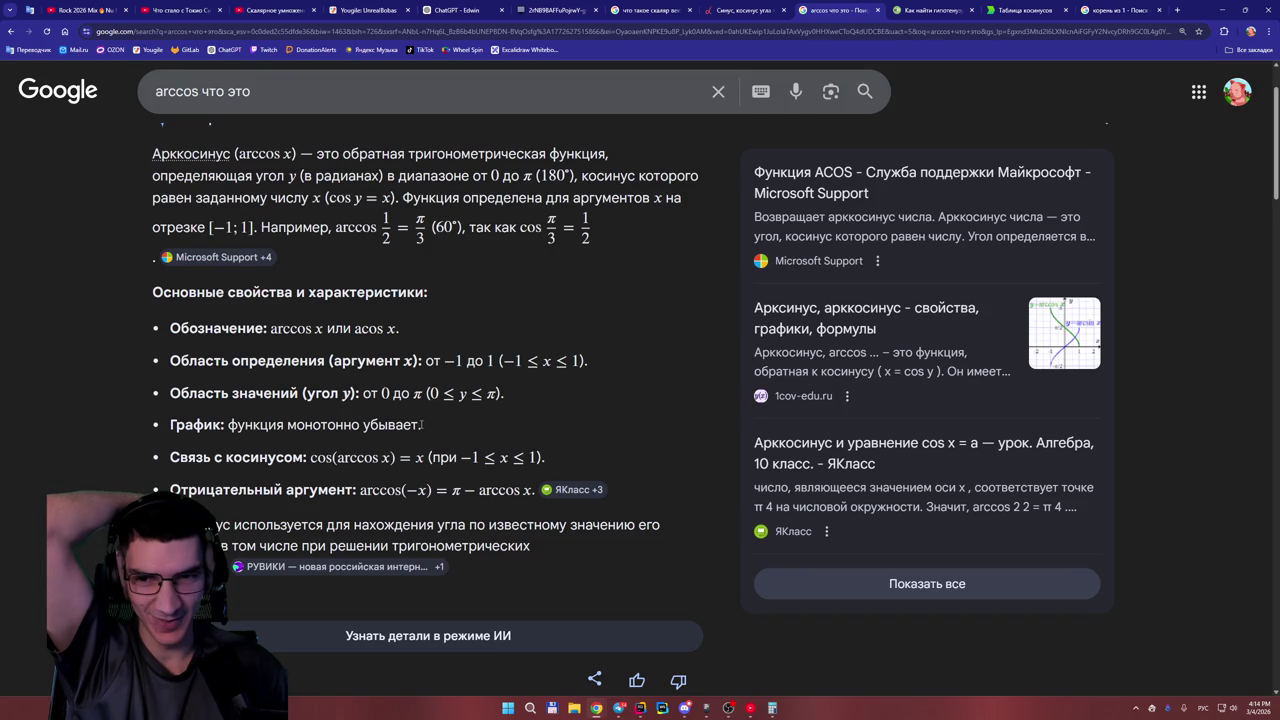
Review the ChatGPT vectors conversation with its direction diagrams, then return to the whiteboard.
{"action": "left_click", "coordinate": [452, 11]}
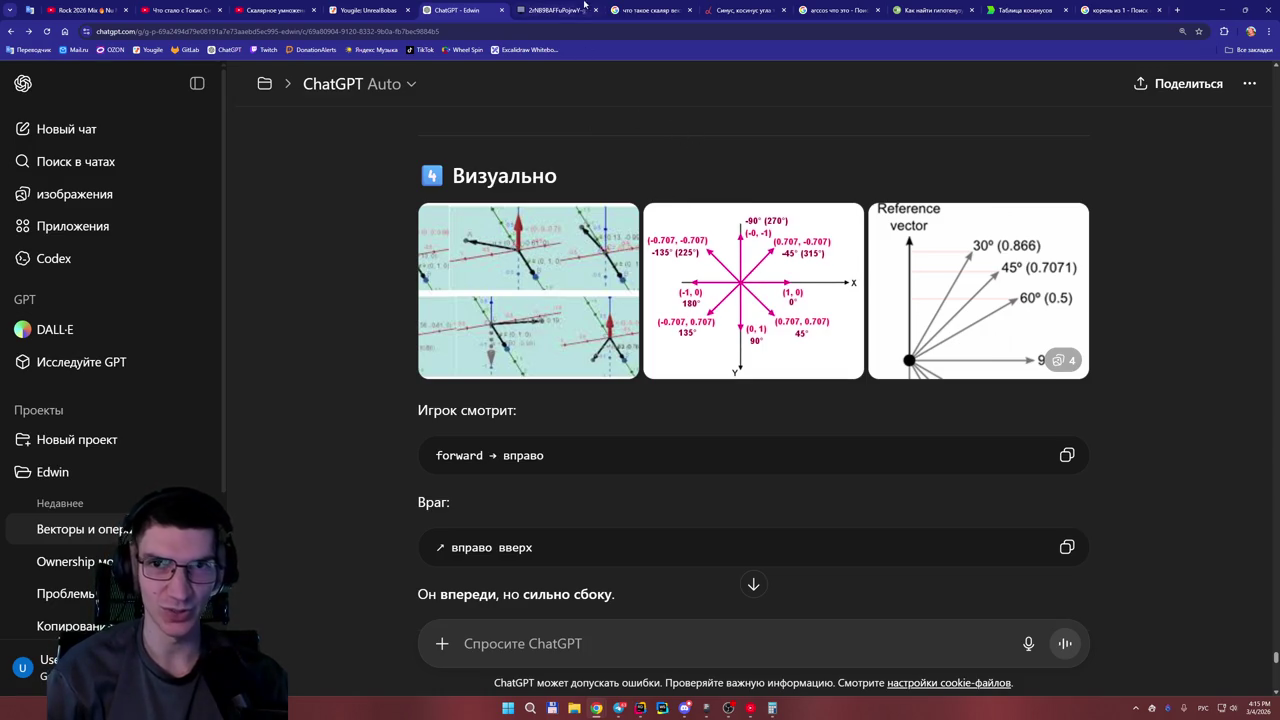
{"action": "left_click", "coordinate": [551, 12]}
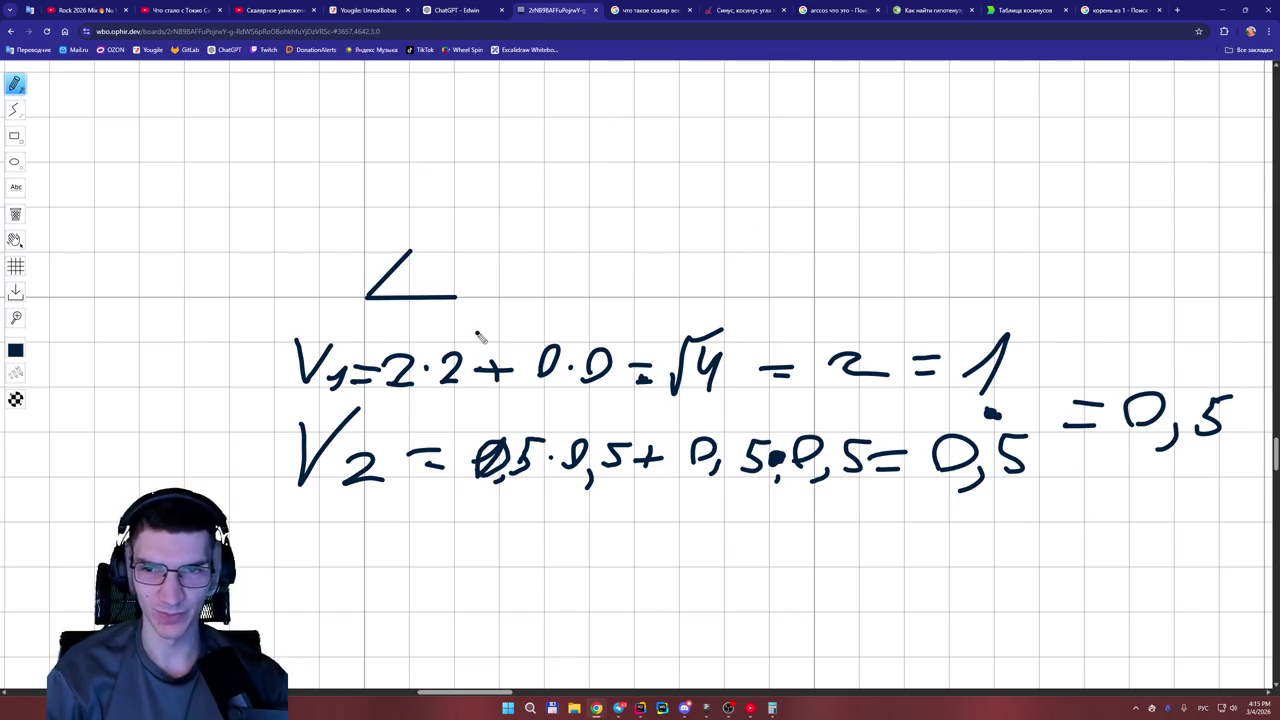
Draw an arc marking angle a between the (4,6) and (2,1) vectors.
{"action": "mouse_move", "coordinate": [1276, 452]}
{"action": "left_mouse_down"}
{"action": "mouse_move", "coordinate": [1274, 478]}
{"action": "mouse_move", "coordinate": [1140, 491]}
{"action": "left_mouse_up"}
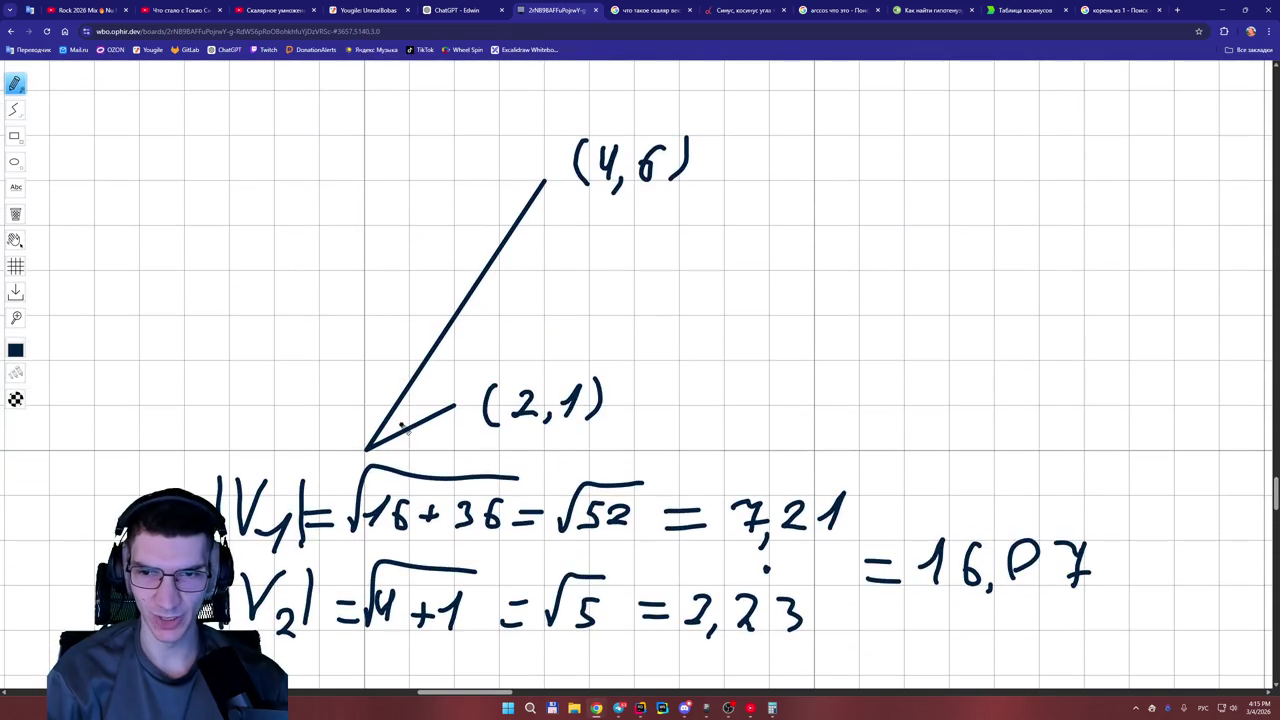
{"action": "mouse_move", "coordinate": [390, 419]}
{"action": "left_mouse_down"}
{"action": "mouse_move", "coordinate": [407, 433]}
{"action": "mouse_move", "coordinate": [420, 403]}
{"action": "mouse_move", "coordinate": [436, 404]}
{"action": "left_mouse_up"}
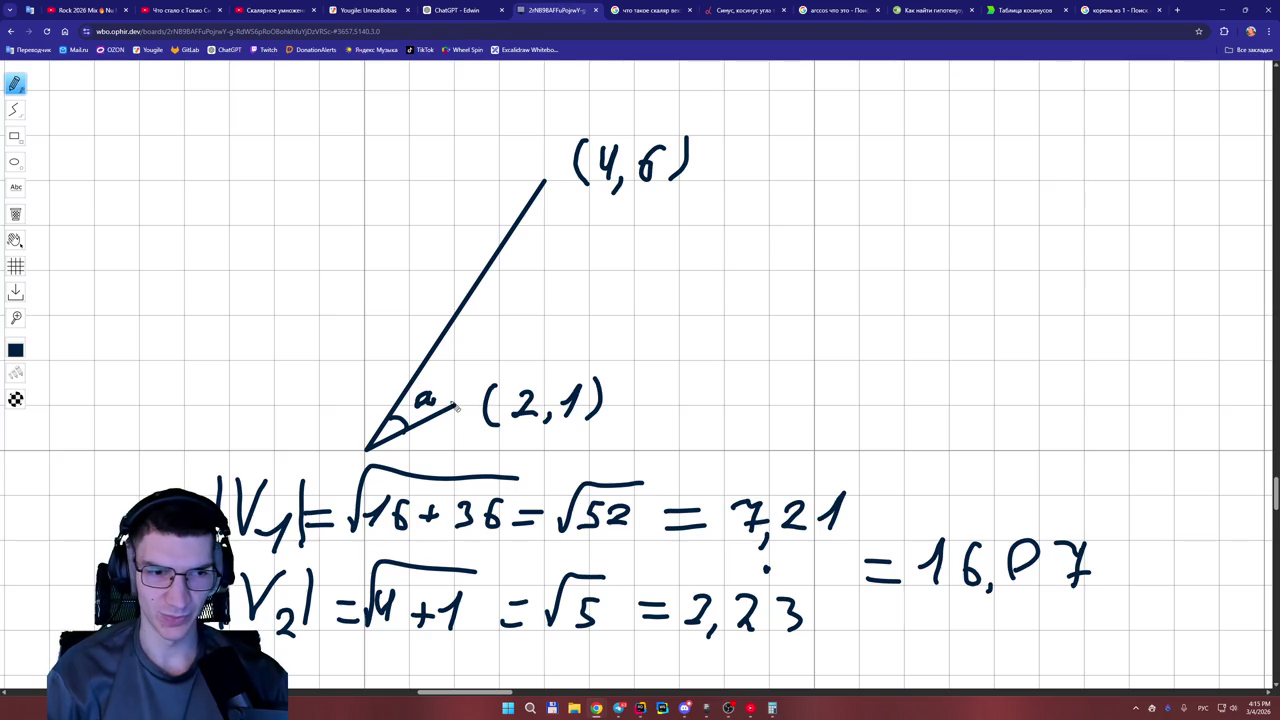
Draw an ellipse-tool circle left of the angle sketch and erase the stray small ellipse inside it.
{"action": "left_click", "coordinate": [14, 162]}
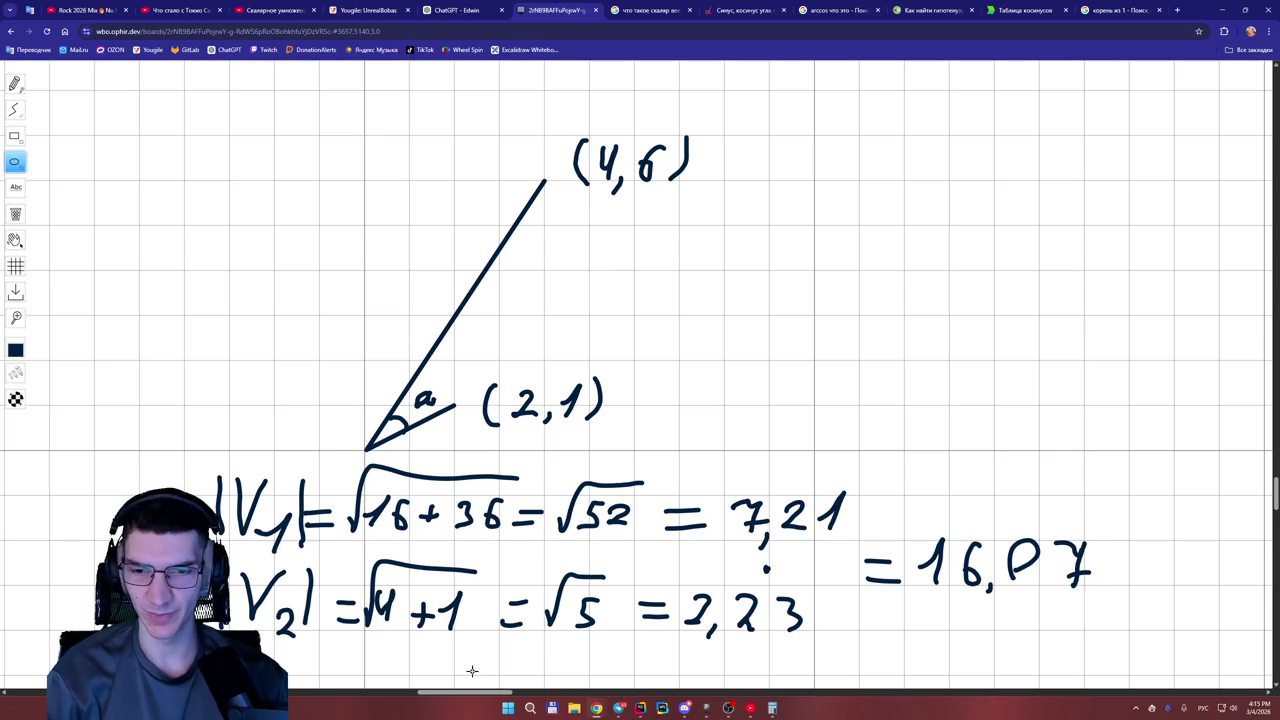
{"action": "left_click_drag", "start_coordinate": [486, 694], "coordinate": [451, 694]}
{"action": "mouse_move", "coordinate": [427, 197]}
{"action": "left_mouse_down"}
{"action": "mouse_move", "coordinate": [567, 347]}
{"action": "mouse_move", "coordinate": [602, 363]}
{"action": "left_mouse_up"}
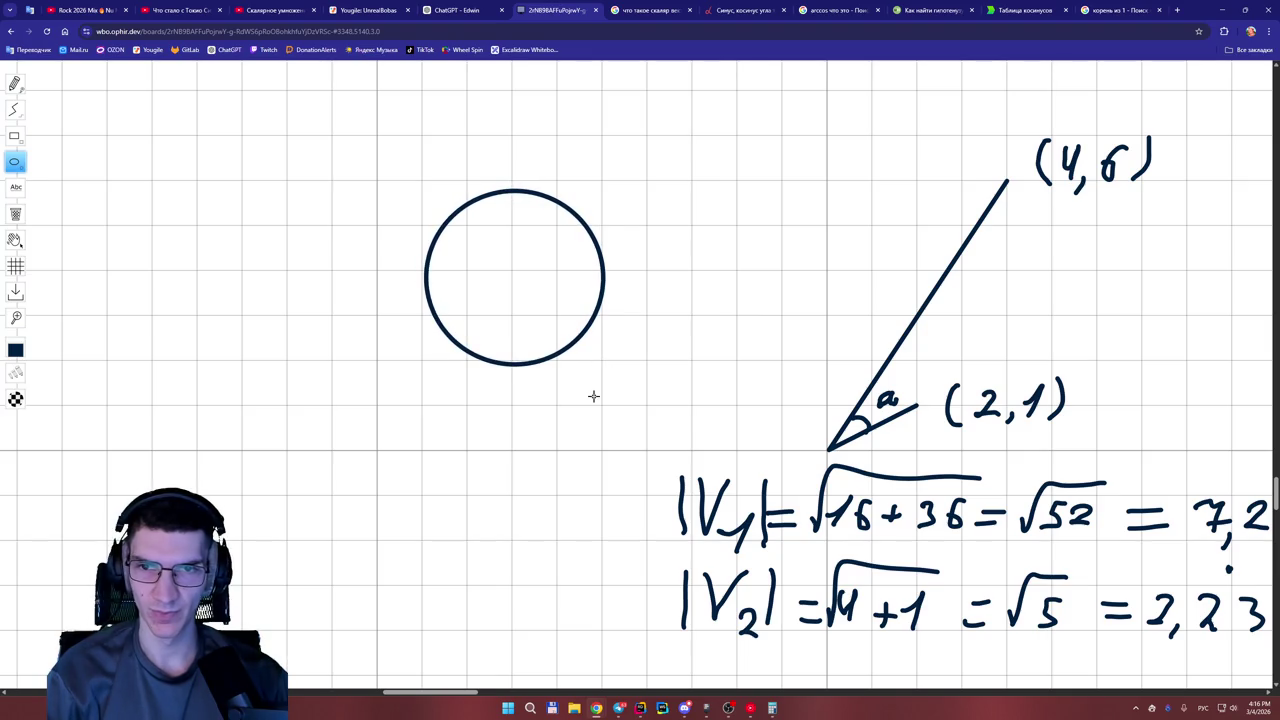
{"action": "left_click_drag", "start_coordinate": [558, 342], "coordinate": [565, 355]}
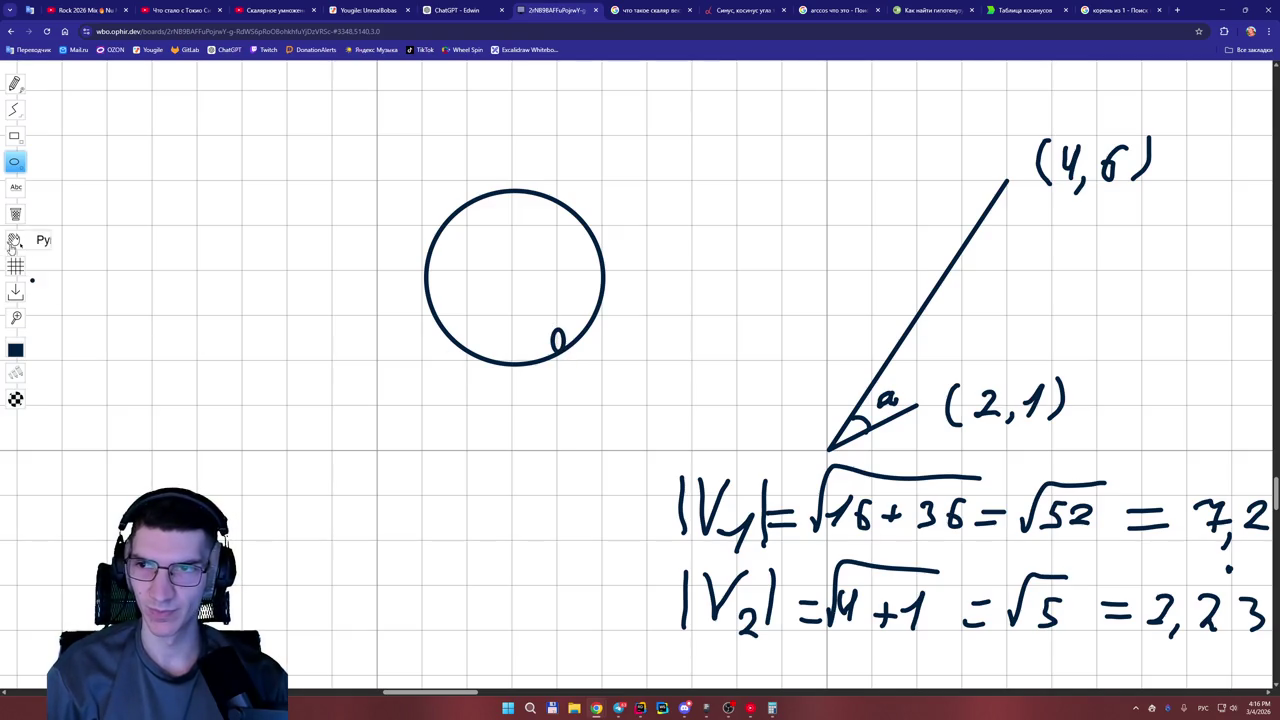
{"action": "left_click", "coordinate": [15, 214]}
{"action": "left_click", "coordinate": [557, 339]}
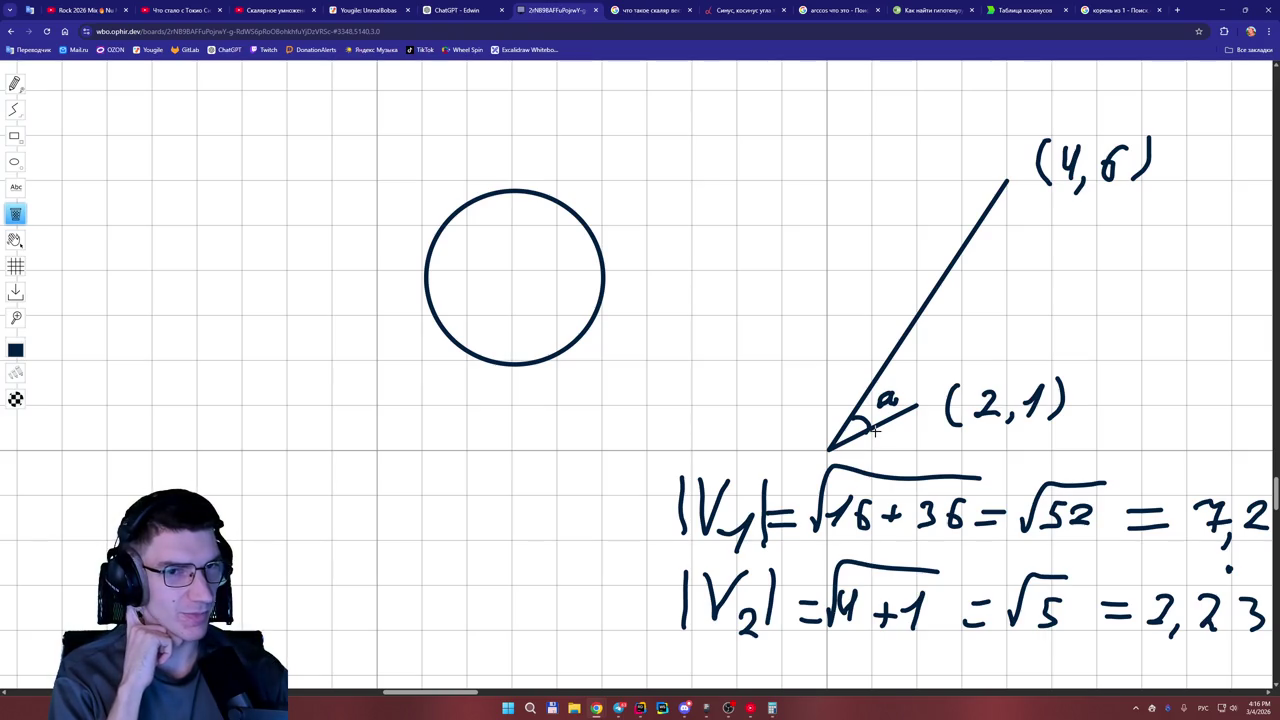
{"action": "left_click_drag", "start_coordinate": [472, 690], "coordinate": [497, 692]}
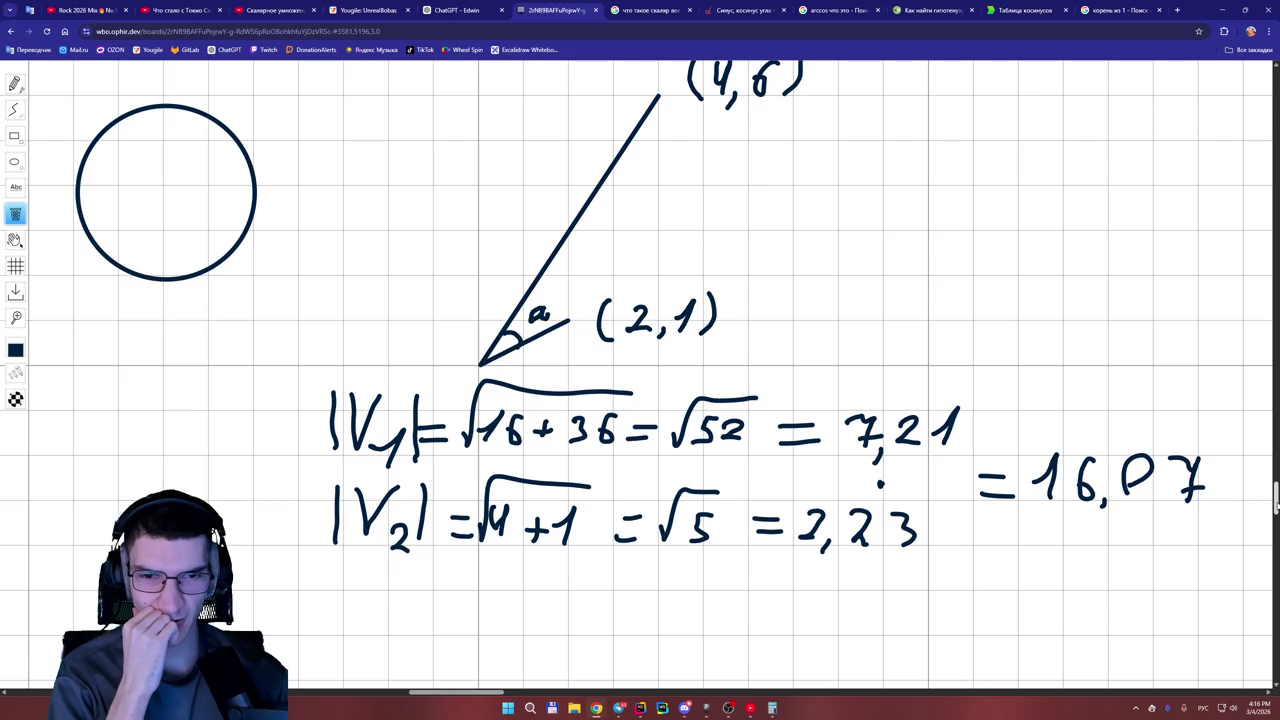
{"action": "left_click_drag", "start_coordinate": [477, 692], "coordinate": [462, 697]}
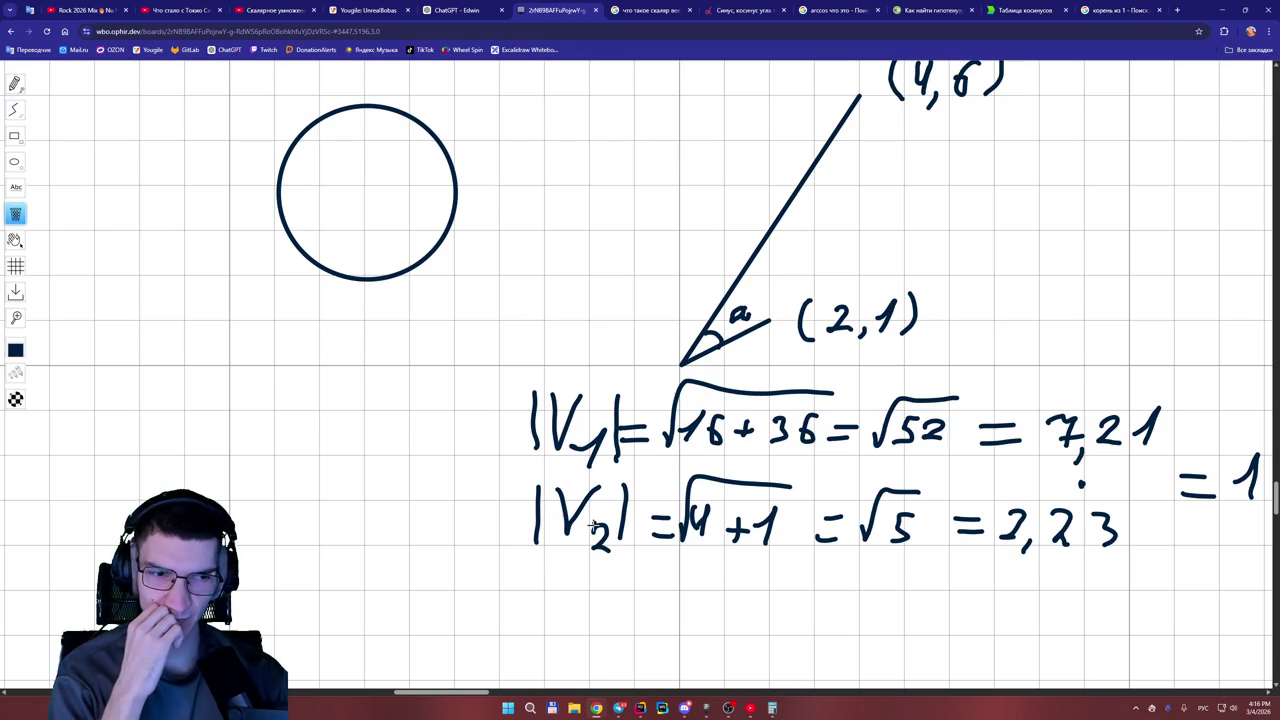
{"action": "left_click_drag", "start_coordinate": [480, 694], "coordinate": [463, 694]}
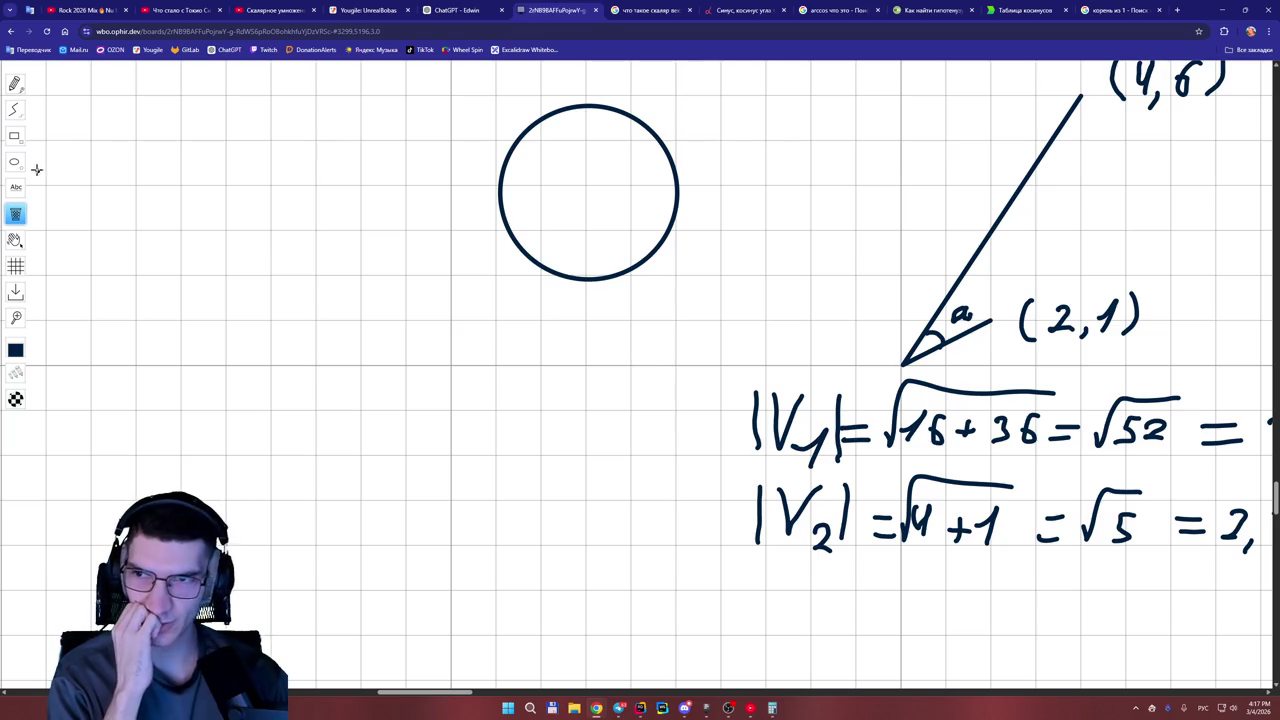
Draw a horizontal and a vertical straight-line diameter crossing at the circle's centre.
{"action": "left_click", "coordinate": [15, 109]}
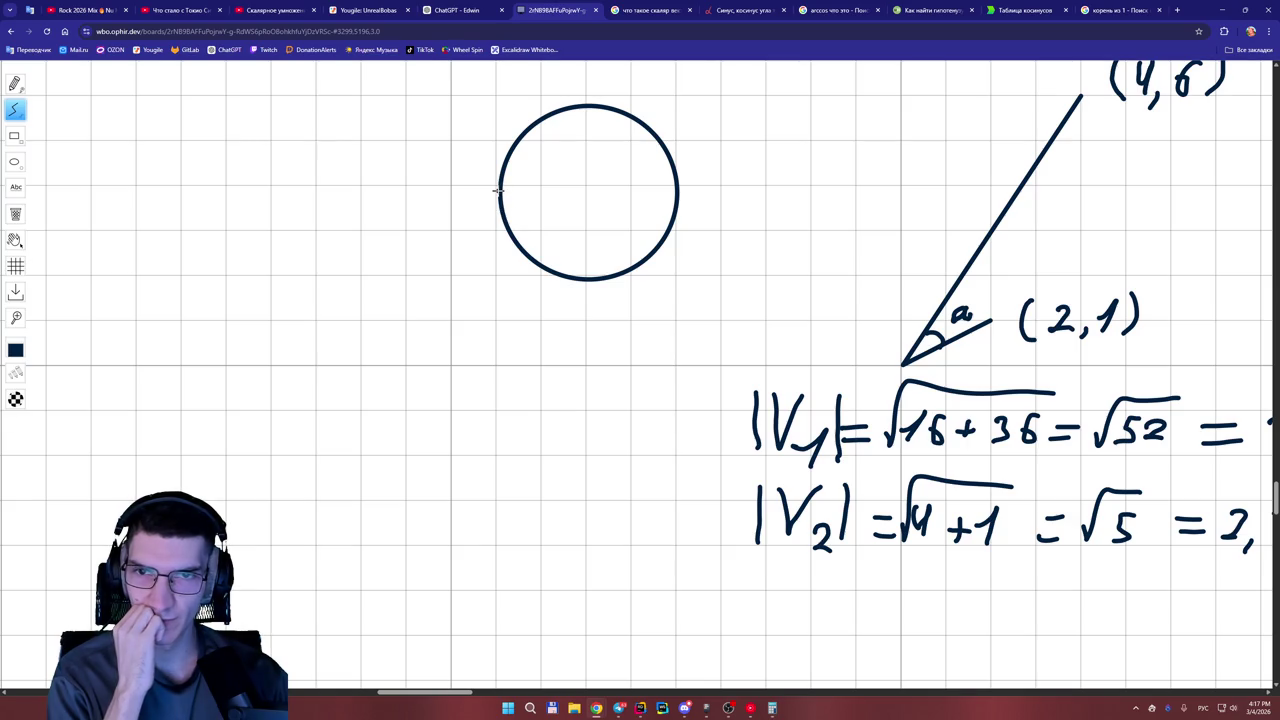
{"action": "left_click_drag", "start_coordinate": [499, 188], "coordinate": [677, 189]}
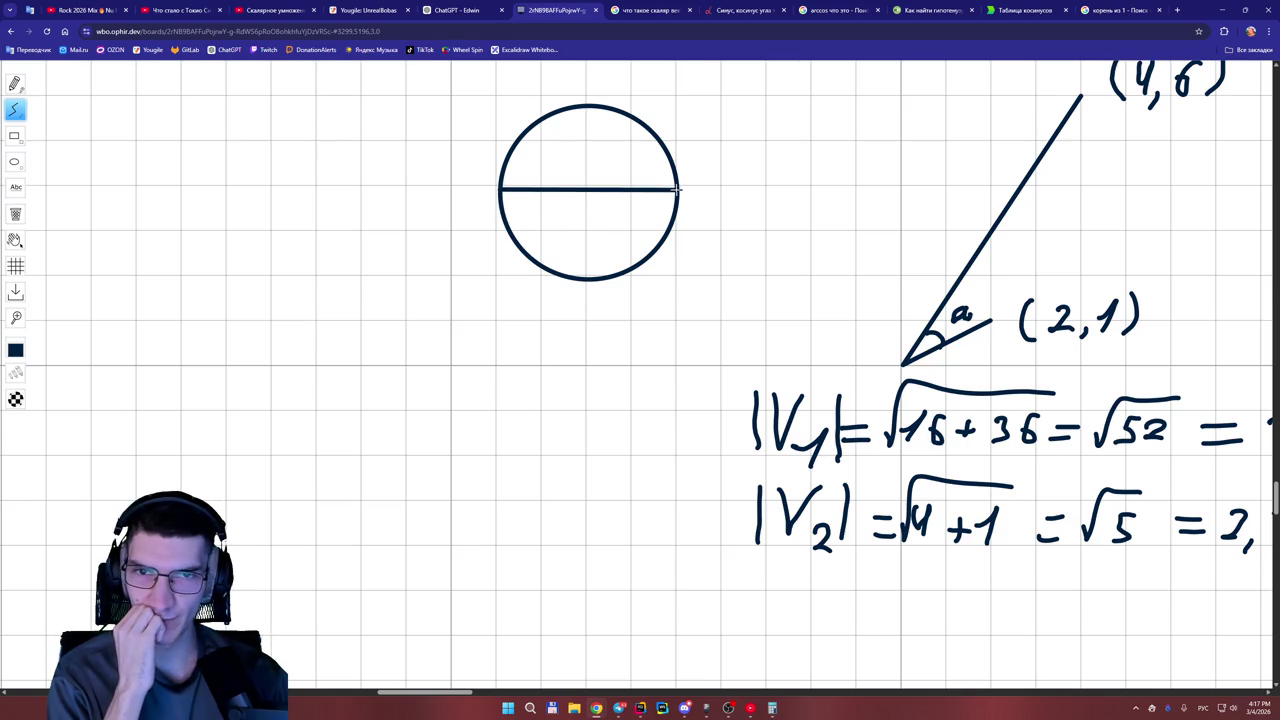
{"action": "left_click_drag", "start_coordinate": [586, 107], "coordinate": [586, 272]}
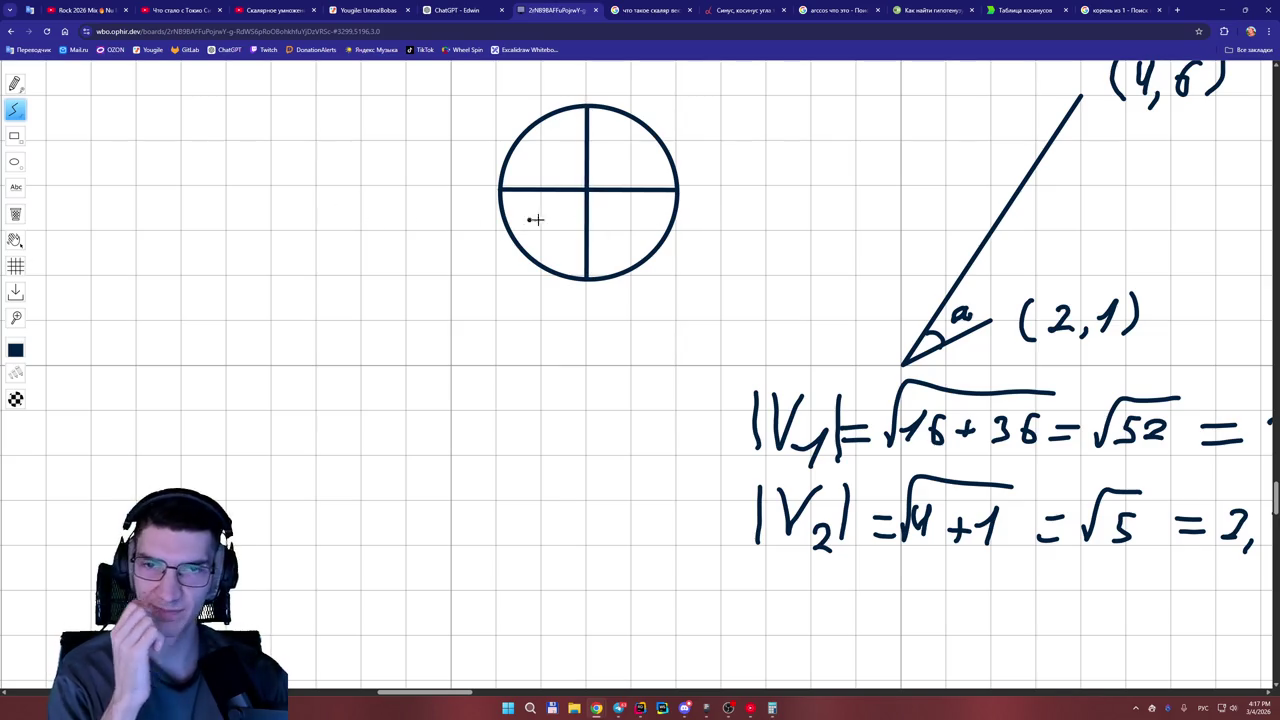
{"action": "scroll", "coordinate": [631, 190], "scroll_direction": "up", "scroll_amount": 5}
Enlarge and centre the circle, then draw a radius from its centre up-right to the edge.
{"action": "left_click", "coordinate": [482, 456]}
{"action": "scroll", "coordinate": [483, 454], "scroll_direction": "down", "scroll_amount": 1}
{"action": "scroll", "coordinate": [483, 456], "scroll_direction": "up", "scroll_amount": 2}
{"action": "scroll", "coordinate": [483, 456], "scroll_direction": "up", "scroll_amount": 1}
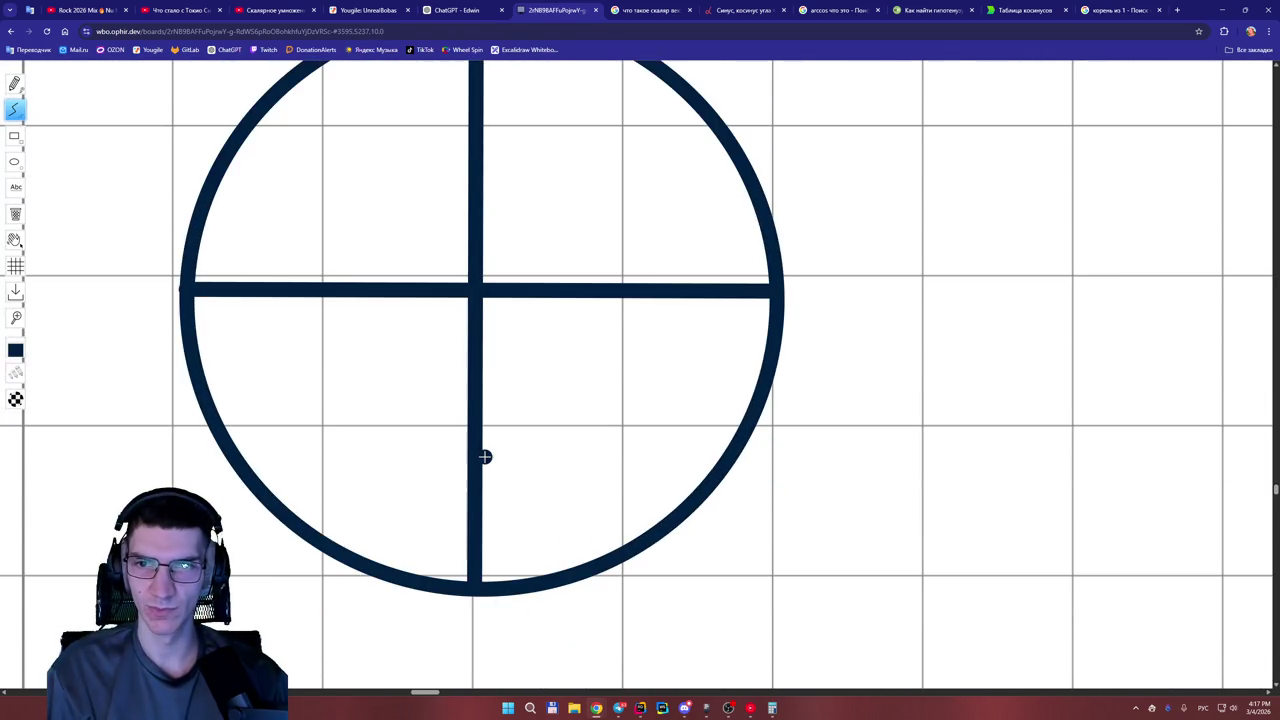
{"action": "scroll", "coordinate": [483, 456], "scroll_direction": "up", "scroll_amount": 1}
{"action": "scroll", "coordinate": [433, 690], "scroll_direction": "left", "scroll_amount": 5}
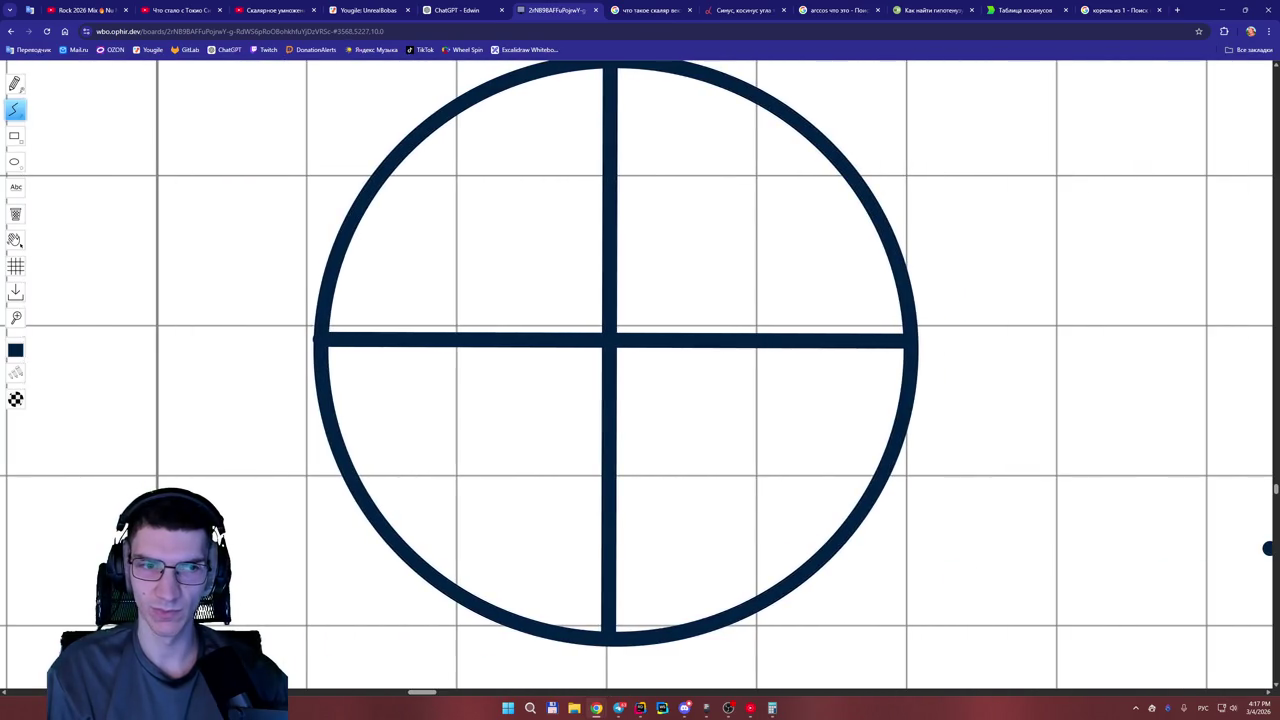
{"action": "scroll", "coordinate": [1276, 490], "scroll_direction": "up", "scroll_amount": 2}
{"action": "scroll", "coordinate": [1276, 490], "scroll_direction": "down", "scroll_amount": 2}
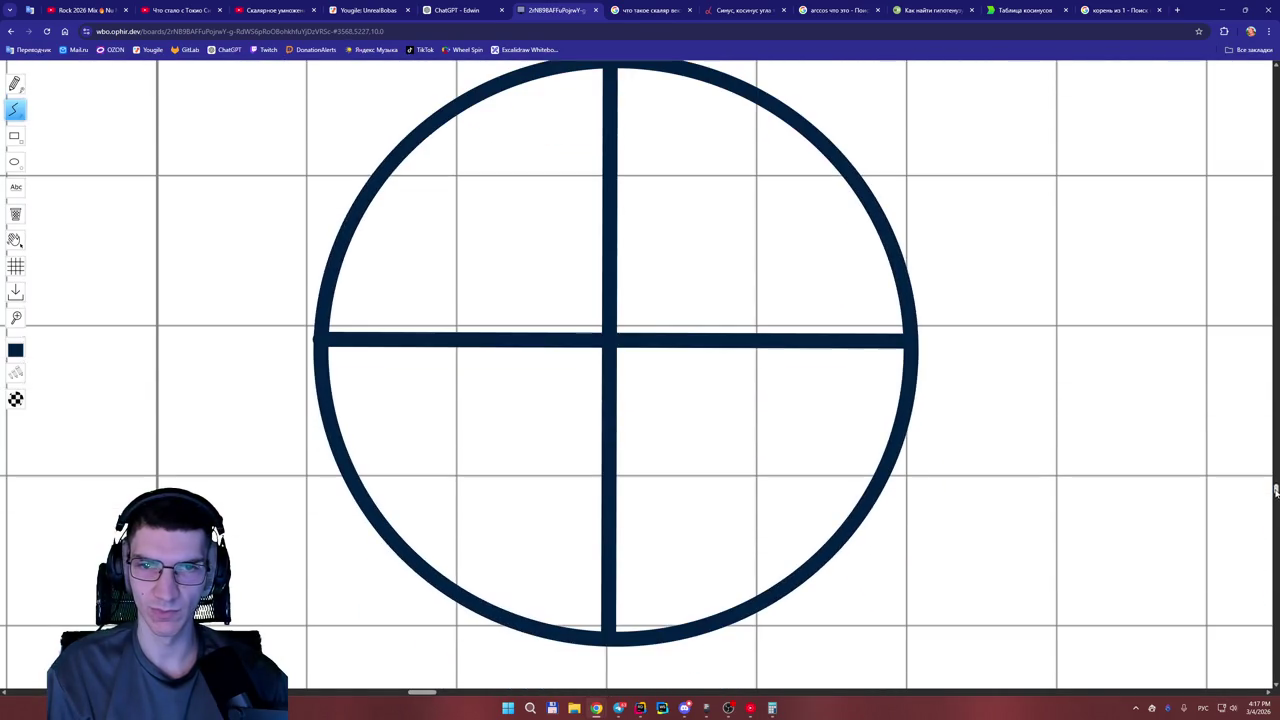
{"action": "scroll", "coordinate": [1221, 482], "scroll_direction": "down", "scroll_amount": 1}
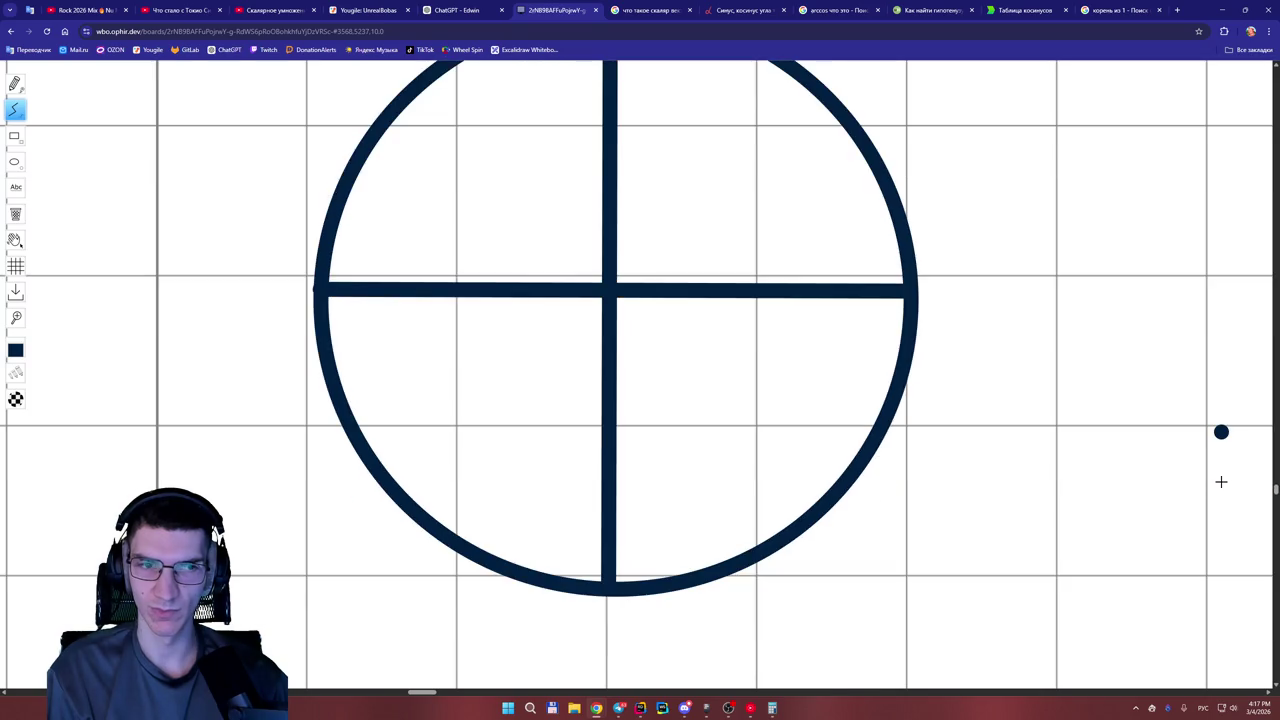
{"action": "scroll", "coordinate": [1150, 480], "scroll_direction": "down", "scroll_amount": 2}
{"action": "scroll", "coordinate": [1276, 490], "scroll_direction": "up", "scroll_amount": 2}
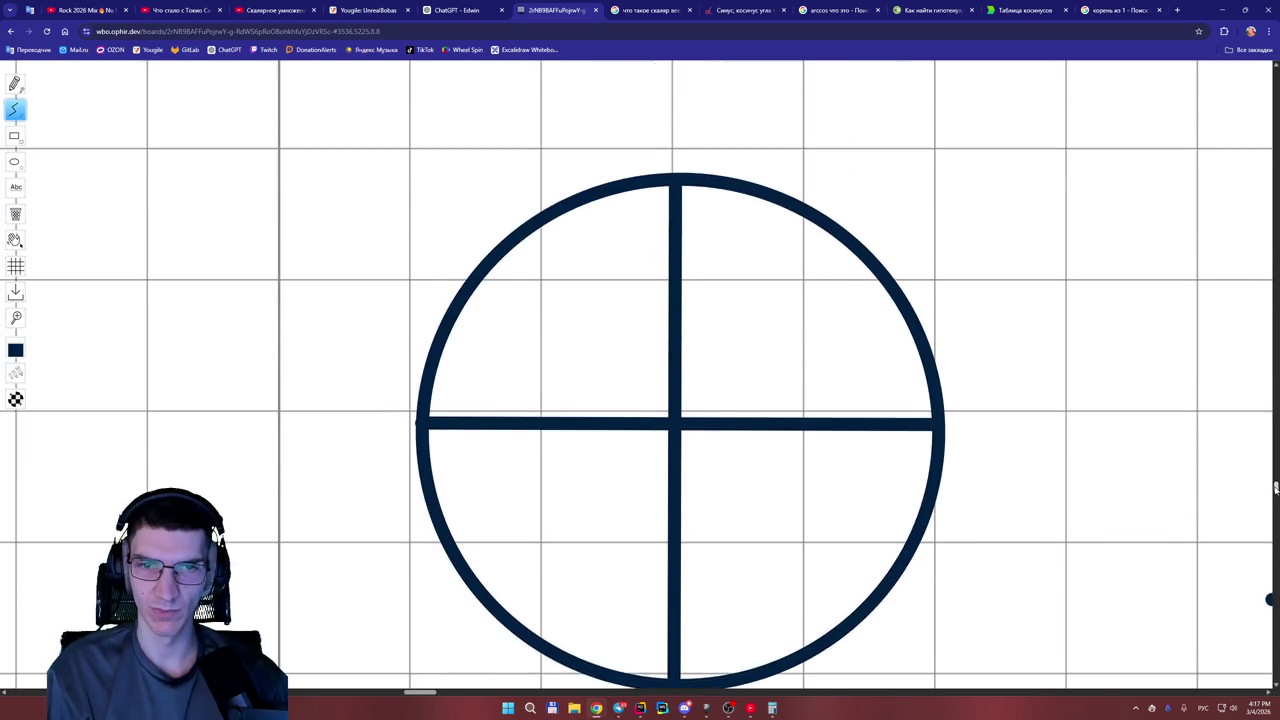
{"action": "scroll", "coordinate": [1276, 490], "scroll_direction": "down", "scroll_amount": 1}
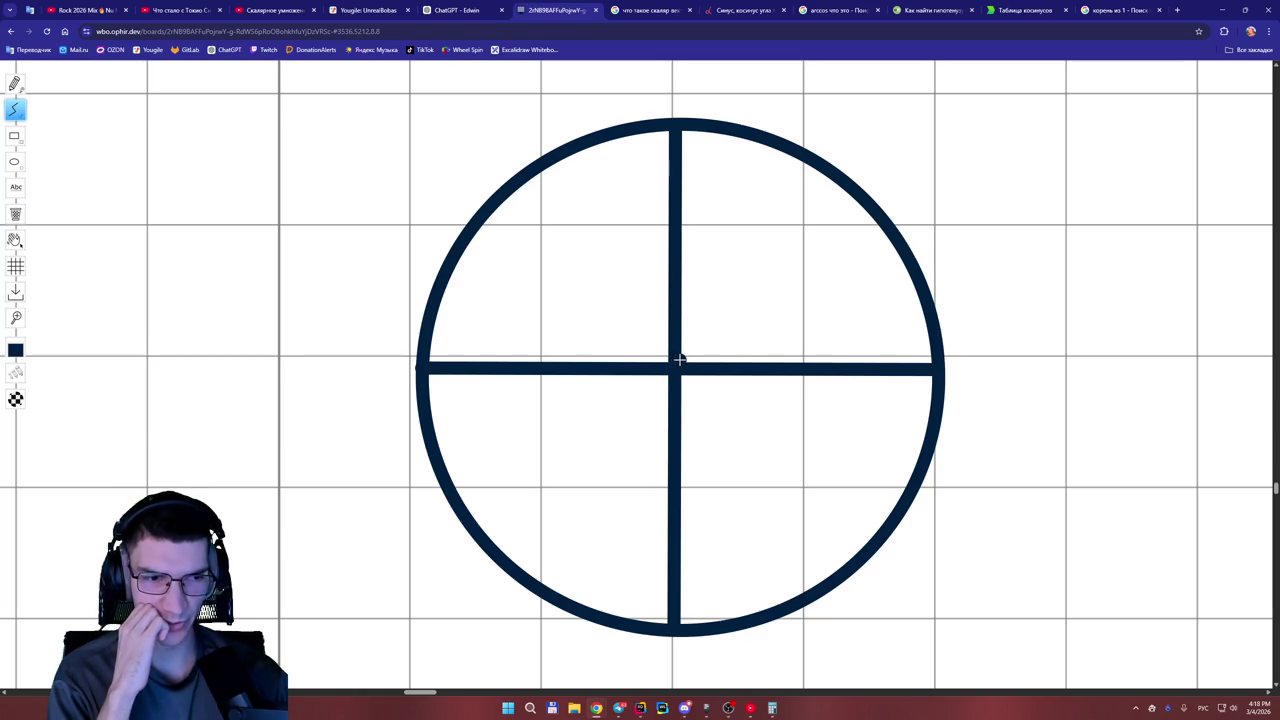
{"action": "mouse_move", "coordinate": [679, 360]}
{"action": "left_mouse_down"}
{"action": "mouse_move", "coordinate": [834, 183]}
{"action": "mouse_move", "coordinate": [848, 188]}
{"action": "mouse_move", "coordinate": [803, 160]}
{"action": "left_mouse_up"}
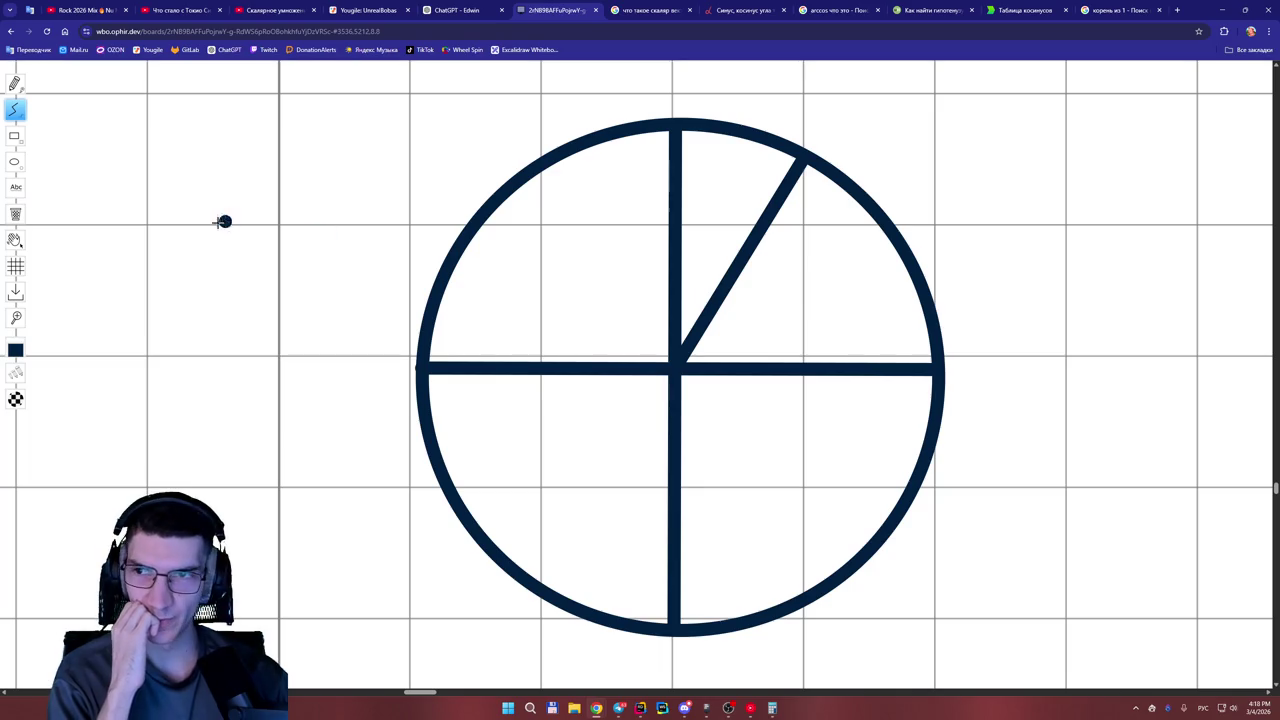
{"action": "left_click", "coordinate": [14, 83]}
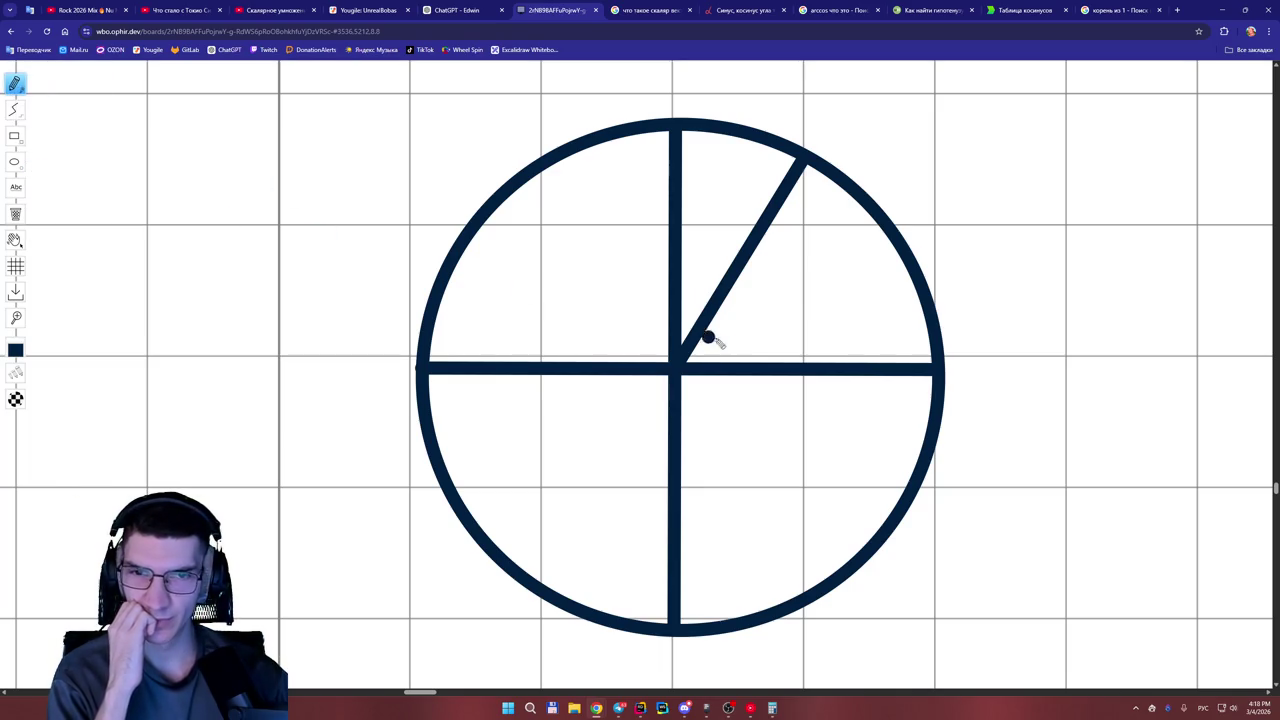
{"action": "mouse_move", "coordinate": [28, 380]}
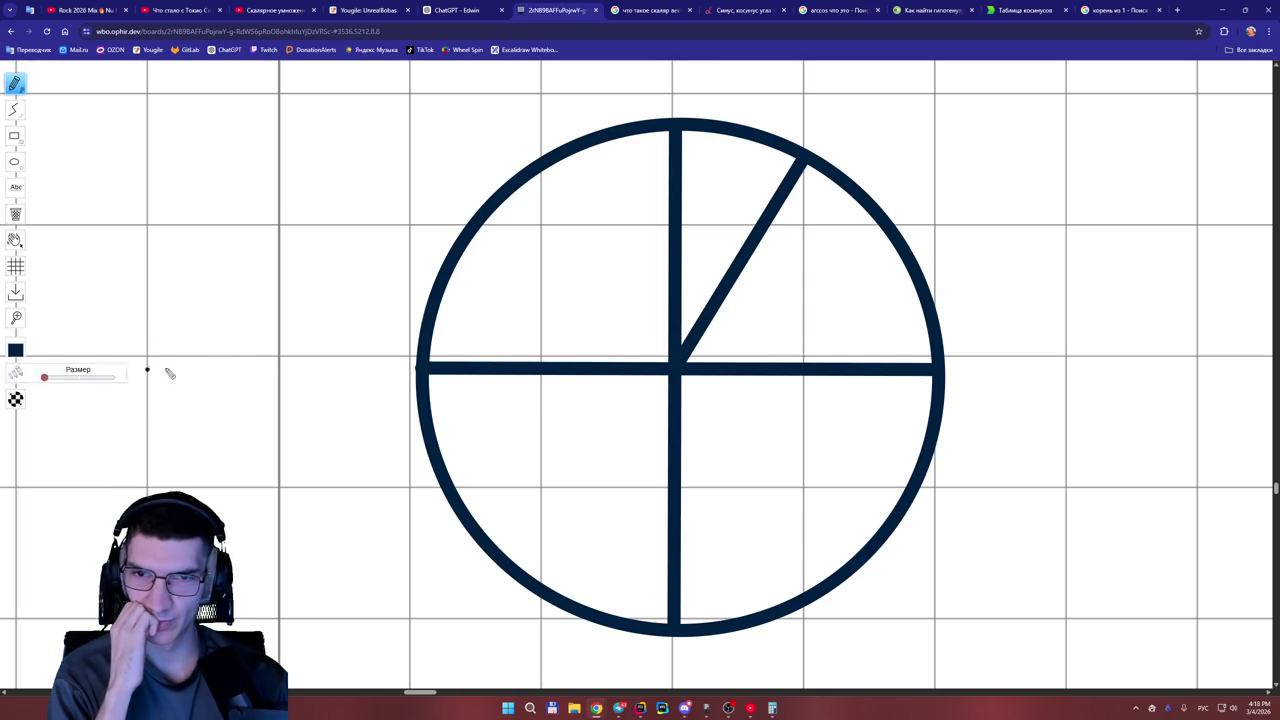
Draw a small yellow test stroke near the centre, then erase it.
{"action": "mouse_move", "coordinate": [15, 349]}
{"action": "left_click", "coordinate": [159, 348]}
{"action": "left_click_drag", "start_coordinate": [705, 330], "coordinate": [712, 357]}
{"action": "mouse_move", "coordinate": [16, 368]}
{"action": "left_click", "coordinate": [15, 214]}
{"action": "left_click", "coordinate": [716, 343]}
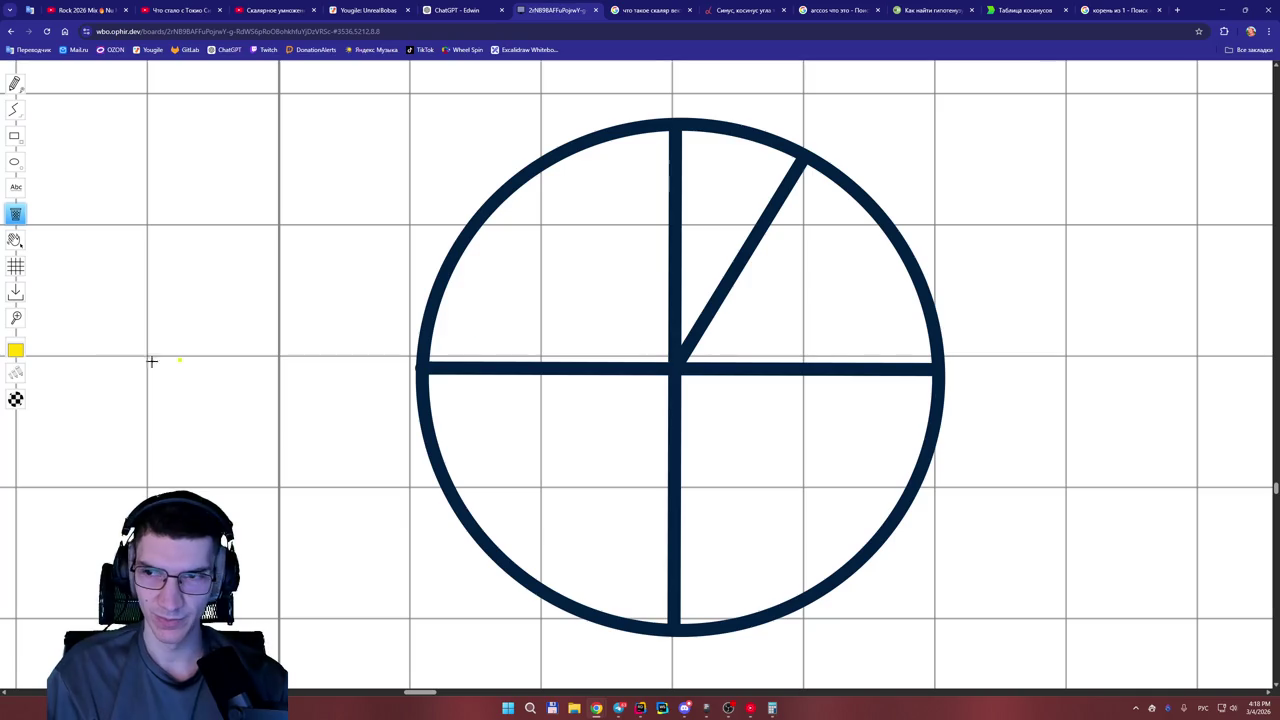
Draw a small red freehand arc marking the angle at the circle's centre.
{"action": "mouse_move", "coordinate": [26, 352]}
{"action": "left_click", "coordinate": [106, 350]}
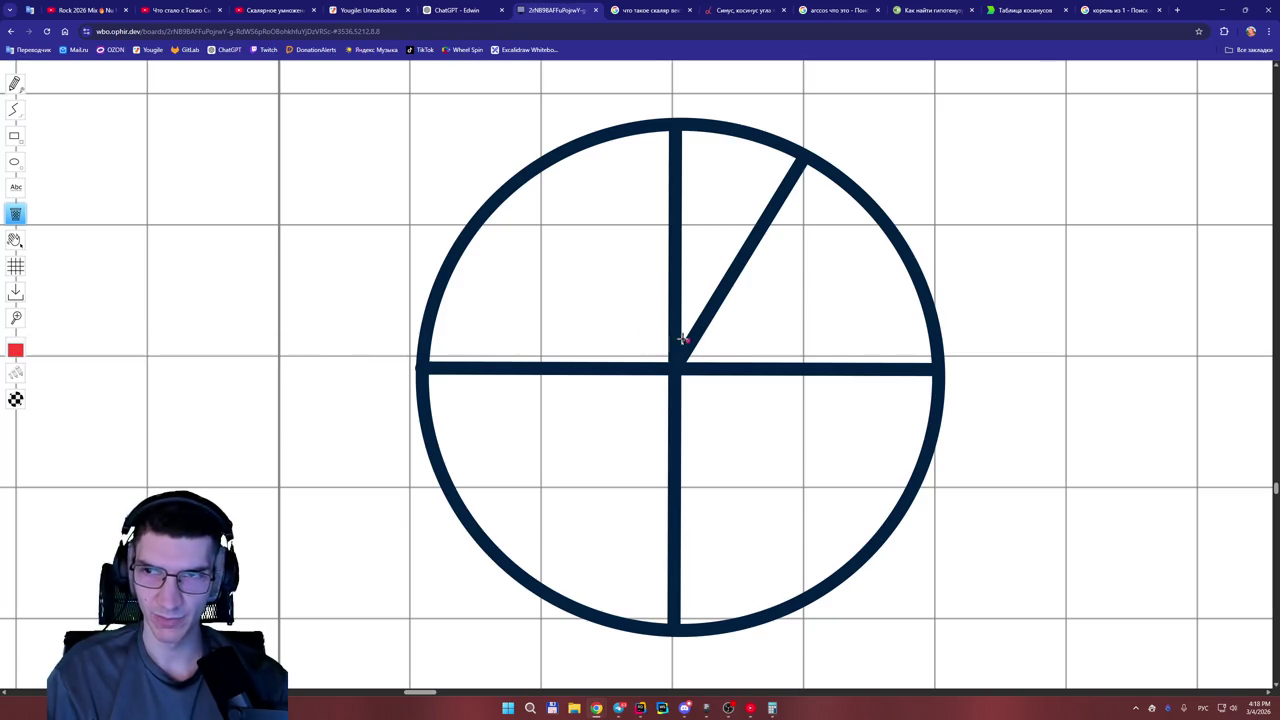
{"action": "left_click", "coordinate": [15, 85]}
{"action": "mouse_move", "coordinate": [704, 334]}
{"action": "left_mouse_down"}
{"action": "mouse_move", "coordinate": [708, 362]}
{"action": "mouse_move", "coordinate": [714, 337]}
{"action": "mouse_move", "coordinate": [737, 348]}
{"action": "left_mouse_up"}
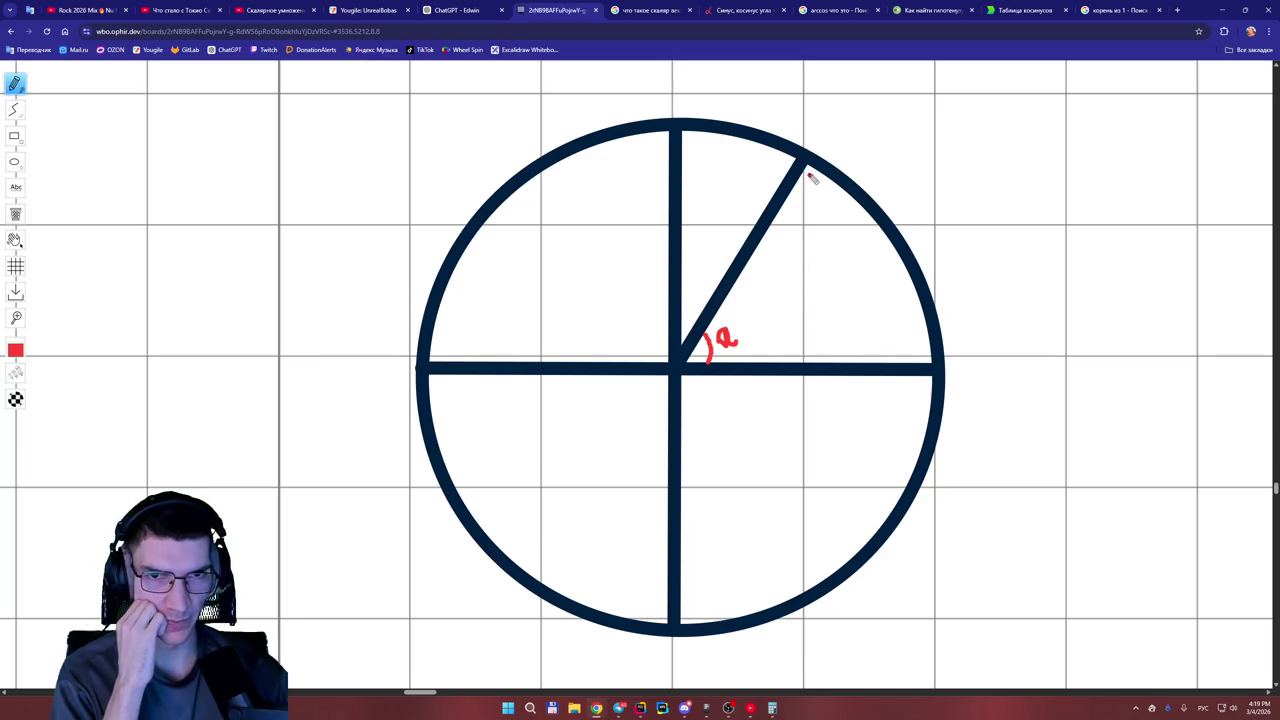
Draw a red line from the radius tip down to the horizontal diameter.
{"action": "left_click_drag", "start_coordinate": [808, 166], "coordinate": [809, 362]}
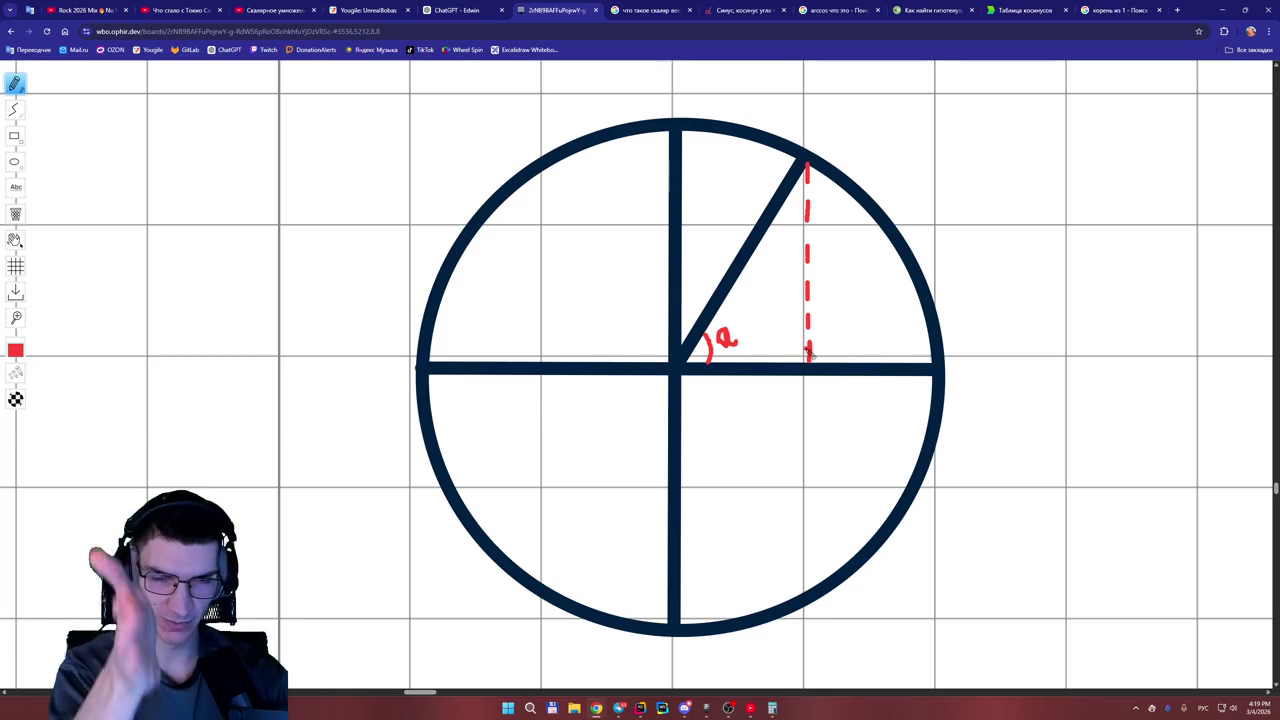
{"action": "left_click_drag", "start_coordinate": [808, 352], "coordinate": [808, 360]}
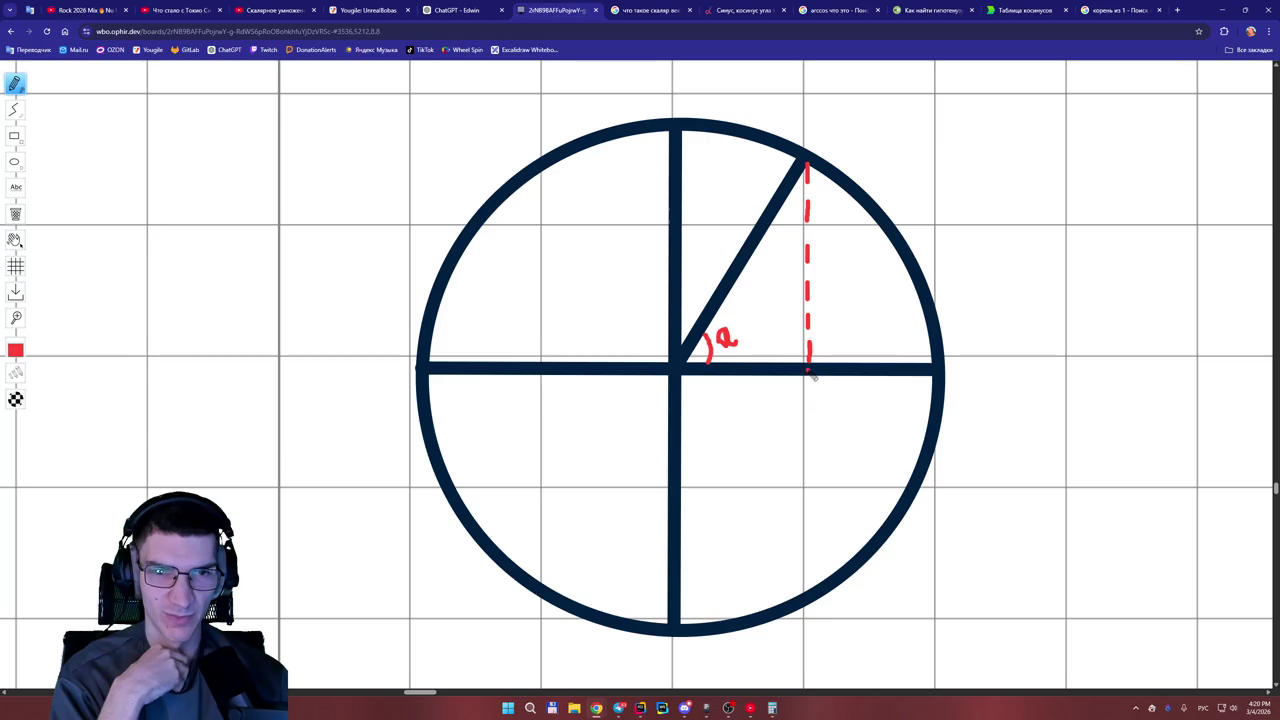
Handwrite a red 1/2 label just below the foot of the dashed line.
{"action": "mouse_move", "coordinate": [803, 394]}
{"action": "left_mouse_down"}
{"action": "mouse_move", "coordinate": [812, 383]}
{"action": "mouse_move", "coordinate": [812, 430]}
{"action": "mouse_move", "coordinate": [825, 432]}
{"action": "left_mouse_up"}
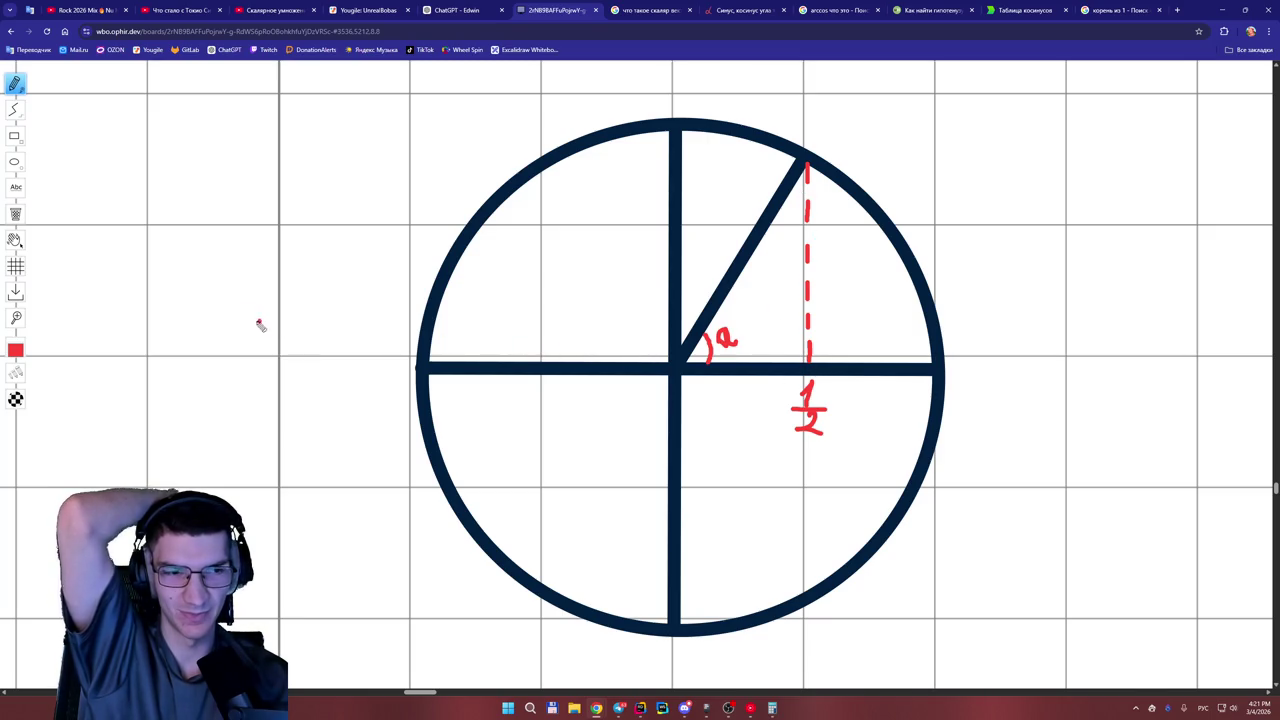
{"action": "left_click", "coordinate": [15, 214]}
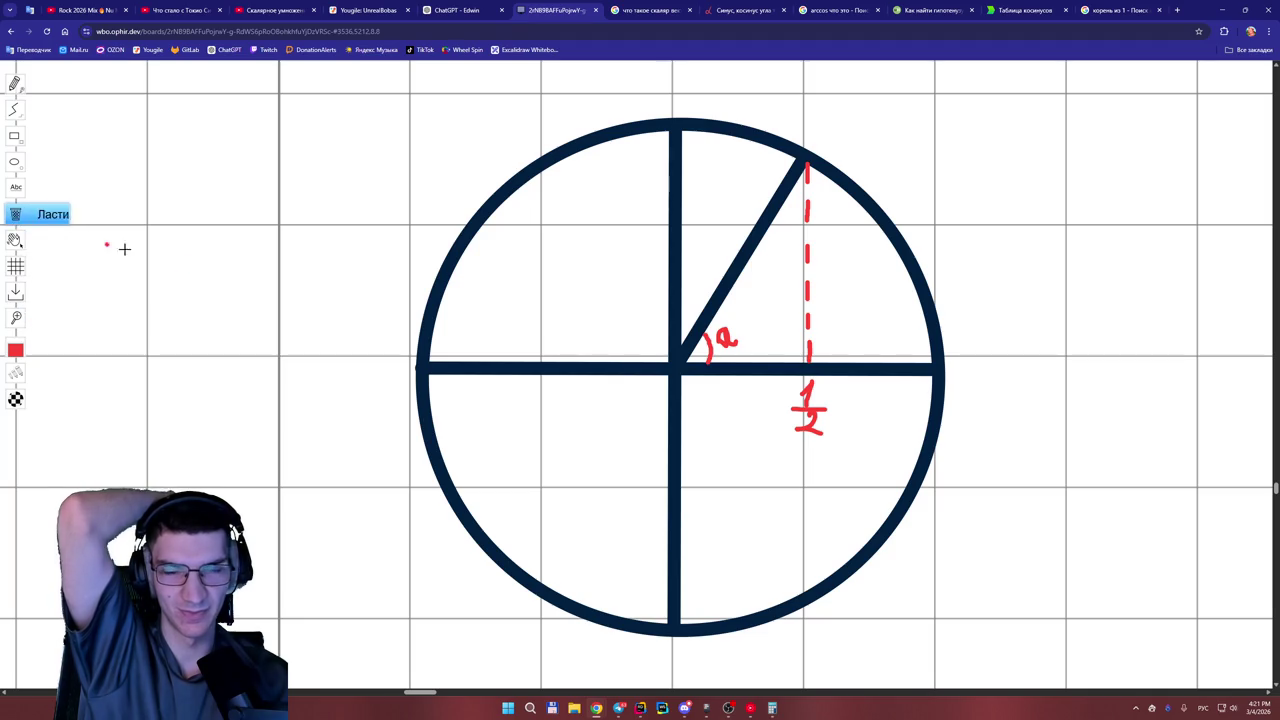
Erase the red 1/2 label, its leftover dot, and the thick horizontal diameter.
{"action": "left_click", "coordinate": [812, 409]}
{"action": "left_click", "coordinate": [812, 398]}
{"action": "left_click", "coordinate": [808, 423]}
{"action": "left_click", "coordinate": [827, 417]}
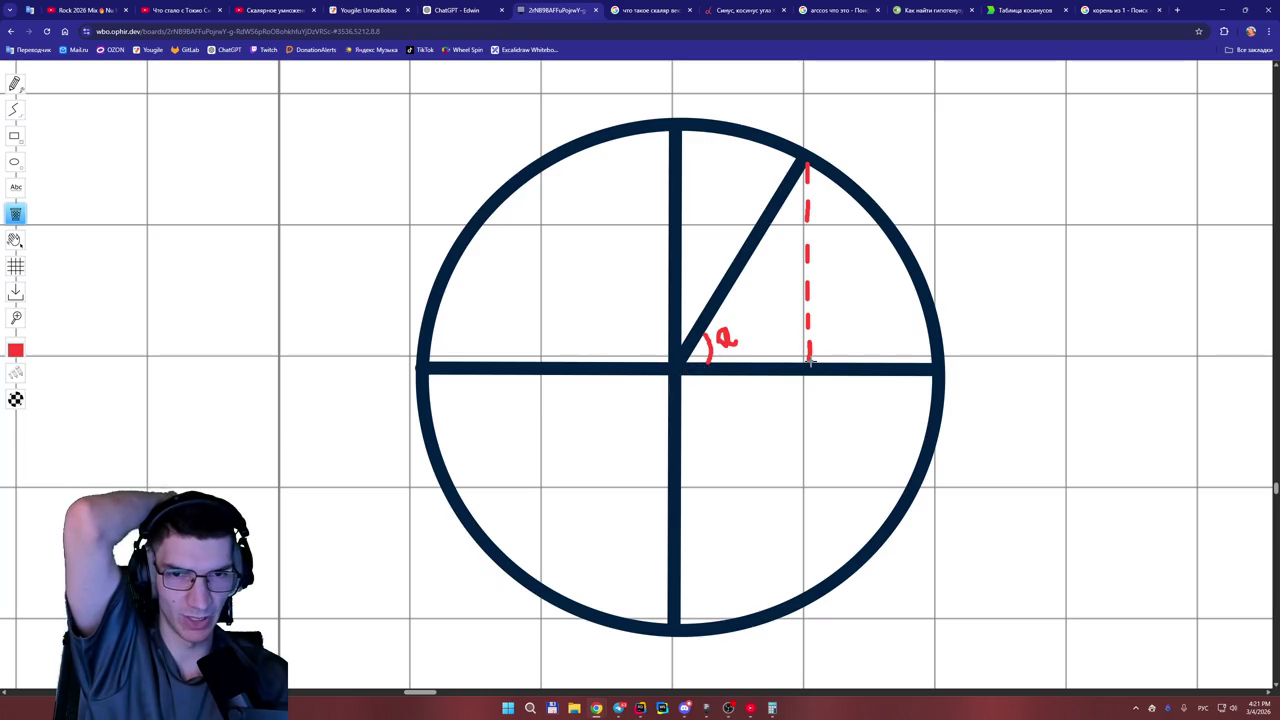
{"action": "left_click", "coordinate": [716, 374]}
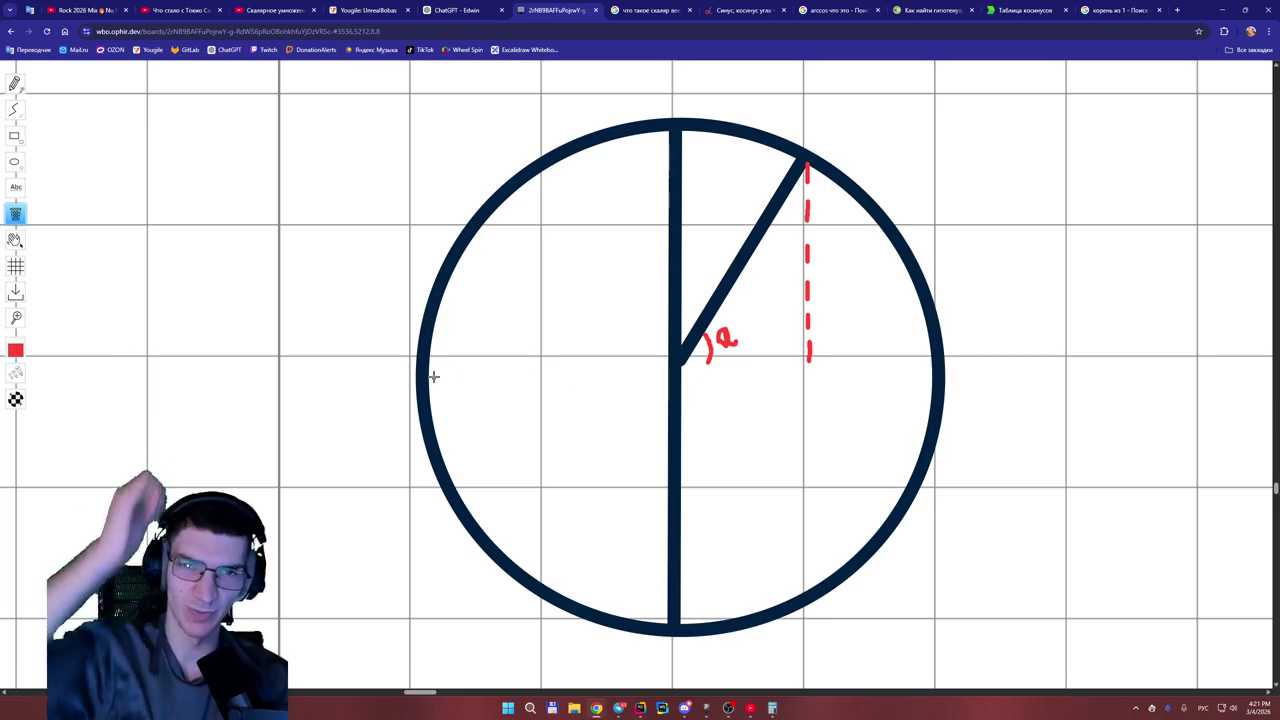
Draw a thin straight navy horizontal diameter across the circle, then choose light green.
{"action": "left_click", "coordinate": [15, 112]}
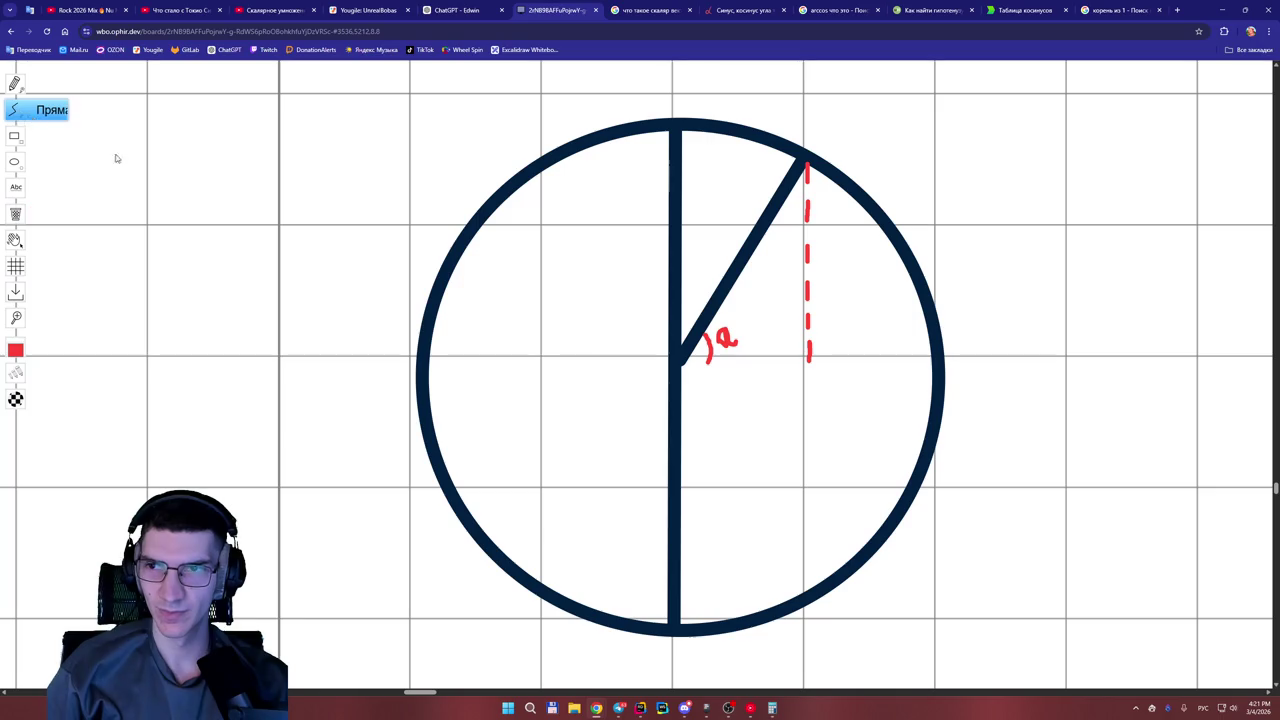
{"action": "left_click", "coordinate": [15, 350]}
{"action": "left_click", "coordinate": [83, 347]}
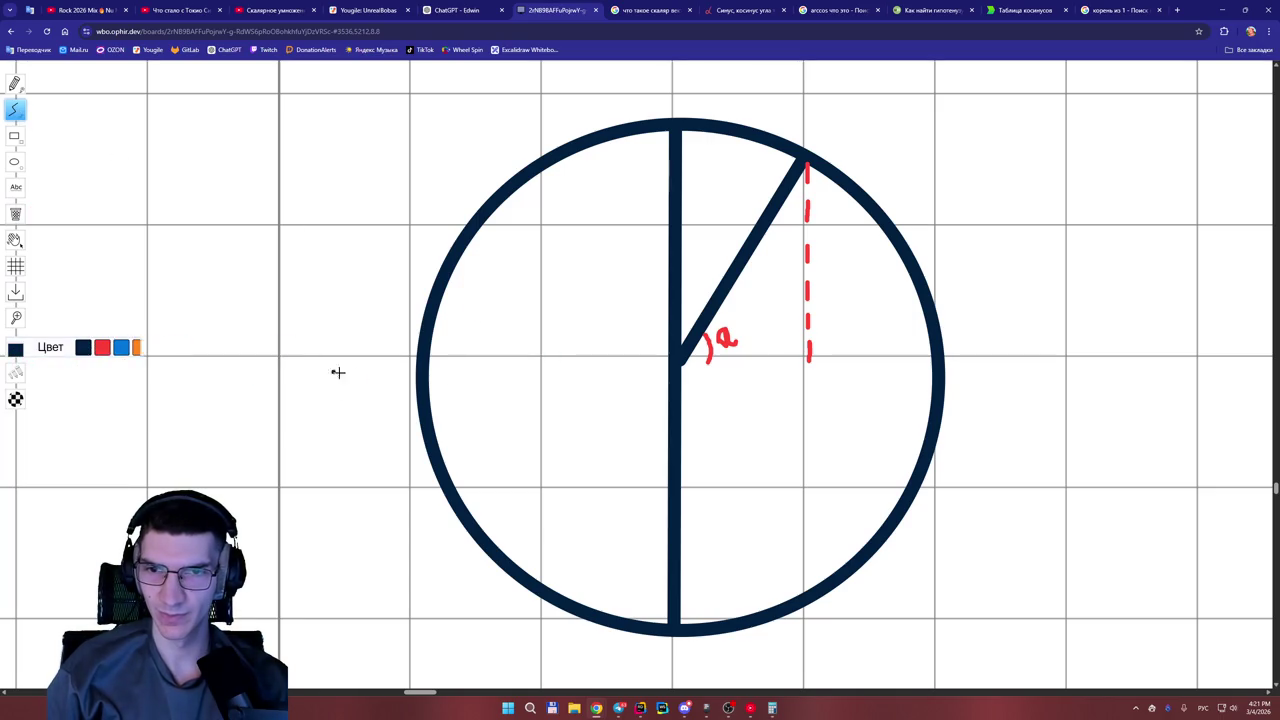
{"action": "left_click_drag", "start_coordinate": [428, 356], "coordinate": [936, 357]}
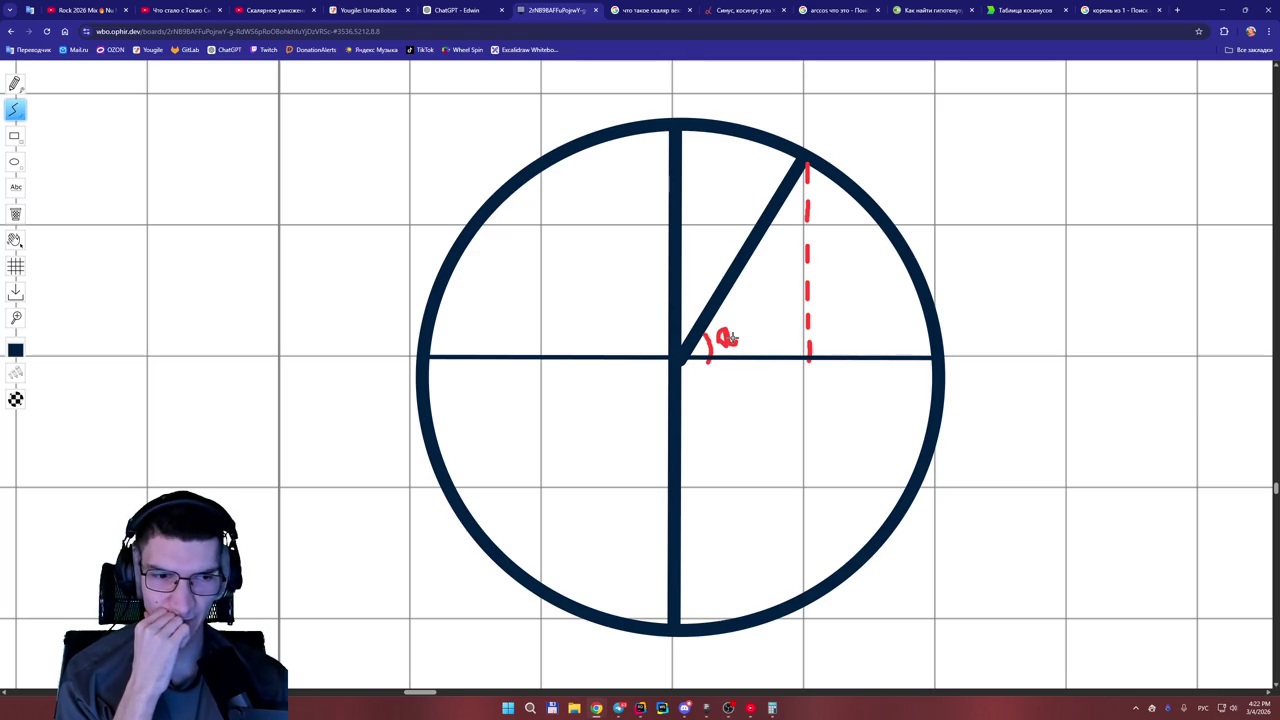
{"action": "mouse_move", "coordinate": [21, 350]}
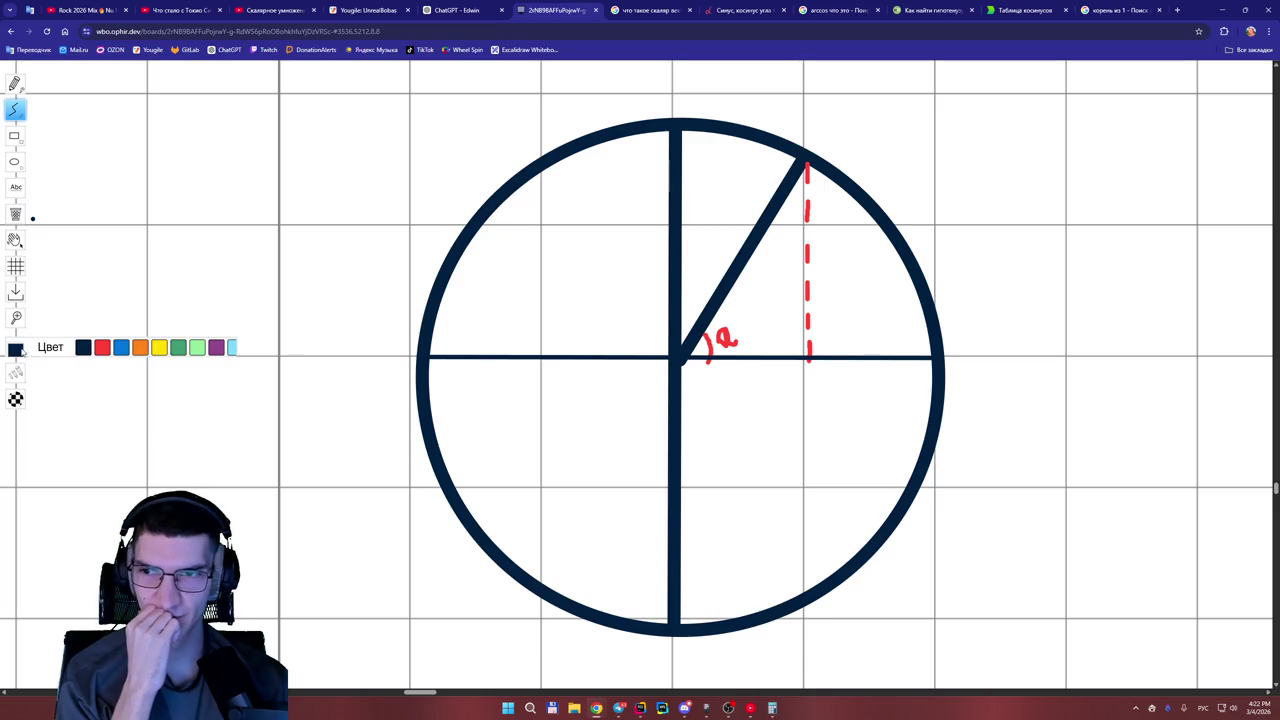
{"action": "left_click", "coordinate": [199, 349]}
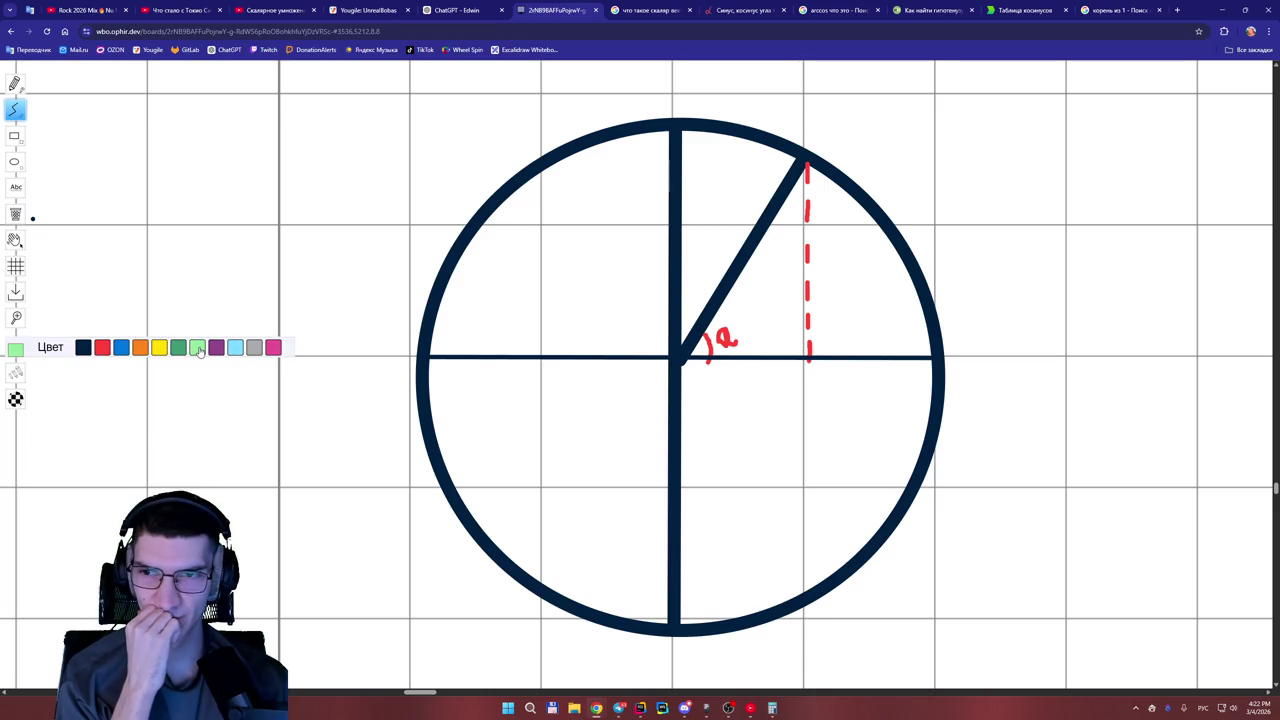
Replace a misplaced green line with a straight green segment from centre to dashed line's foot.
{"action": "mouse_move", "coordinate": [429, 358]}
{"action": "left_mouse_down"}
{"action": "mouse_move", "coordinate": [942, 360]}
{"action": "mouse_move", "coordinate": [538, 377]}
{"action": "left_mouse_up"}
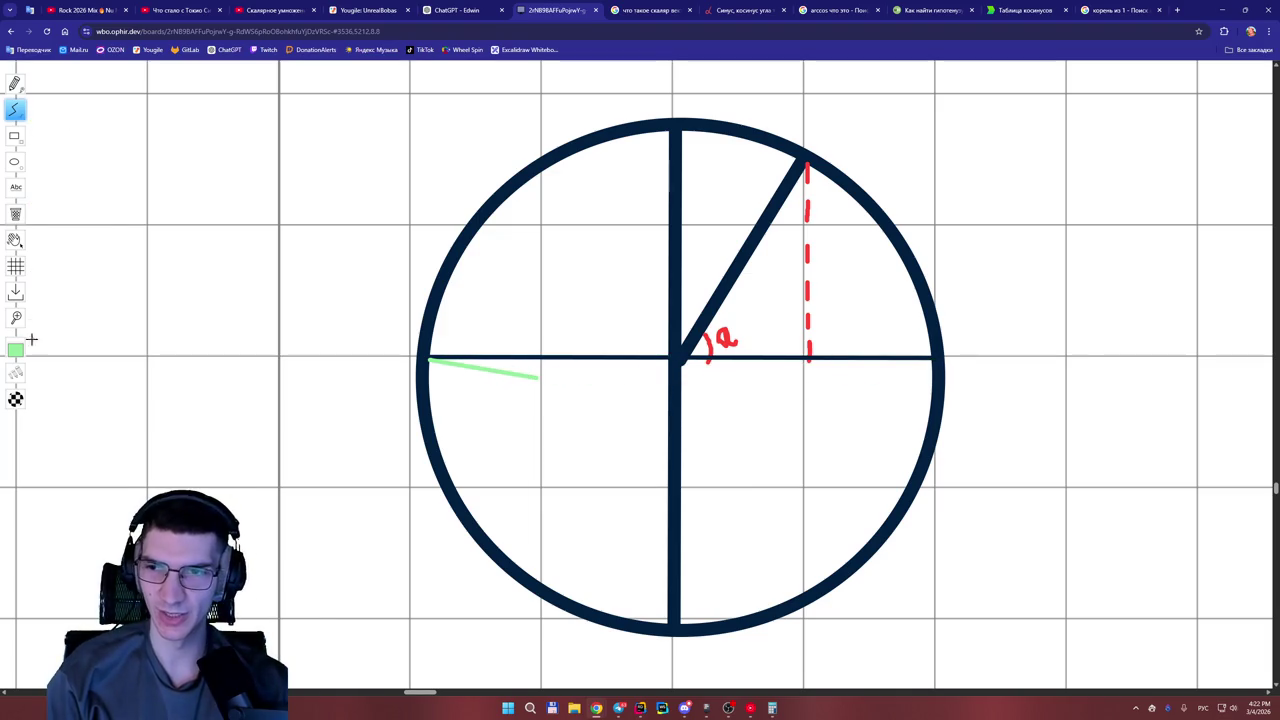
{"action": "left_click", "coordinate": [15, 213]}
{"action": "left_click", "coordinate": [500, 372]}
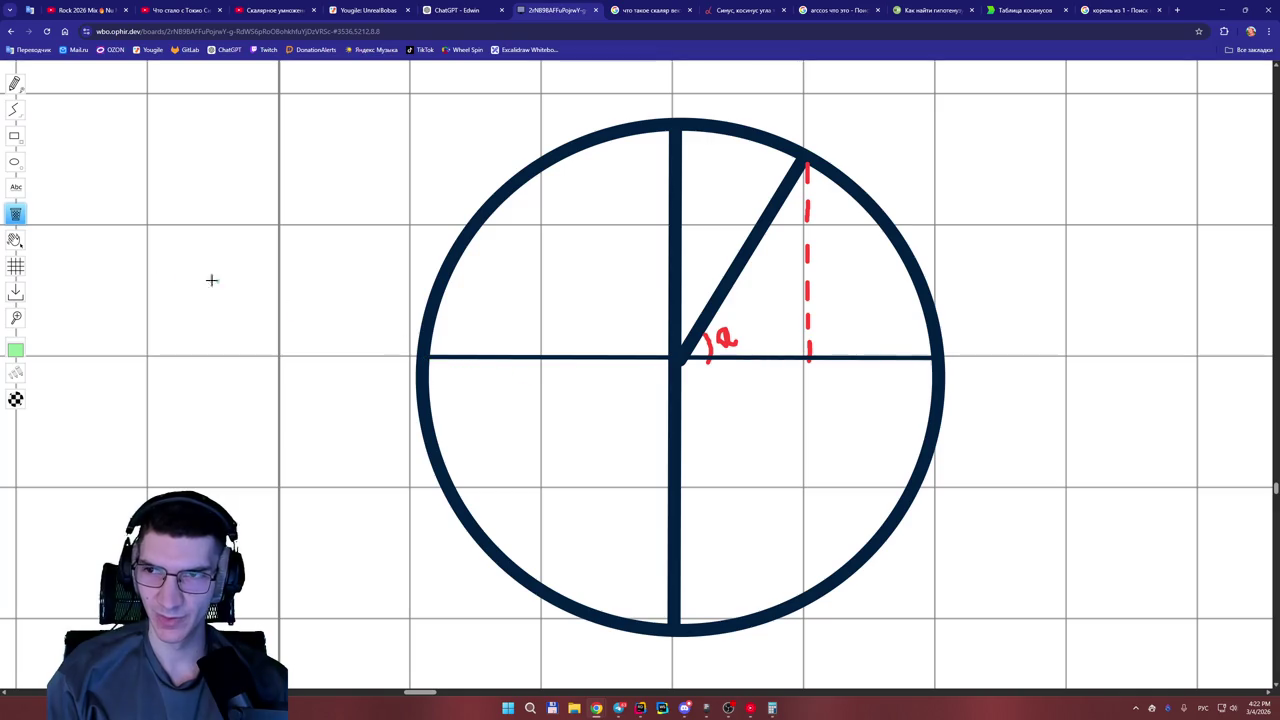
{"action": "left_click", "coordinate": [15, 110]}
{"action": "left_click_drag", "start_coordinate": [683, 362], "coordinate": [808, 363]}
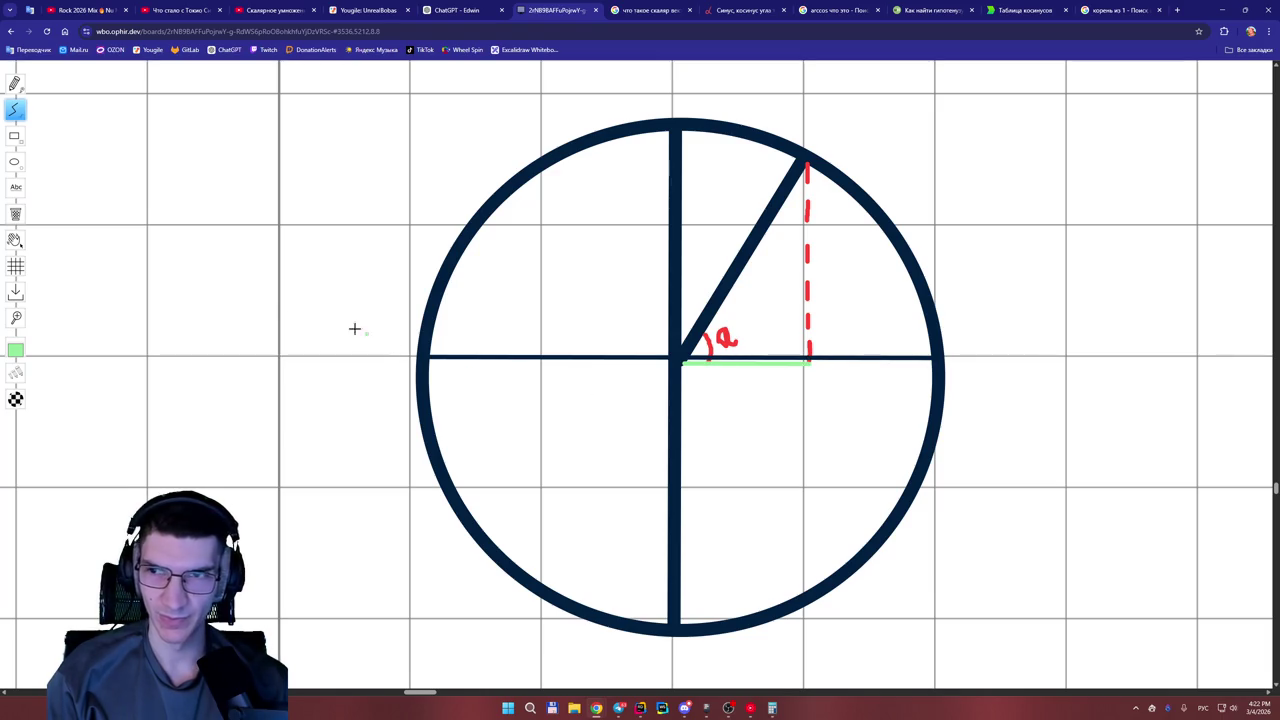
{"action": "left_click", "coordinate": [14, 84]}
Handwrite 'cos(a)' in red beneath the light green segment.
{"action": "left_click", "coordinate": [15, 350]}
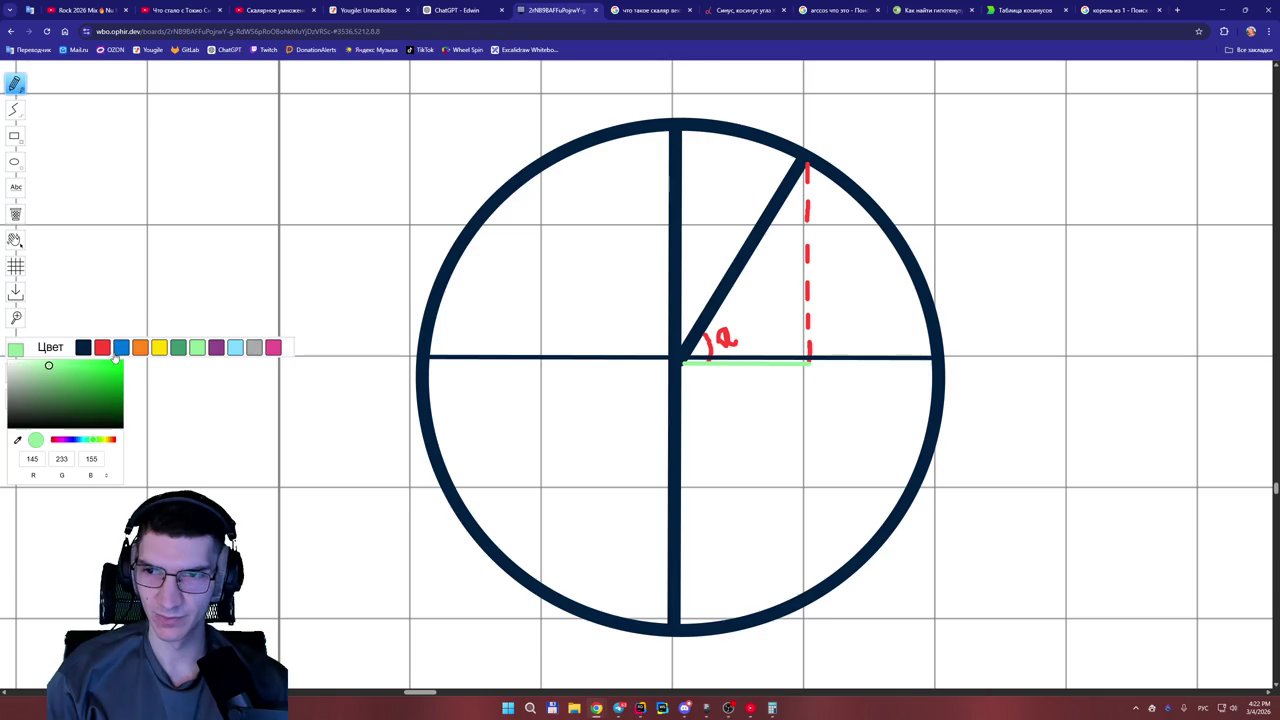
{"action": "left_click", "coordinate": [104, 347]}
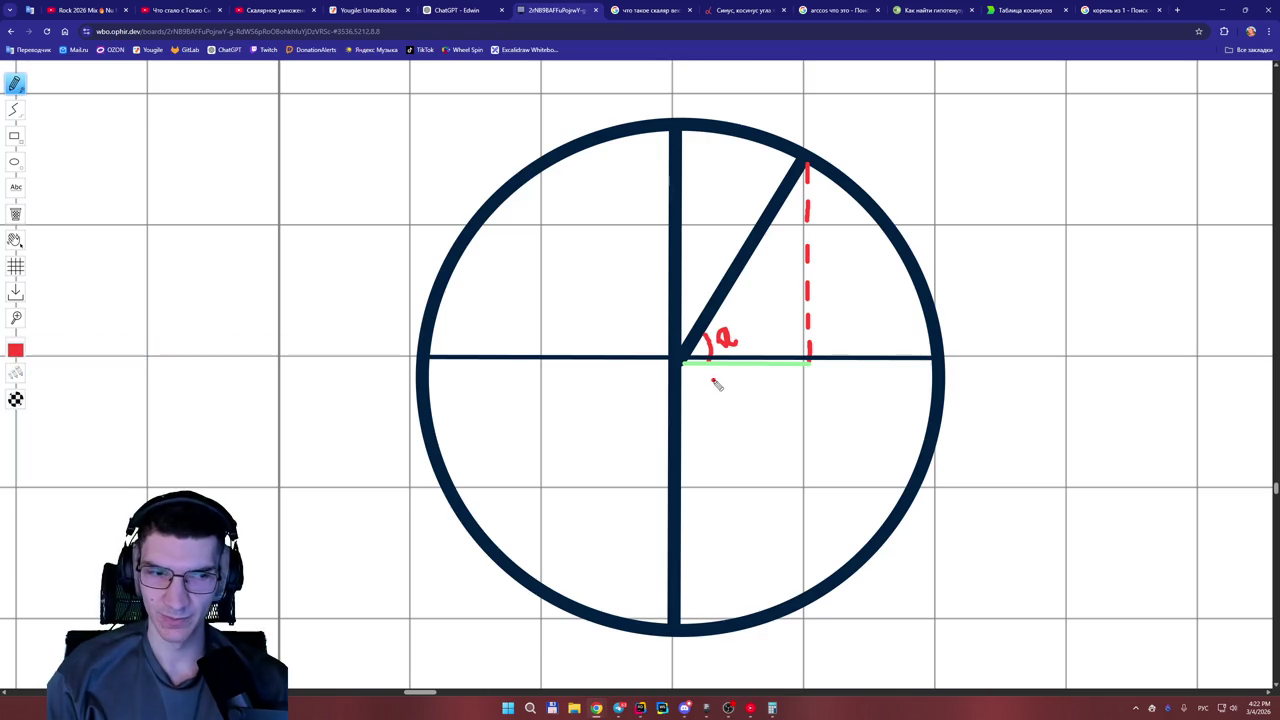
{"action": "mouse_move", "coordinate": [713, 381]}
{"action": "left_mouse_down"}
{"action": "mouse_move", "coordinate": [708, 392]}
{"action": "mouse_move", "coordinate": [731, 396]}
{"action": "mouse_move", "coordinate": [752, 382]}
{"action": "mouse_move", "coordinate": [752, 402]}
{"action": "left_mouse_up"}
{"action": "mouse_move", "coordinate": [784, 382]}
{"action": "left_mouse_down"}
{"action": "mouse_move", "coordinate": [808, 386]}
{"action": "mouse_move", "coordinate": [800, 398]}
{"action": "left_mouse_up"}
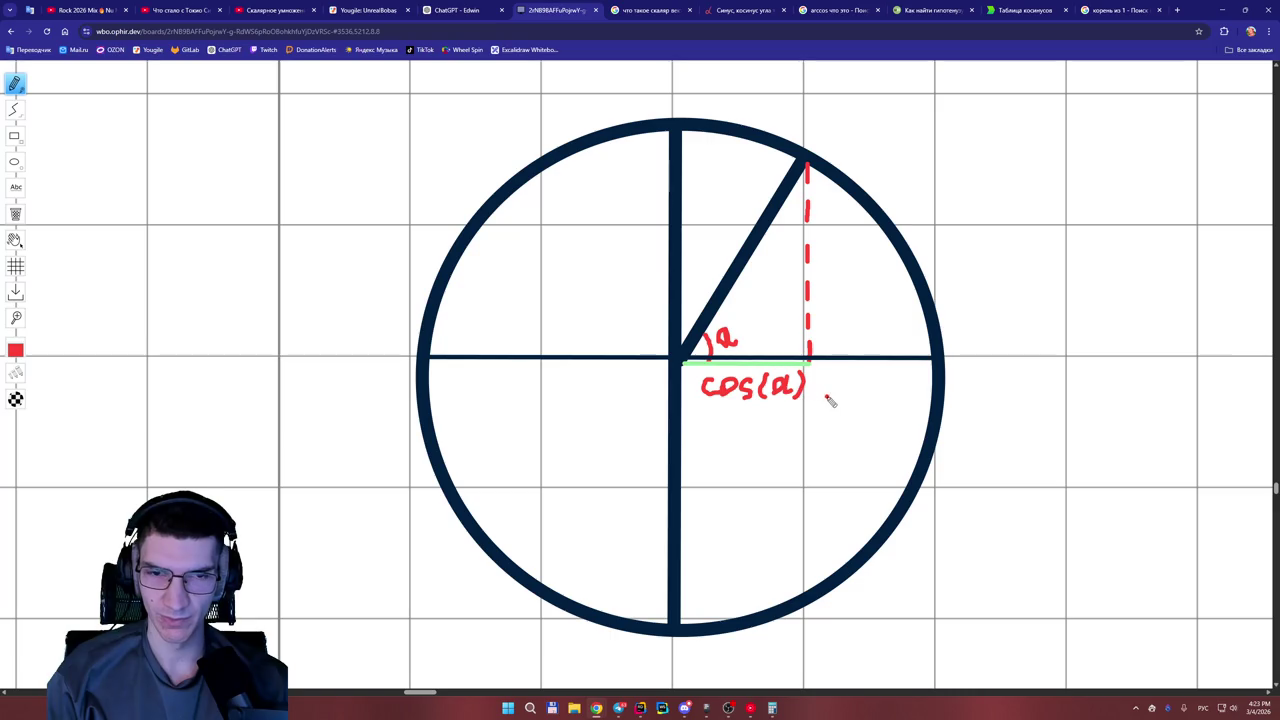
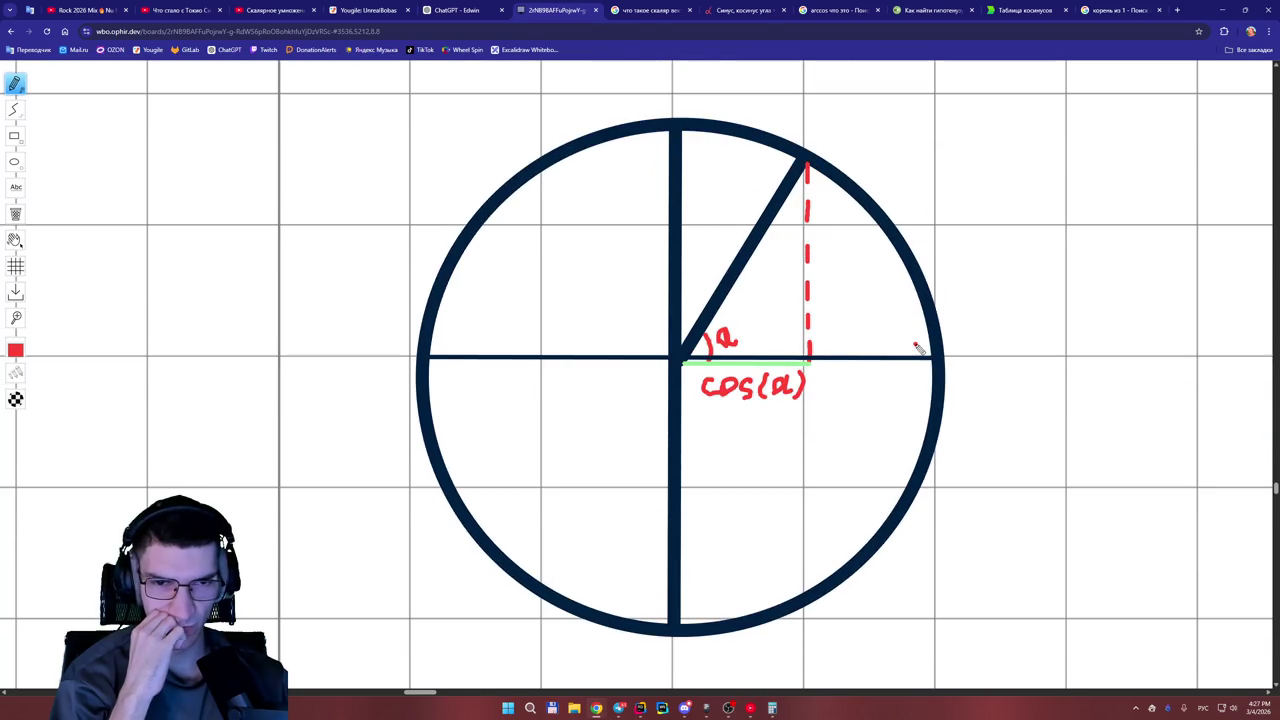
Scroll down below the √52 = 7.21 and √5 = 2.23 magnitude lines.
{"action": "left_click_drag", "start_coordinate": [420, 692], "coordinate": [433, 700]}
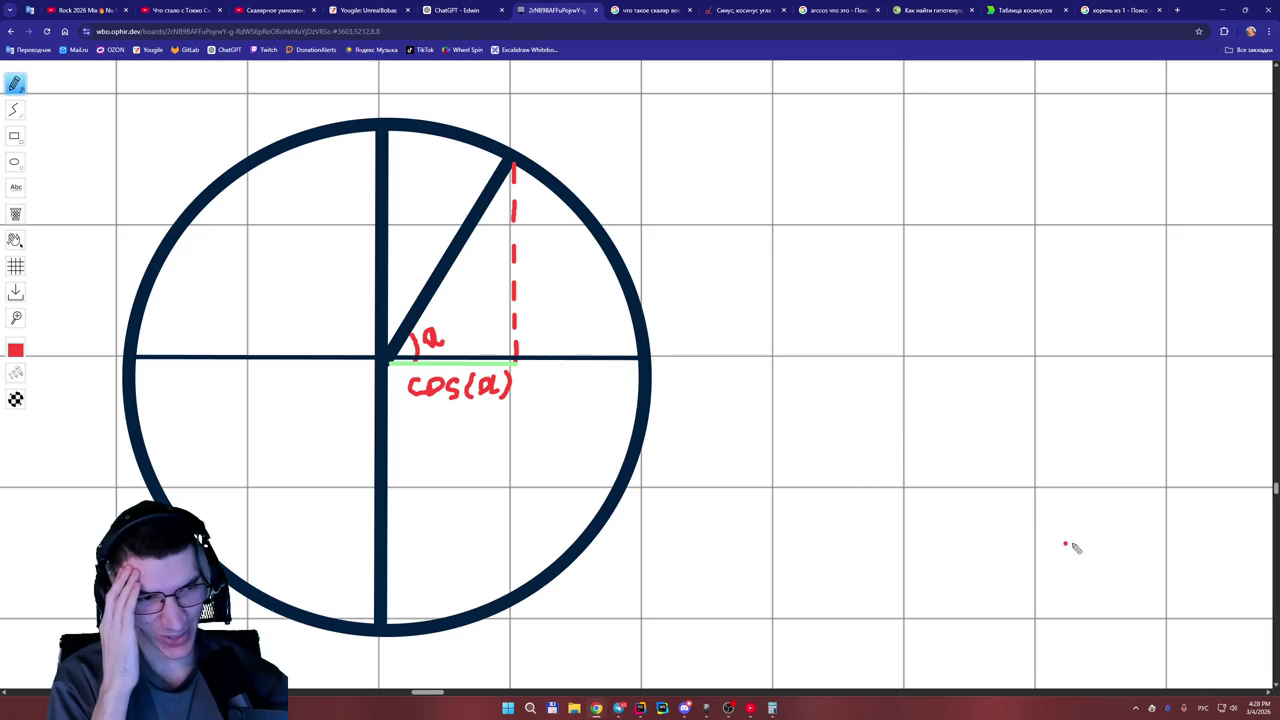
{"action": "left_click_drag", "start_coordinate": [438, 695], "coordinate": [456, 697]}
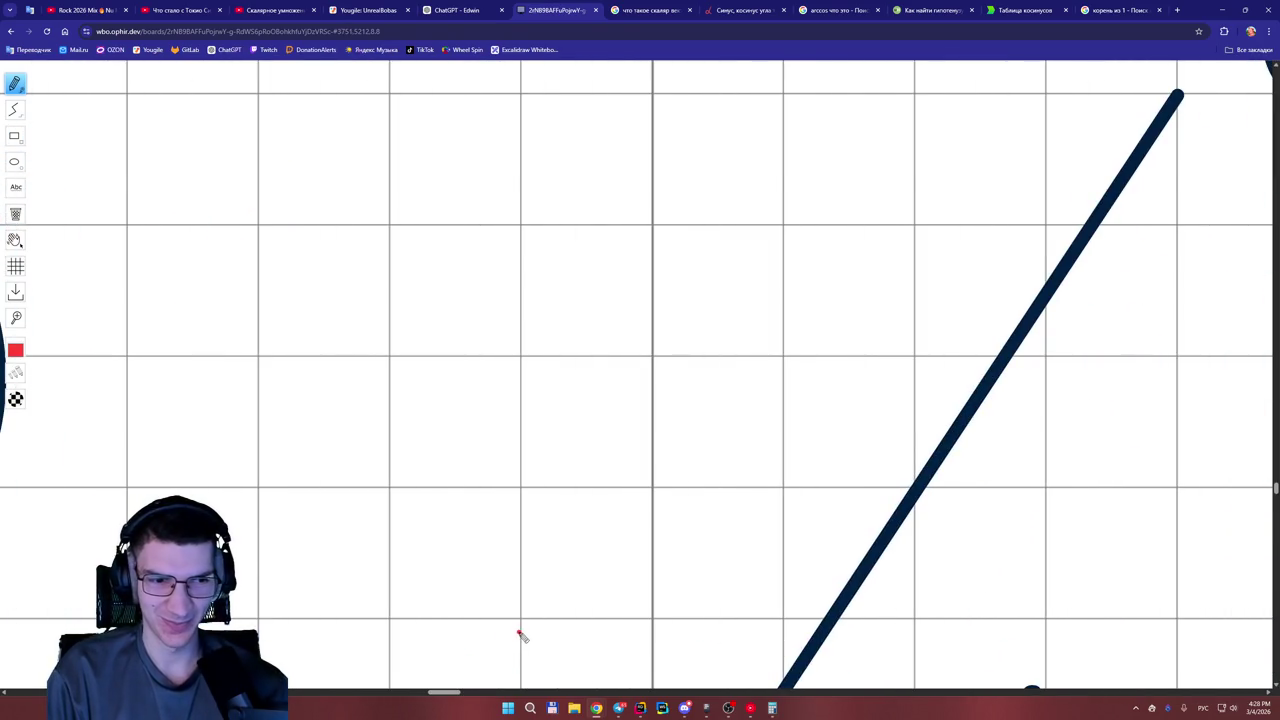
{"action": "scroll", "coordinate": [522, 633], "scroll_direction": "down", "scroll_amount": 5}
{"action": "scroll", "coordinate": [588, 634], "scroll_direction": "down", "scroll_amount": 5}
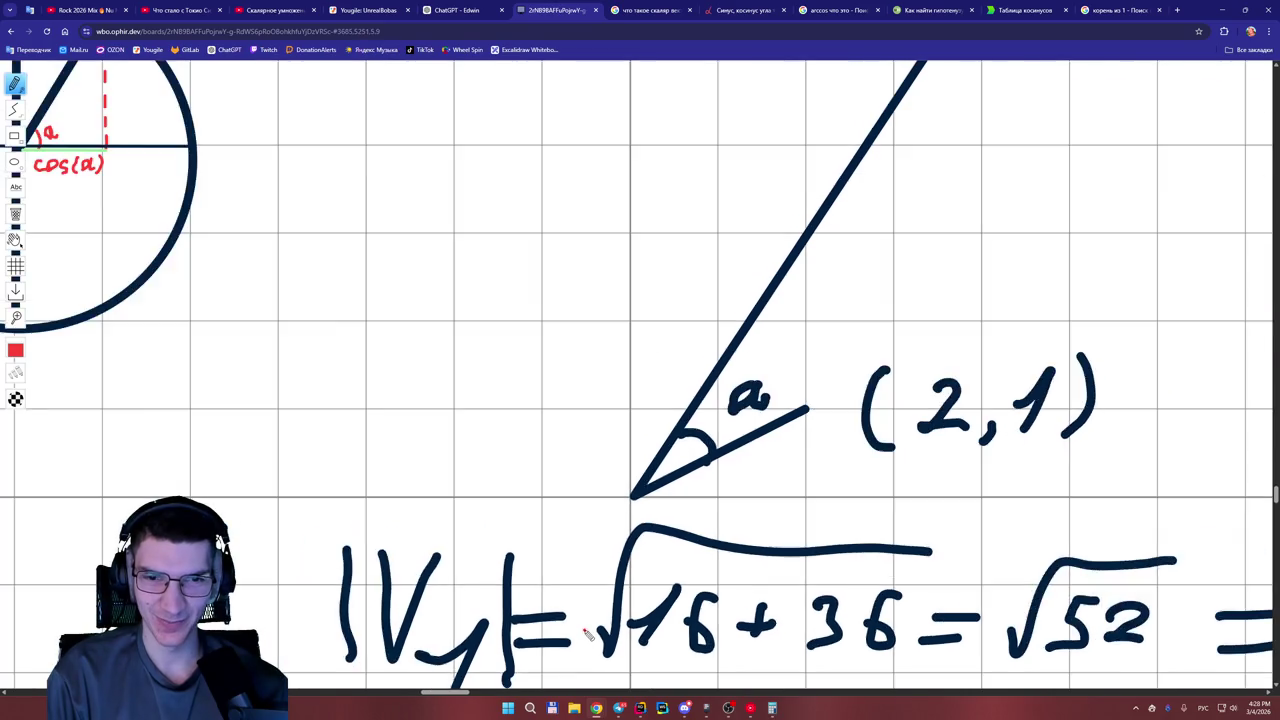
{"action": "mouse_move", "coordinate": [1276, 497]}
{"action": "left_mouse_down"}
{"action": "mouse_move", "coordinate": [1276, 520]}
{"action": "mouse_move", "coordinate": [1276, 488]}
{"action": "mouse_move", "coordinate": [1276, 508]}
{"action": "left_mouse_up"}
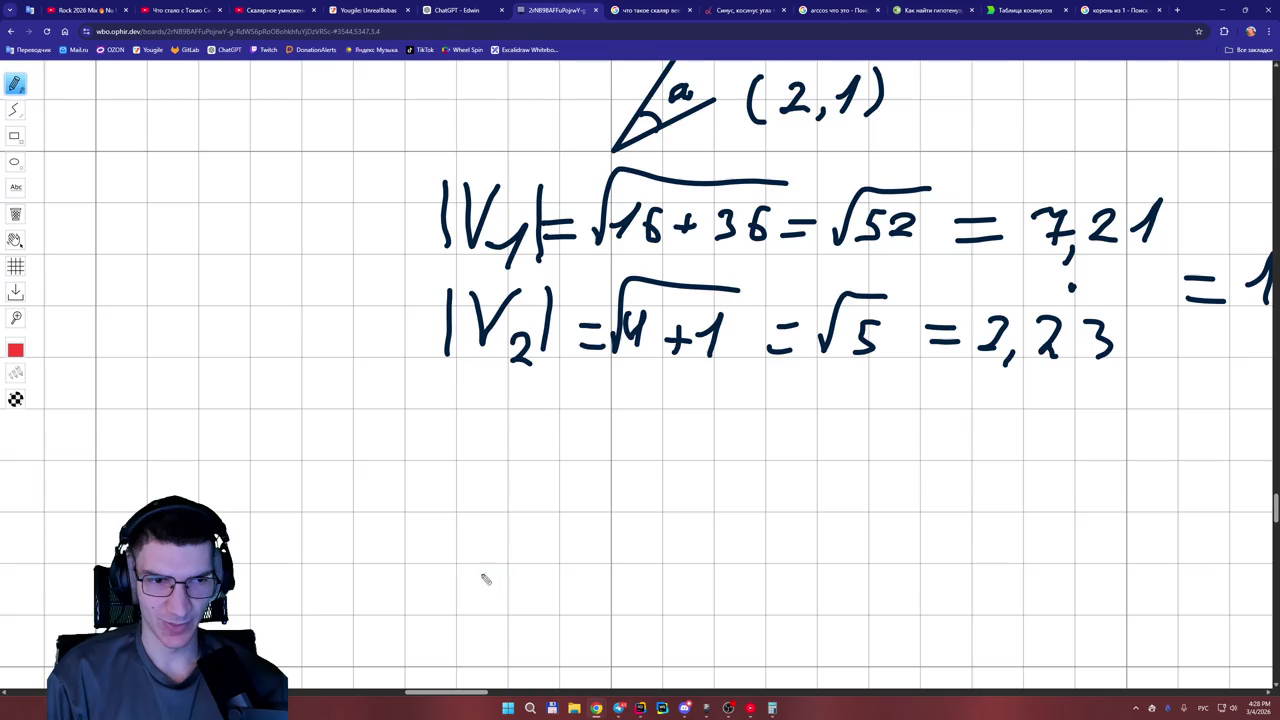
Handwrite |A|·|B|· in red beneath the magnitudes.
{"action": "left_click_drag", "start_coordinate": [352, 428], "coordinate": [348, 495]}
{"action": "mouse_move", "coordinate": [396, 432]}
{"action": "left_mouse_down"}
{"action": "mouse_move", "coordinate": [391, 497]}
{"action": "mouse_move", "coordinate": [361, 491]}
{"action": "mouse_move", "coordinate": [389, 492]}
{"action": "left_mouse_up"}
{"action": "left_click_drag", "start_coordinate": [366, 472], "coordinate": [382, 470]}
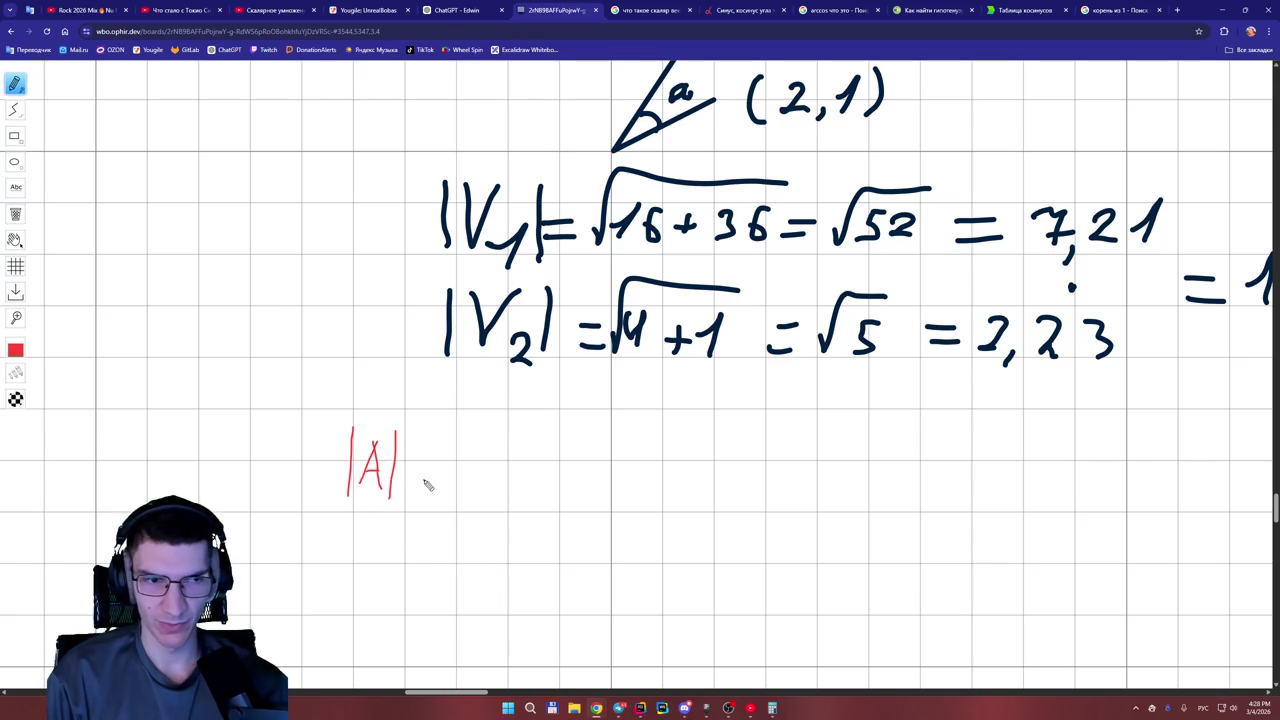
{"action": "left_click", "coordinate": [422, 474]}
{"action": "mouse_move", "coordinate": [442, 436]}
{"action": "left_mouse_down"}
{"action": "mouse_move", "coordinate": [436, 505]}
{"action": "mouse_move", "coordinate": [459, 503]}
{"action": "mouse_move", "coordinate": [477, 480]}
{"action": "mouse_move", "coordinate": [462, 502]}
{"action": "left_mouse_up"}
{"action": "left_click_drag", "start_coordinate": [494, 444], "coordinate": [491, 502]}
{"action": "left_click", "coordinate": [510, 479]}
Add cos(a) = and begin writing 4·2 after it.
{"action": "mouse_move", "coordinate": [551, 464]}
{"action": "left_mouse_down"}
{"action": "mouse_move", "coordinate": [549, 491]}
{"action": "mouse_move", "coordinate": [566, 470]}
{"action": "mouse_move", "coordinate": [586, 495]}
{"action": "left_mouse_up"}
{"action": "mouse_move", "coordinate": [622, 456]}
{"action": "left_mouse_down"}
{"action": "mouse_move", "coordinate": [616, 505]}
{"action": "mouse_move", "coordinate": [645, 470]}
{"action": "mouse_move", "coordinate": [652, 505]}
{"action": "mouse_move", "coordinate": [720, 474]}
{"action": "left_mouse_up"}
{"action": "left_click_drag", "start_coordinate": [680, 491], "coordinate": [722, 489]}
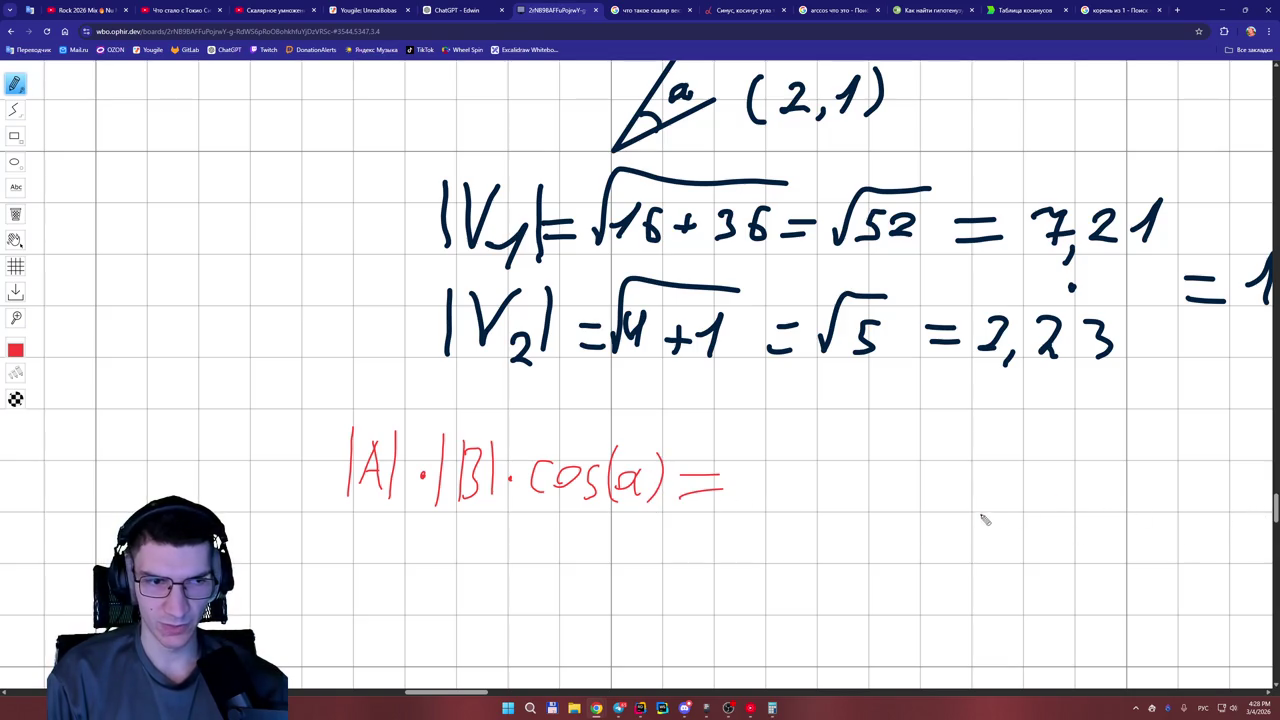
{"action": "scroll", "coordinate": [1276, 512], "scroll_direction": "up", "scroll_amount": 1}
{"action": "scroll", "coordinate": [1276, 508], "scroll_direction": "up", "scroll_amount": 2}
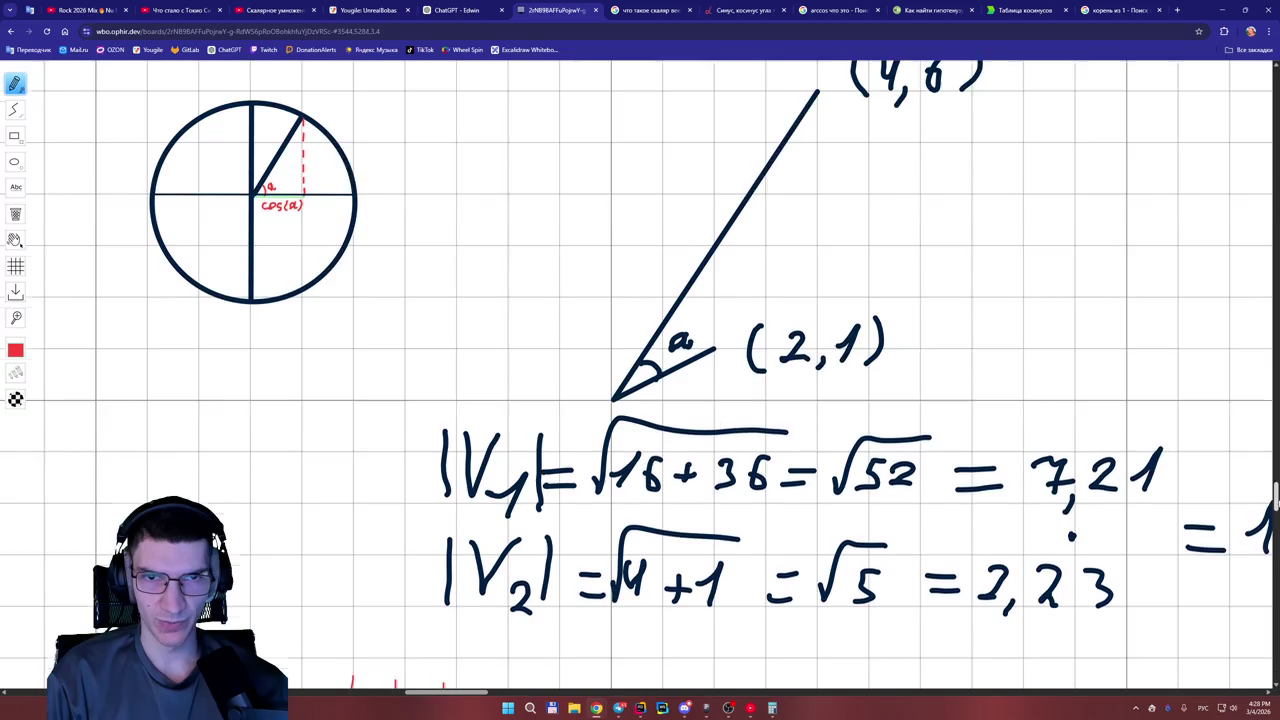
{"action": "scroll", "coordinate": [919, 535], "scroll_direction": "down", "scroll_amount": 3}
{"action": "mouse_move", "coordinate": [748, 484]}
{"action": "left_mouse_down"}
{"action": "mouse_move", "coordinate": [764, 522]}
{"action": "mouse_move", "coordinate": [876, 511]}
{"action": "mouse_move", "coordinate": [861, 522]}
{"action": "left_mouse_up"}
Complete 4·2 + 6·1 and follow it with => cos(a).
{"action": "left_click", "coordinate": [786, 514]}
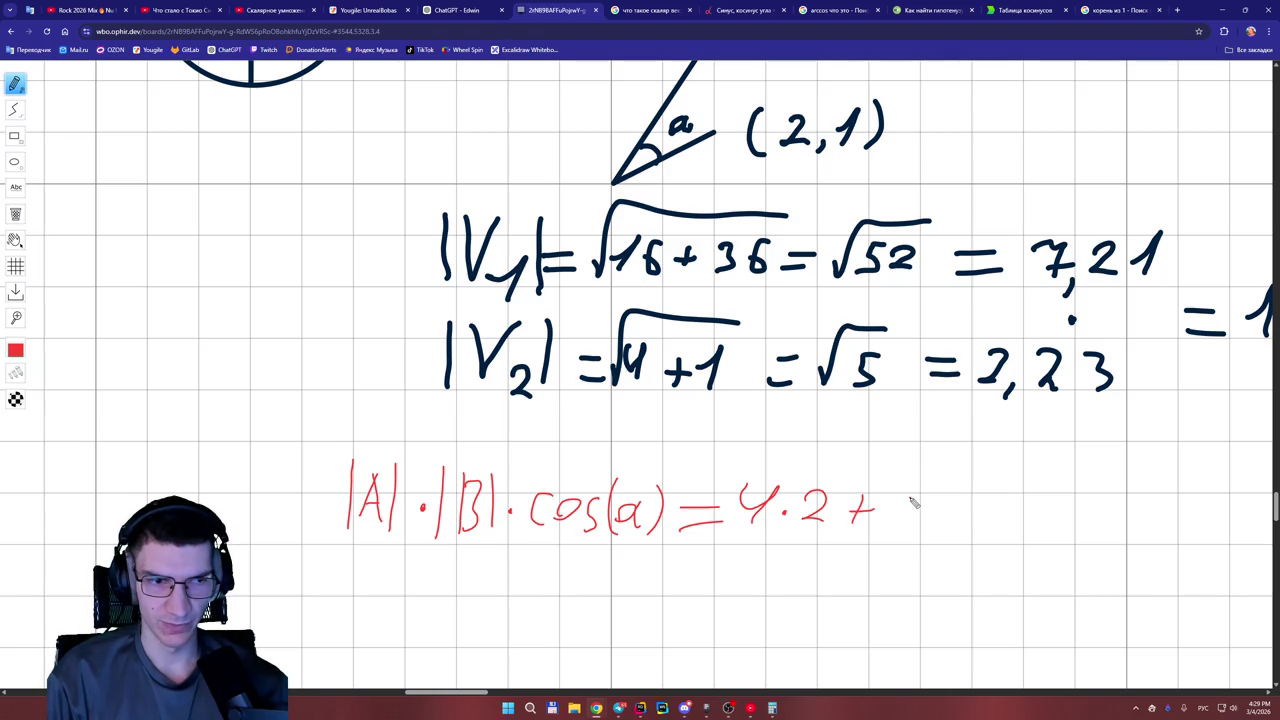
{"action": "mouse_move", "coordinate": [1275, 508]}
{"action": "left_mouse_down"}
{"action": "mouse_move", "coordinate": [1275, 496]}
{"action": "mouse_move", "coordinate": [1275, 509]}
{"action": "left_mouse_up"}
{"action": "mouse_move", "coordinate": [913, 428]}
{"action": "left_mouse_down"}
{"action": "mouse_move", "coordinate": [914, 461]}
{"action": "mouse_move", "coordinate": [903, 446]}
{"action": "left_mouse_up"}
{"action": "left_click", "coordinate": [933, 447]}
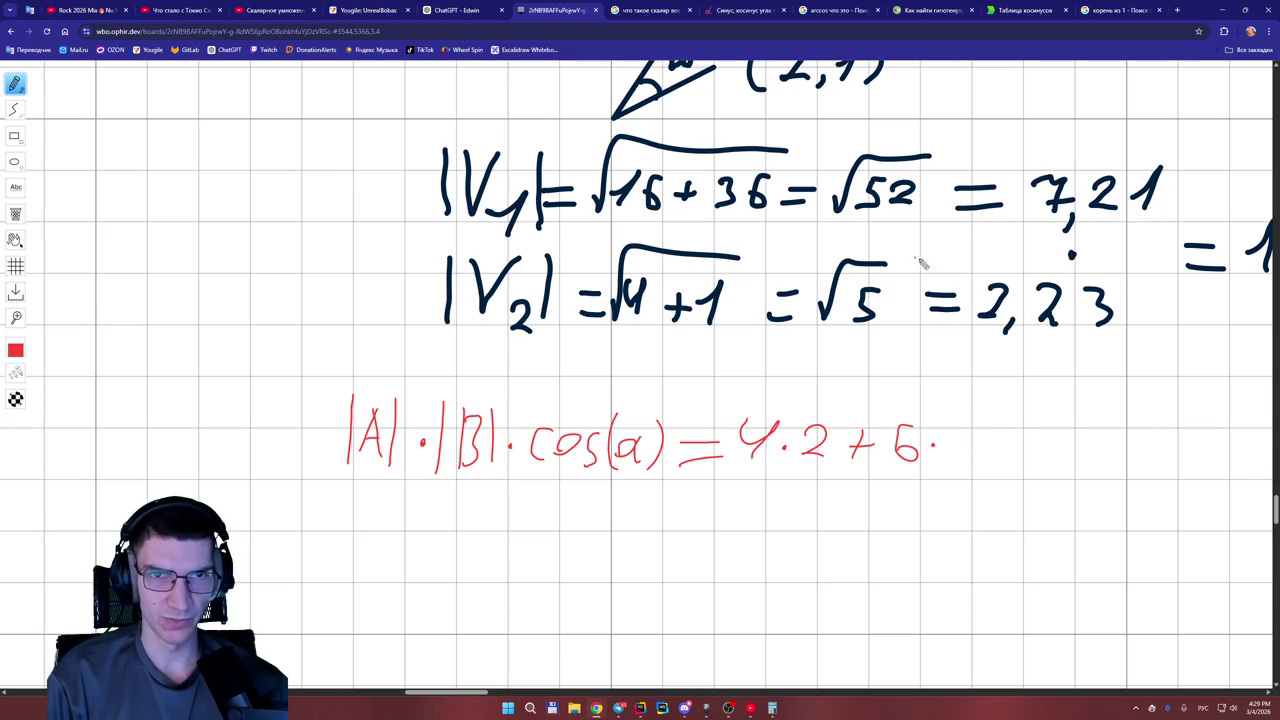
{"action": "mouse_move", "coordinate": [950, 438]}
{"action": "left_mouse_down"}
{"action": "mouse_move", "coordinate": [962, 425]}
{"action": "mouse_move", "coordinate": [959, 457]}
{"action": "left_mouse_up"}
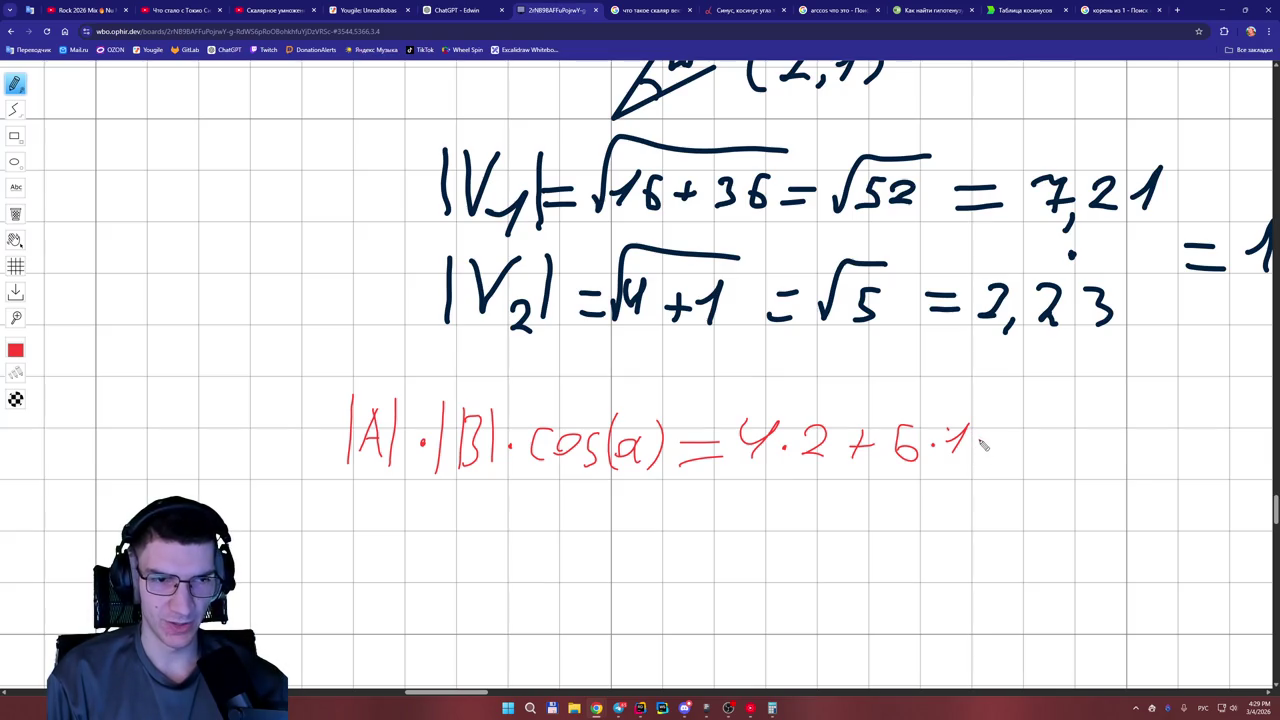
{"action": "left_click_drag", "start_coordinate": [980, 440], "coordinate": [1016, 438]}
{"action": "left_click_drag", "start_coordinate": [982, 452], "coordinate": [1026, 454]}
{"action": "mouse_move", "coordinate": [1014, 426]}
{"action": "left_mouse_down"}
{"action": "mouse_move", "coordinate": [1036, 466]}
{"action": "mouse_move", "coordinate": [1130, 436]}
{"action": "mouse_move", "coordinate": [1148, 440]}
{"action": "mouse_move", "coordinate": [1149, 466]}
{"action": "mouse_move", "coordinate": [1166, 462]}
{"action": "left_mouse_up"}
{"action": "left_click_drag", "start_coordinate": [1172, 428], "coordinate": [1168, 468]}
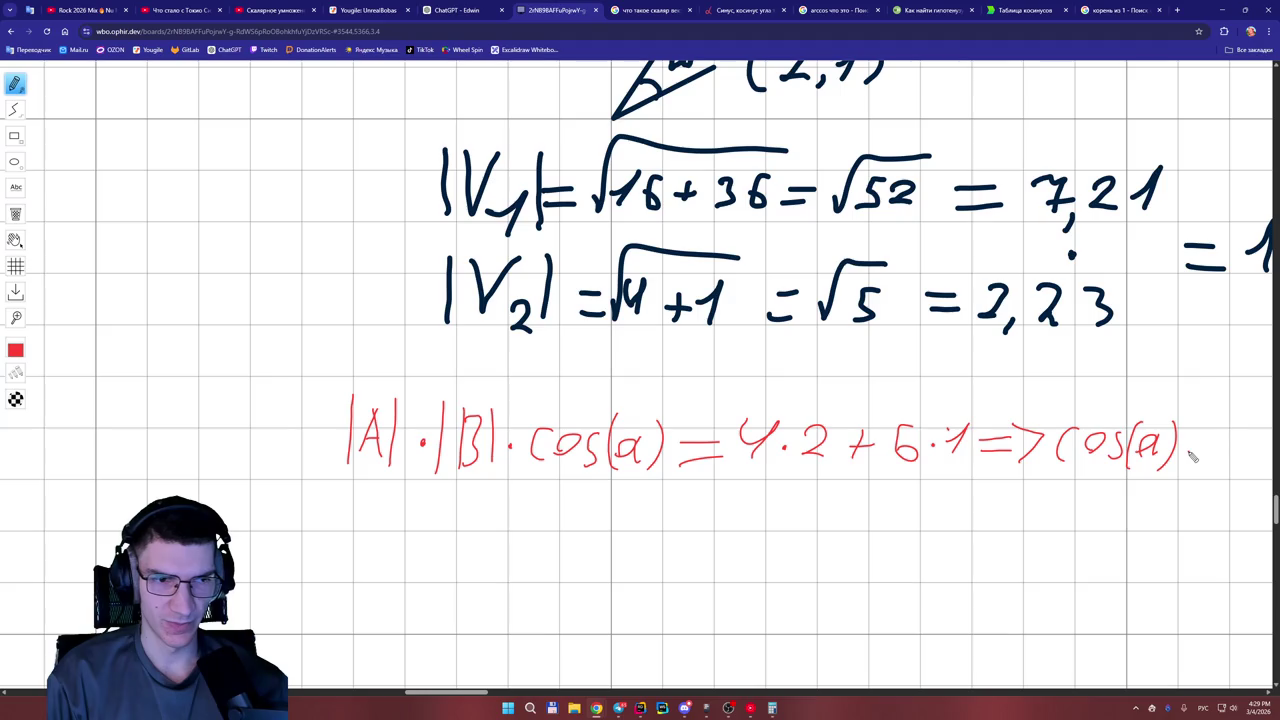
Write = (4·2 + 6·1) and draw a fraction bar beneath it.
{"action": "left_click_drag", "start_coordinate": [470, 693], "coordinate": [504, 693]}
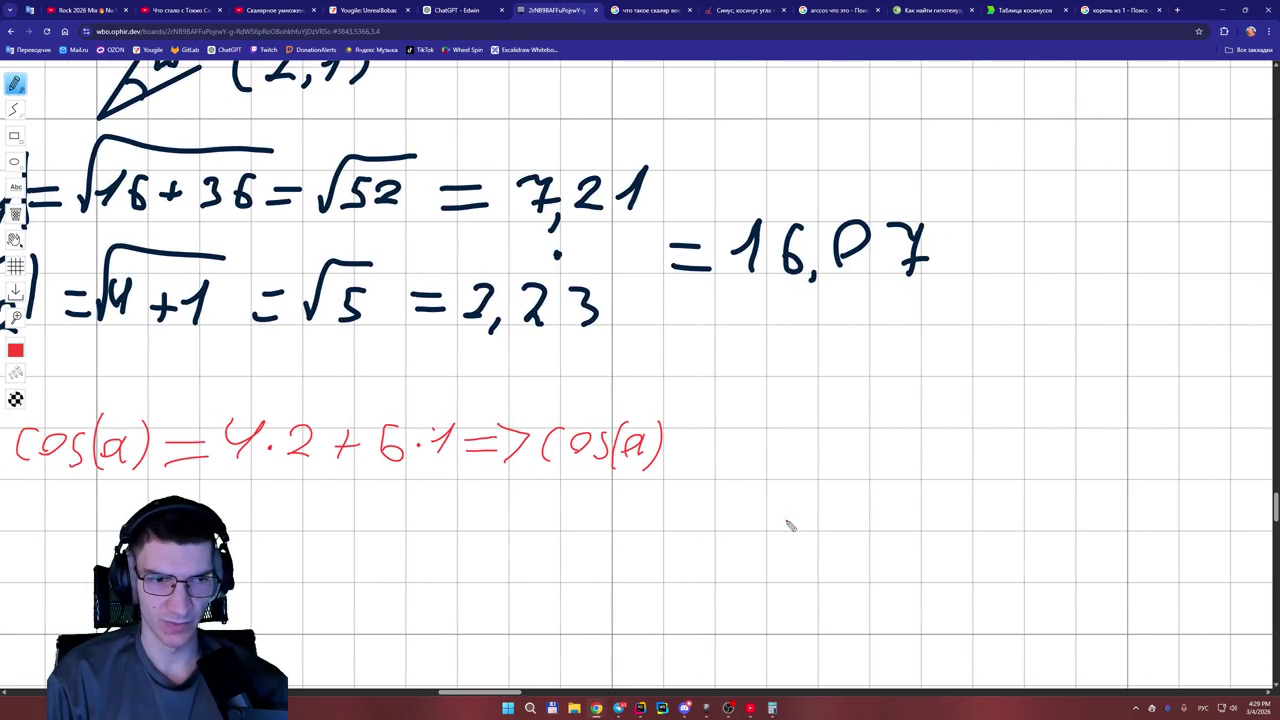
{"action": "left_click_drag", "start_coordinate": [708, 447], "coordinate": [735, 445]}
{"action": "left_click_drag", "start_coordinate": [709, 456], "coordinate": [768, 469]}
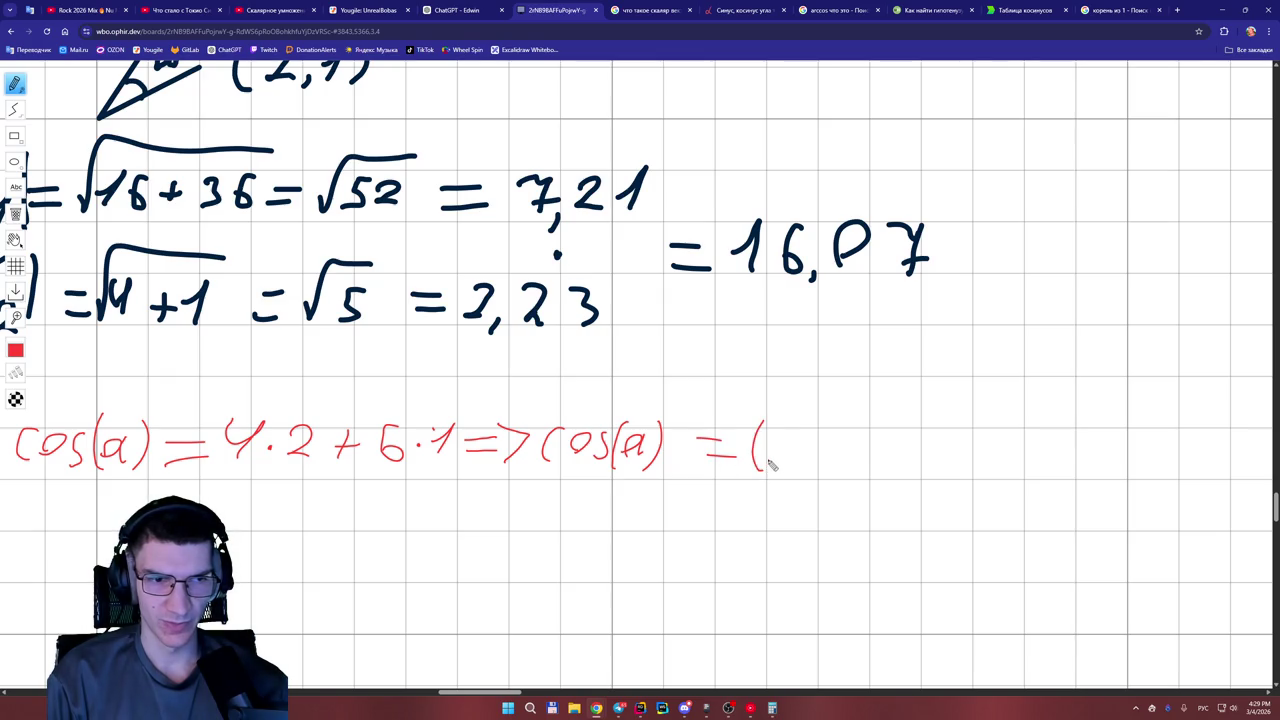
{"action": "mouse_move", "coordinate": [797, 428]}
{"action": "left_mouse_down"}
{"action": "mouse_move", "coordinate": [812, 466]}
{"action": "mouse_move", "coordinate": [843, 442]}
{"action": "mouse_move", "coordinate": [850, 459]}
{"action": "mouse_move", "coordinate": [882, 451]}
{"action": "left_mouse_up"}
{"action": "left_click", "coordinate": [818, 451]}
{"action": "mouse_move", "coordinate": [874, 440]}
{"action": "left_mouse_down"}
{"action": "mouse_move", "coordinate": [874, 463]}
{"action": "mouse_move", "coordinate": [903, 451]}
{"action": "mouse_move", "coordinate": [944, 460]}
{"action": "left_mouse_up"}
{"action": "left_click", "coordinate": [922, 452]}
{"action": "left_click_drag", "start_coordinate": [964, 418], "coordinate": [956, 470]}
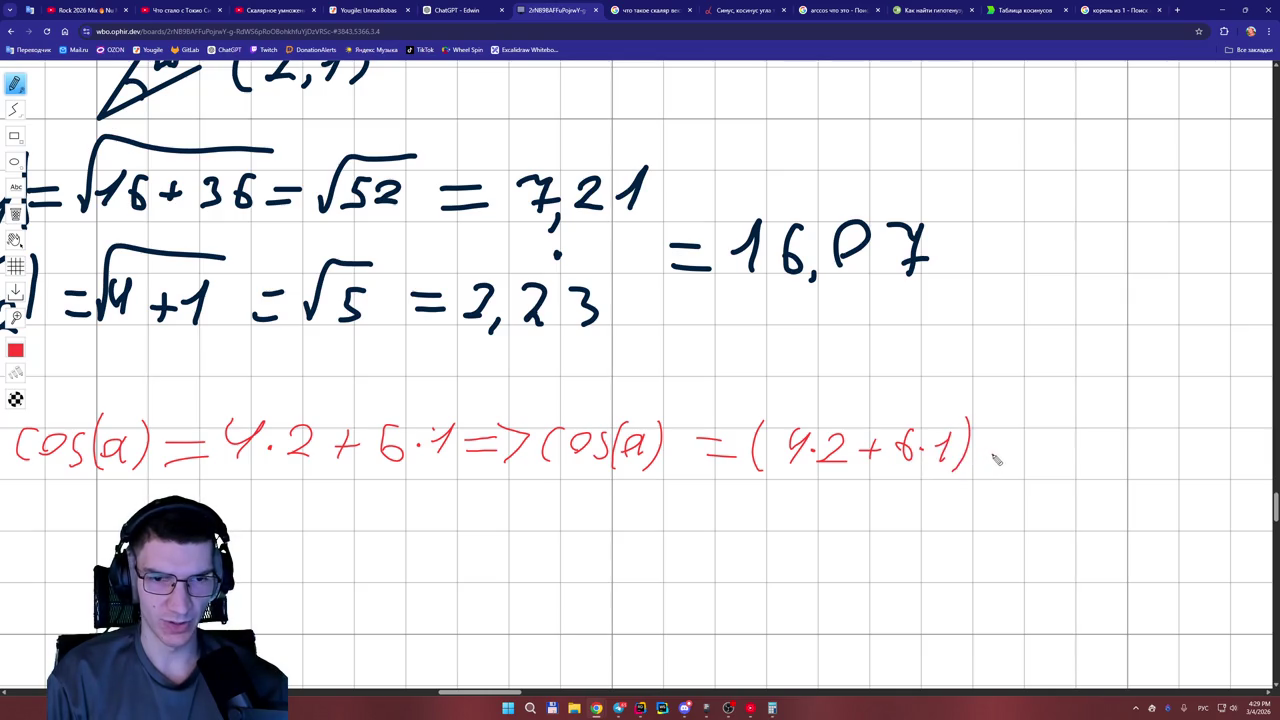
{"action": "left_click_drag", "start_coordinate": [748, 481], "coordinate": [1002, 467]}
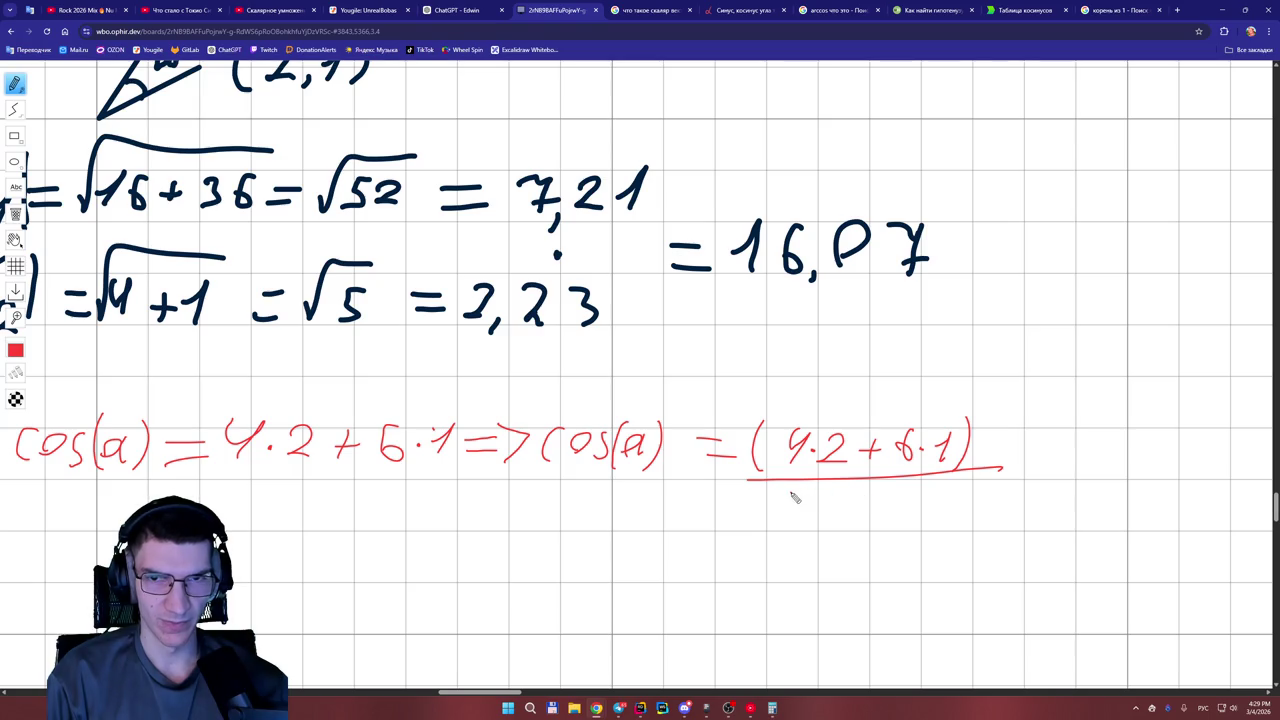
Write the denominator 7,21 · 2,23 and an arrow => after the fraction.
{"action": "mouse_move", "coordinate": [781, 499]}
{"action": "left_mouse_down"}
{"action": "mouse_move", "coordinate": [800, 490]}
{"action": "mouse_move", "coordinate": [806, 524]}
{"action": "mouse_move", "coordinate": [862, 494]}
{"action": "mouse_move", "coordinate": [864, 510]}
{"action": "left_mouse_up"}
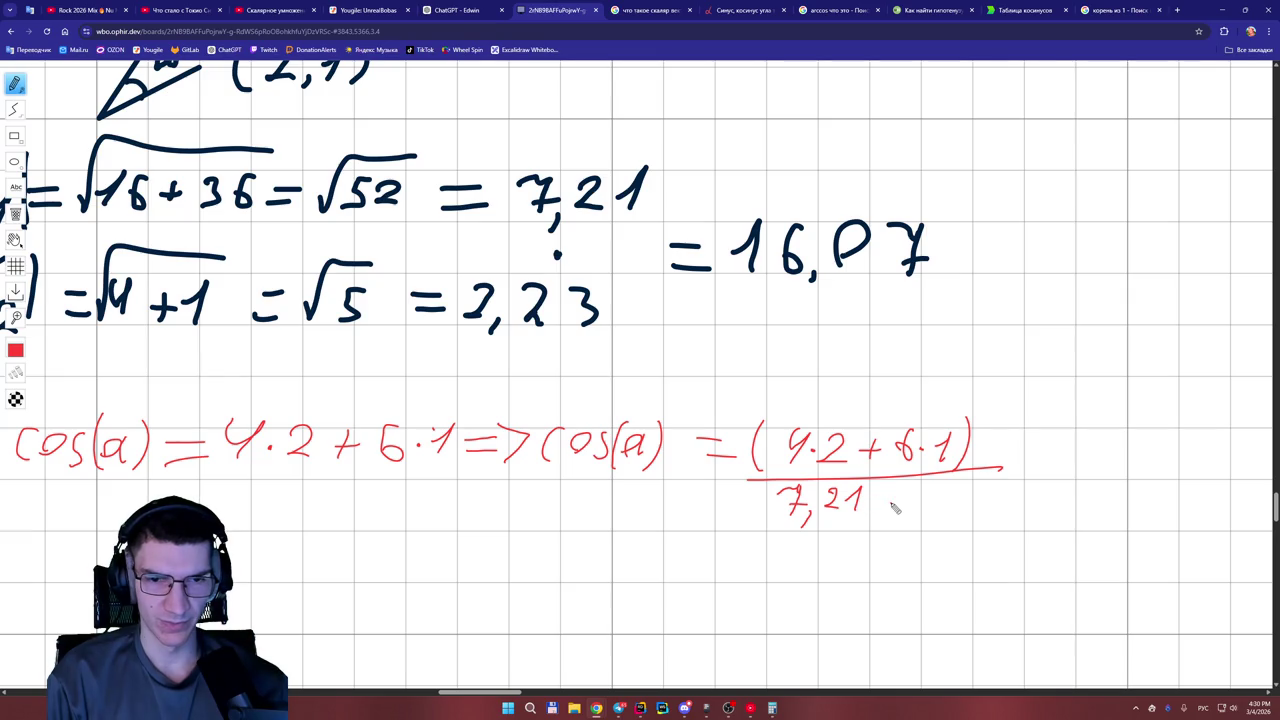
{"action": "left_click", "coordinate": [881, 501]}
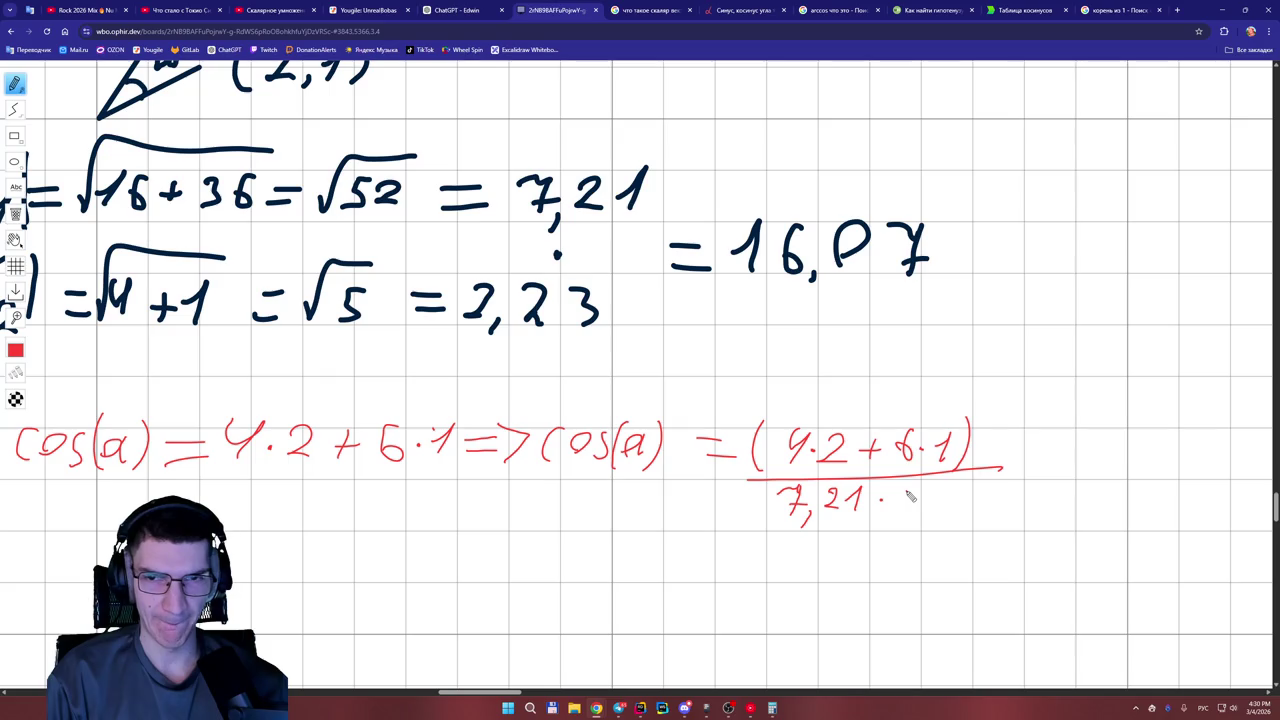
{"action": "mouse_move", "coordinate": [906, 490]}
{"action": "left_mouse_down"}
{"action": "mouse_move", "coordinate": [930, 516]}
{"action": "mouse_move", "coordinate": [962, 496]}
{"action": "mouse_move", "coordinate": [968, 512]}
{"action": "mouse_move", "coordinate": [995, 497]}
{"action": "mouse_move", "coordinate": [985, 510]}
{"action": "left_mouse_up"}
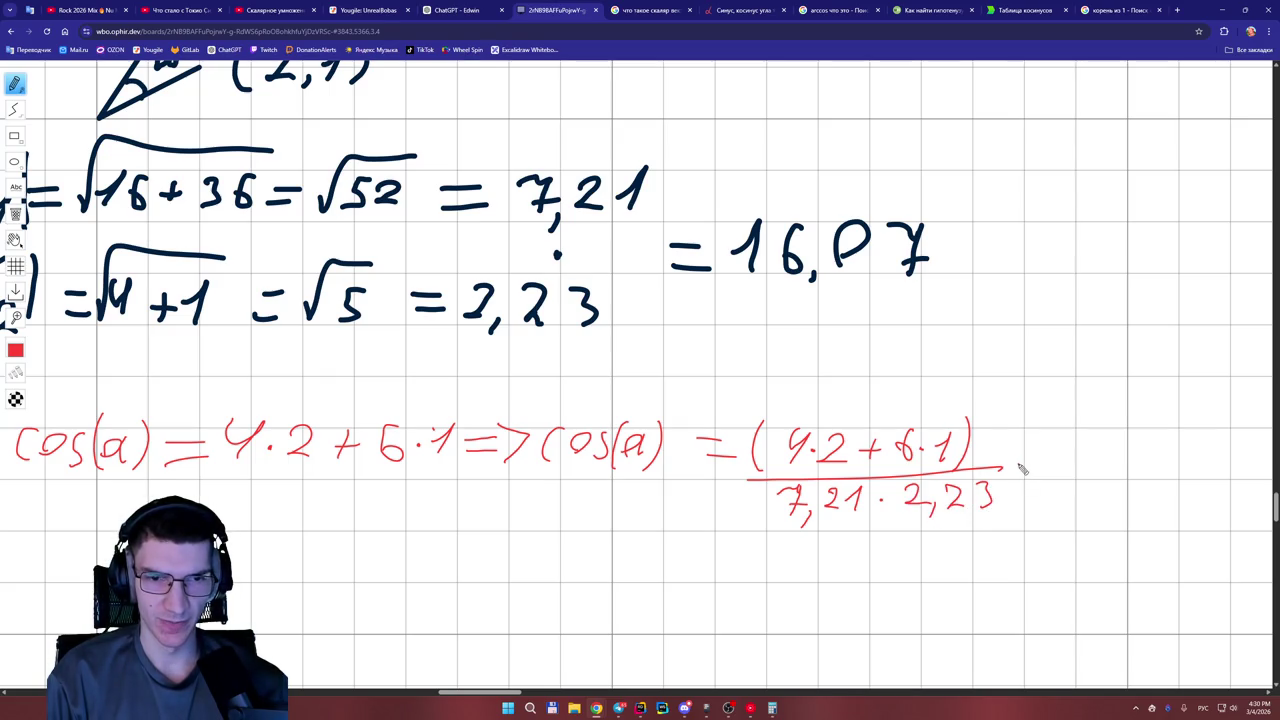
{"action": "mouse_move", "coordinate": [1018, 463]}
{"action": "left_mouse_down"}
{"action": "mouse_move", "coordinate": [1050, 456]}
{"action": "mouse_move", "coordinate": [1056, 467]}
{"action": "left_mouse_up"}
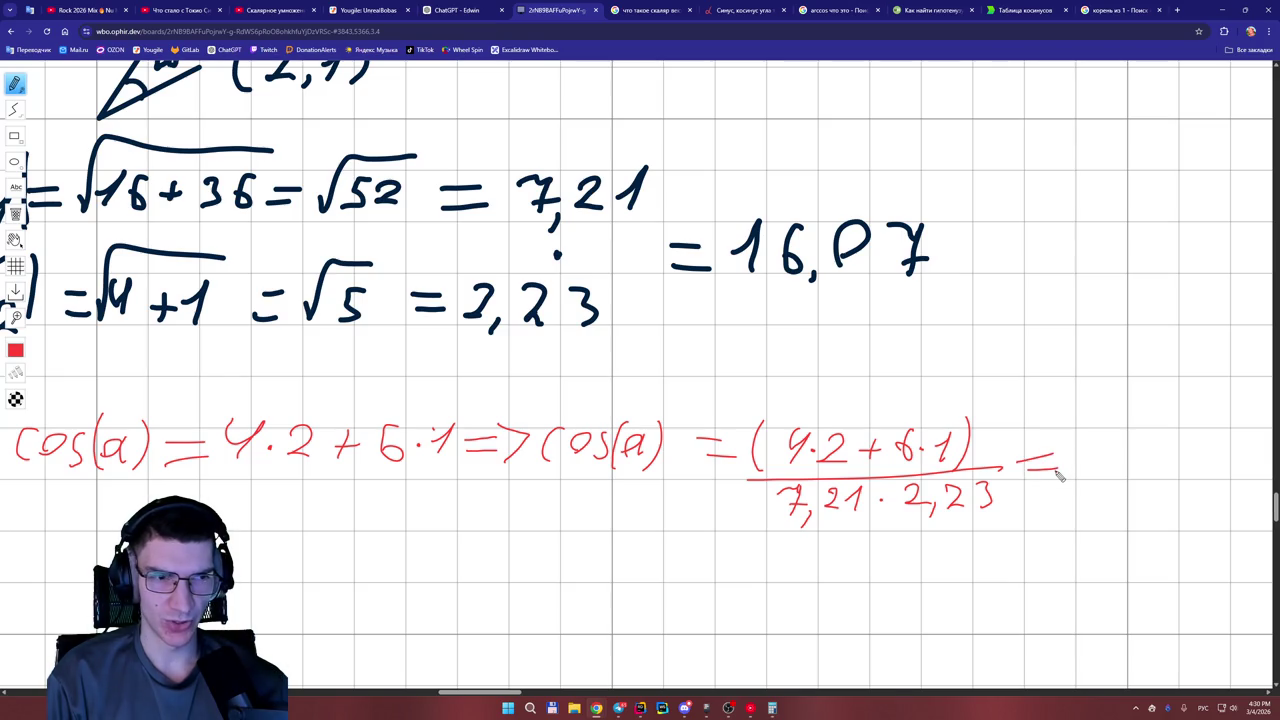
{"action": "mouse_move", "coordinate": [1046, 452]}
{"action": "left_mouse_down"}
{"action": "mouse_move", "coordinate": [1062, 482]}
{"action": "mouse_move", "coordinate": [1104, 458]}
{"action": "mouse_move", "coordinate": [1114, 472]}
{"action": "left_mouse_up"}
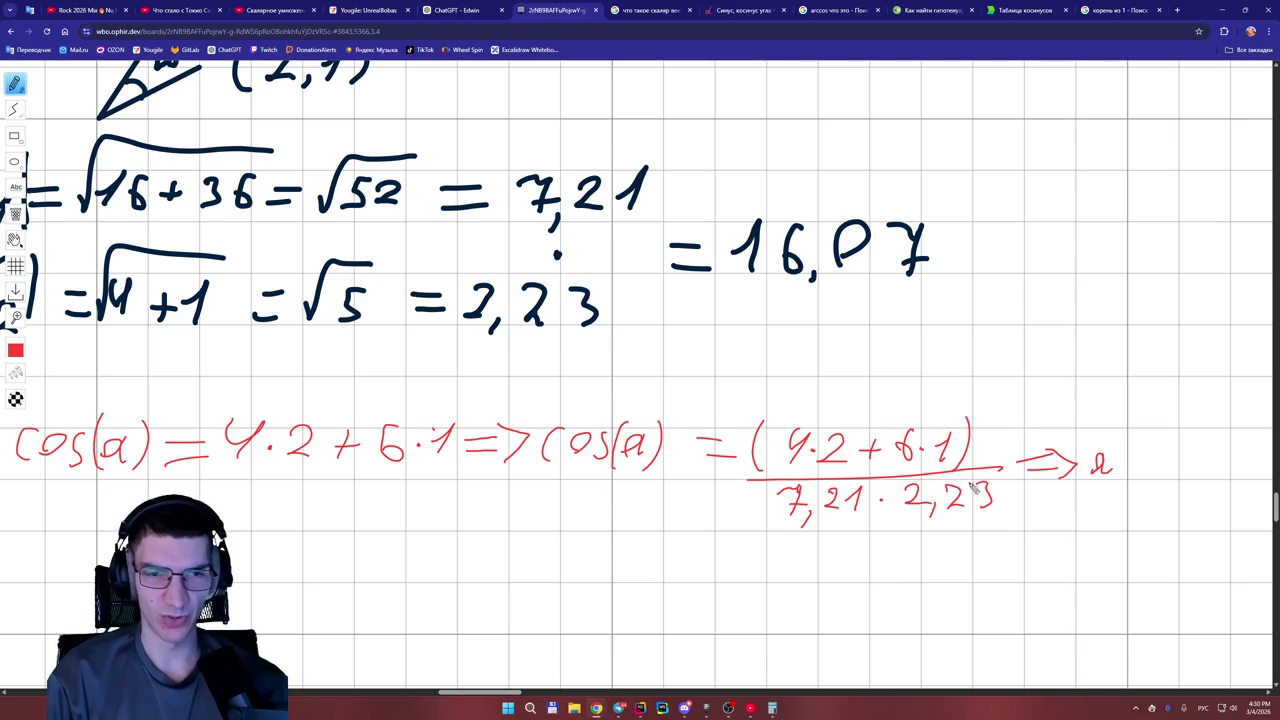
{"action": "left_click", "coordinate": [773, 708]}
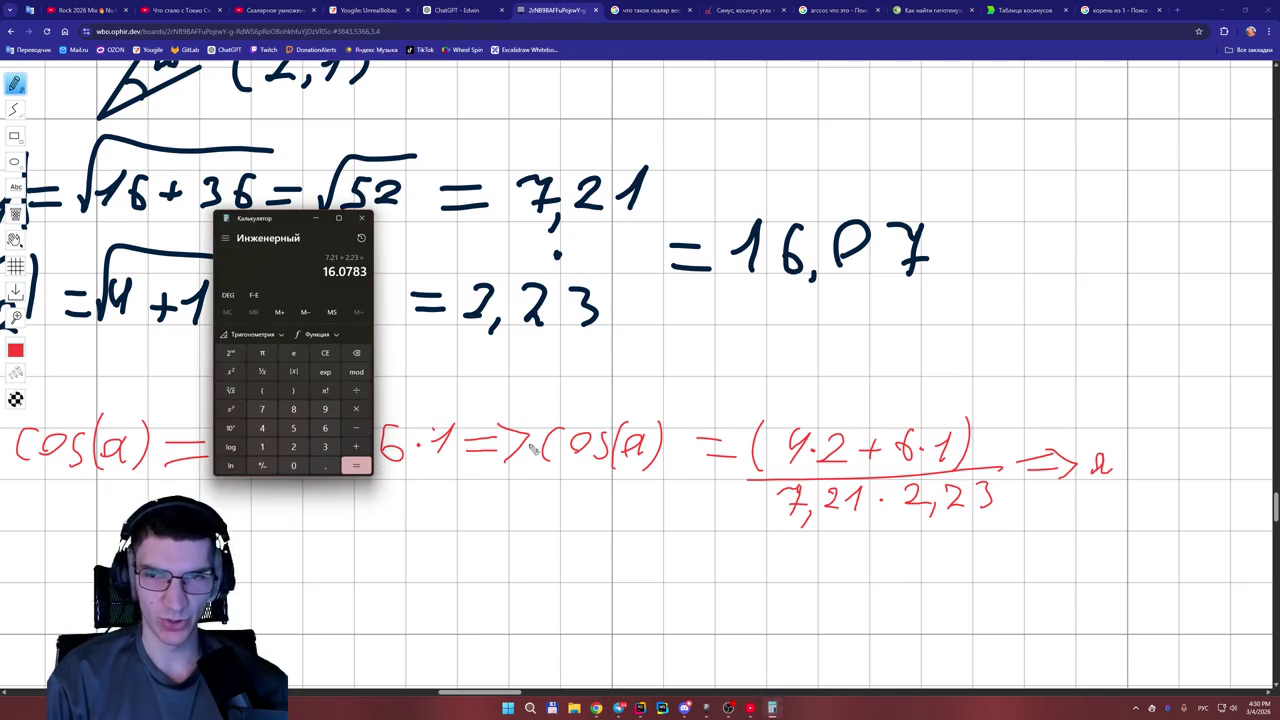
Clear the Calculator display to 0 and return to the whiteboard.
{"action": "left_click", "coordinate": [324, 355]}
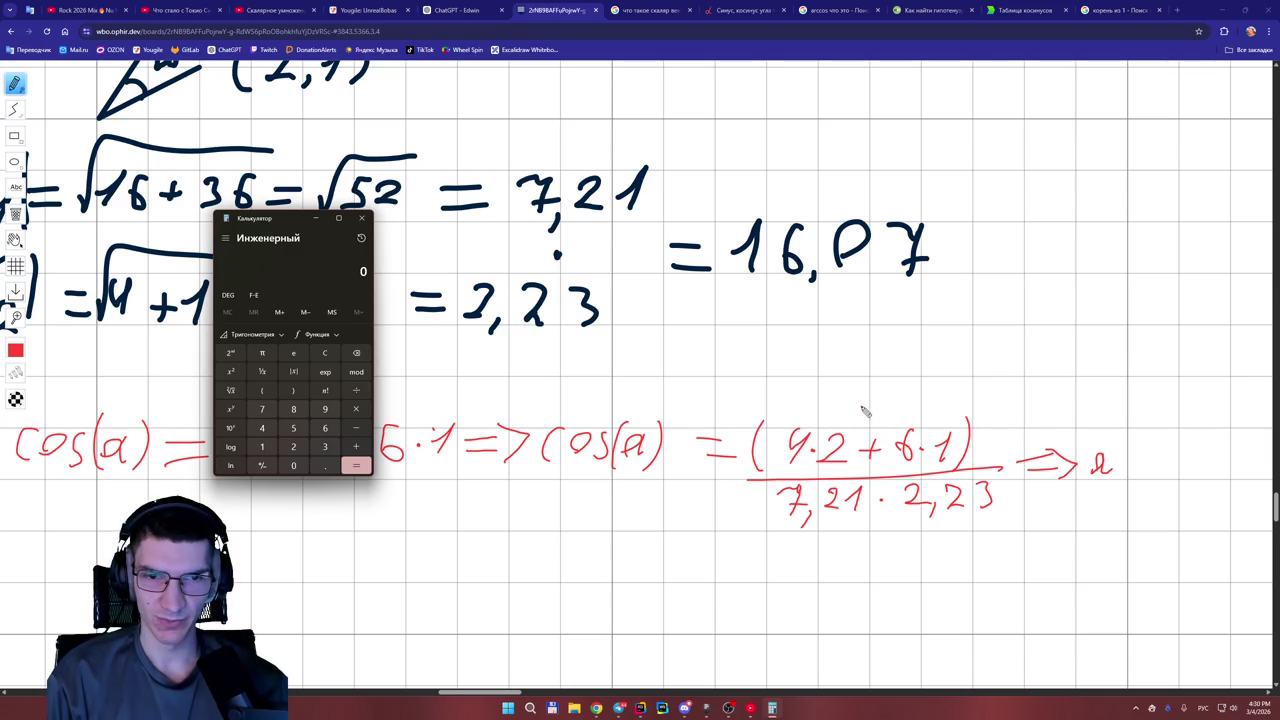
{"action": "mouse_move", "coordinate": [845, 401]}
{"action": "left_mouse_down"}
{"action": "mouse_move", "coordinate": [866, 393]}
{"action": "mouse_move", "coordinate": [857, 410]}
{"action": "mouse_move", "coordinate": [882, 410]}
{"action": "left_mouse_up"}
Write 14 above the numerator as its sum, then bring Calculator back.
{"action": "mouse_move", "coordinate": [774, 714]}
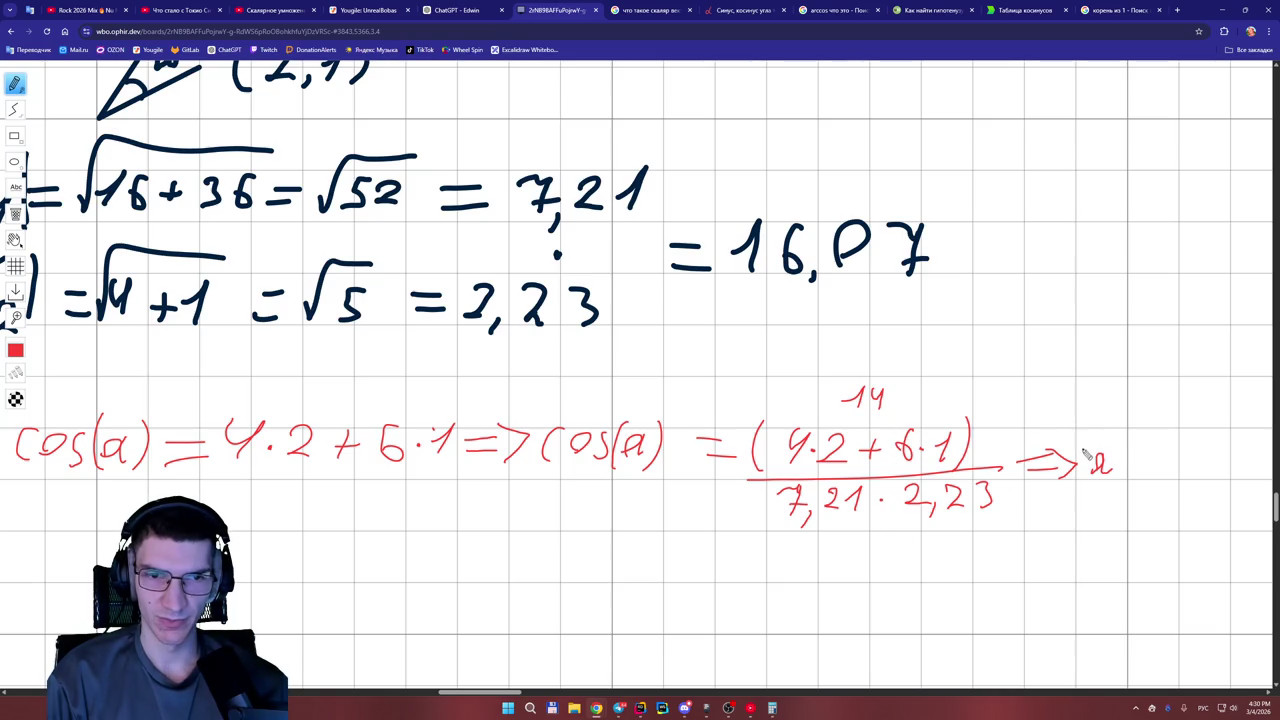
{"action": "mouse_move", "coordinate": [1040, 342]}
{"action": "left_mouse_down"}
{"action": "mouse_move", "coordinate": [1062, 301]}
{"action": "mouse_move", "coordinate": [1096, 321]}
{"action": "mouse_move", "coordinate": [1085, 342]}
{"action": "mouse_move", "coordinate": [1100, 340]}
{"action": "mouse_move", "coordinate": [1035, 380]}
{"action": "mouse_move", "coordinate": [1060, 372]}
{"action": "mouse_move", "coordinate": [1070, 390]}
{"action": "mouse_move", "coordinate": [1094, 356]}
{"action": "mouse_move", "coordinate": [1112, 384]}
{"action": "mouse_move", "coordinate": [1140, 368]}
{"action": "left_mouse_up"}
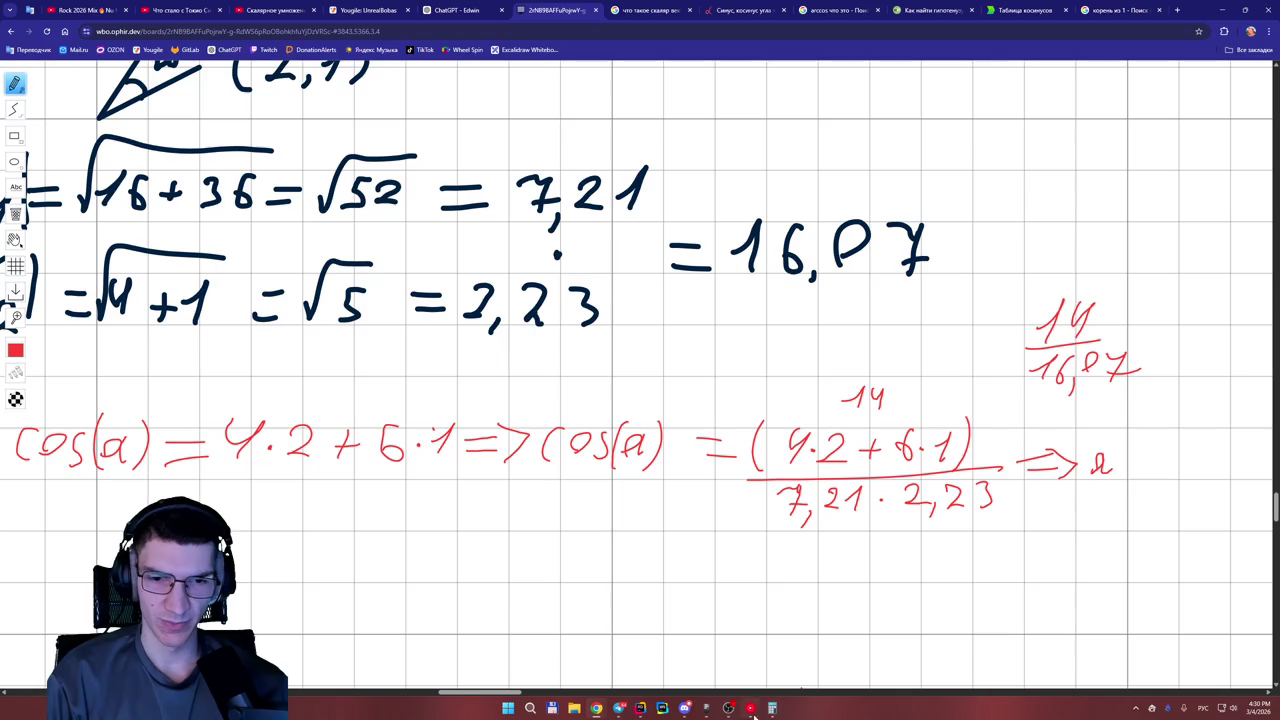
{"action": "left_click", "coordinate": [771, 708]}
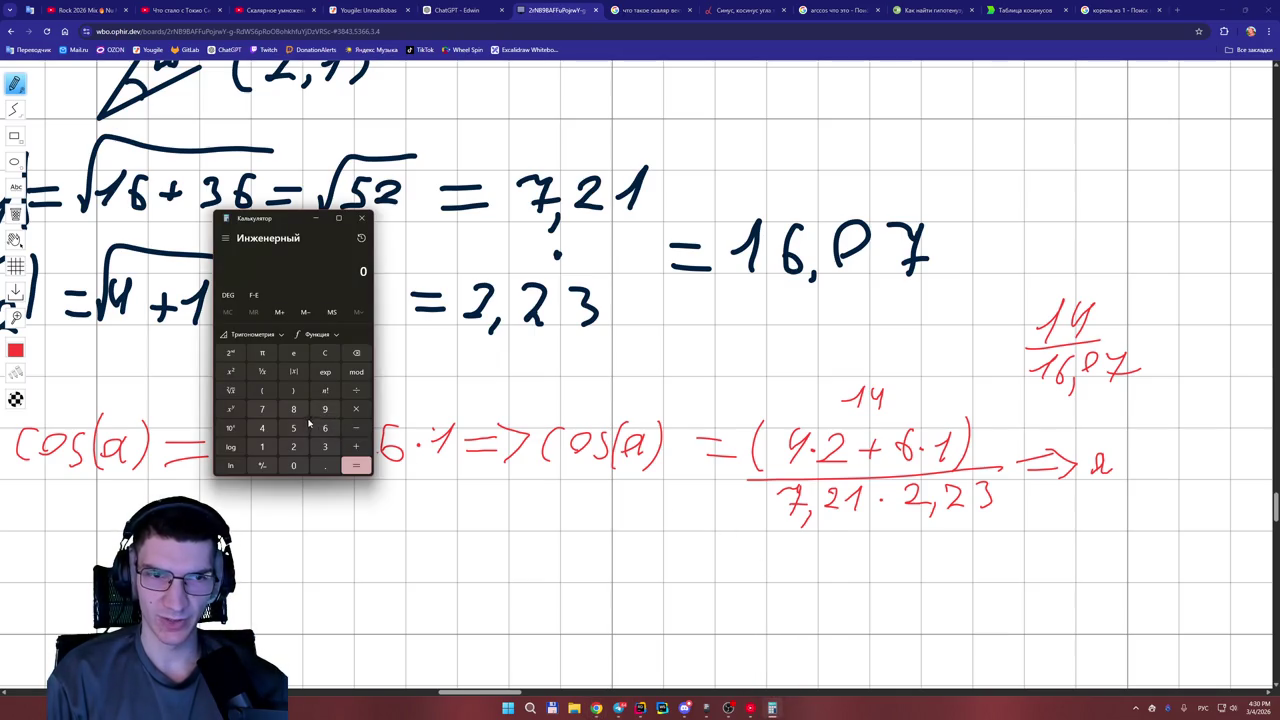
Compute 14 ÷ 16.07 in Calculator, giving about 0.871.
{"action": "left_click", "coordinate": [255, 442]}
{"action": "left_click", "coordinate": [259, 429]}
{"action": "left_click", "coordinate": [356, 391]}
{"action": "left_click", "coordinate": [262, 449]}
{"action": "left_click", "coordinate": [325, 428]}
{"action": "left_click", "coordinate": [325, 465]}
{"action": "left_click", "coordinate": [293, 465]}
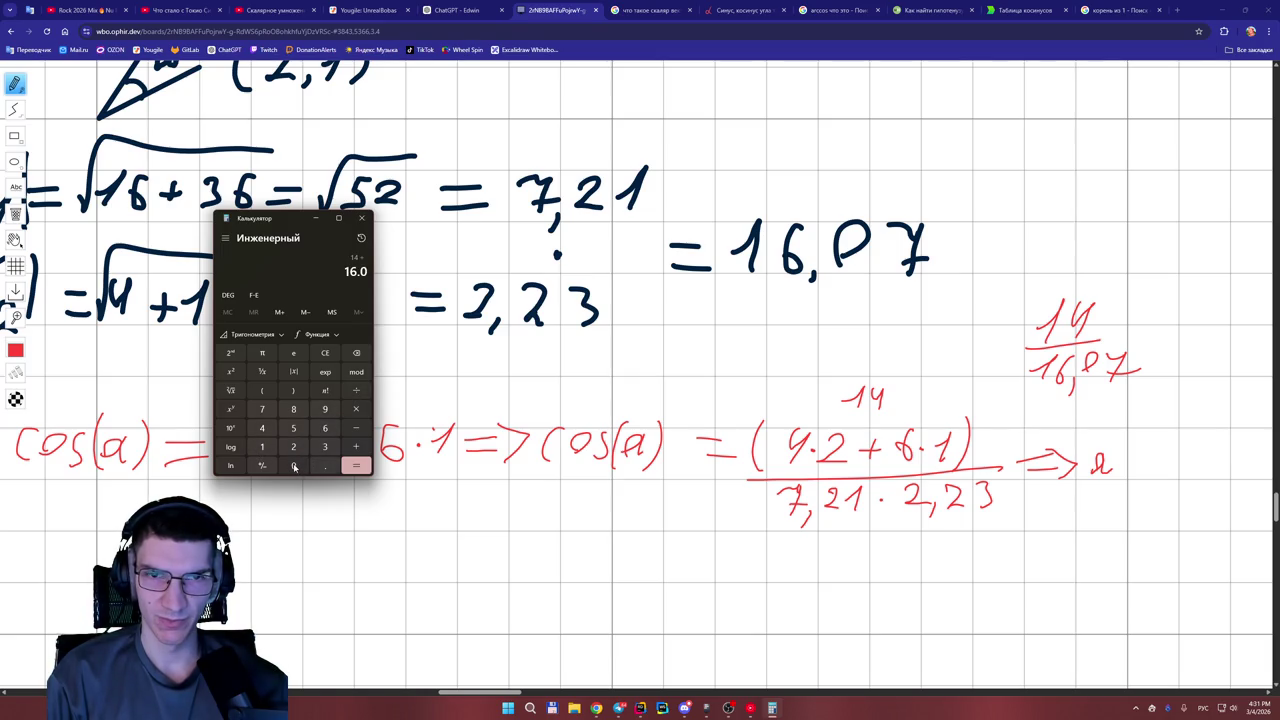
{"action": "left_click", "coordinate": [262, 409]}
{"action": "left_click", "coordinate": [355, 465]}
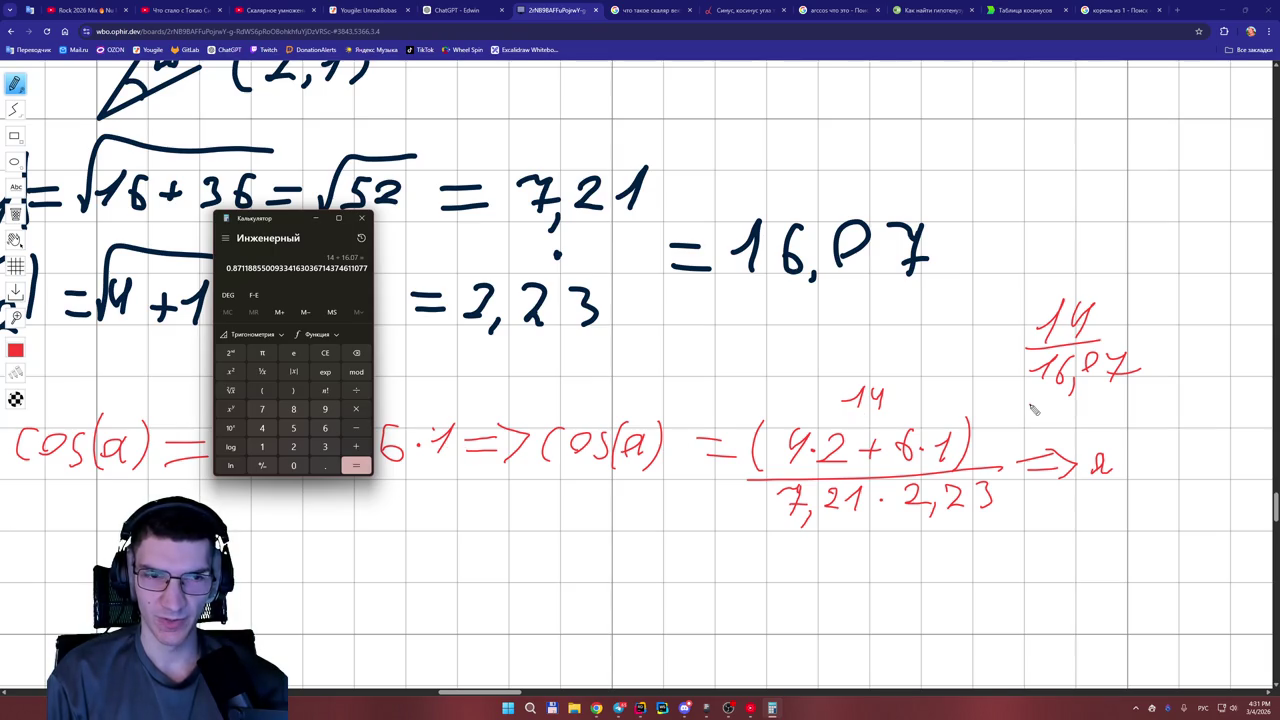
Return to the whiteboard and write an equals sign after 16,07.
{"action": "left_click", "coordinate": [985, 248]}
{"action": "left_click_drag", "start_coordinate": [981, 243], "coordinate": [1022, 241]}
{"action": "mouse_move", "coordinate": [981, 260]}
{"action": "left_mouse_down"}
{"action": "mouse_move", "coordinate": [1026, 262]}
{"action": "mouse_move", "coordinate": [1068, 236]}
{"action": "mouse_move", "coordinate": [1073, 288]}
{"action": "left_mouse_up"}
Write 0,87 after the equals sign as the value of cos(a).
{"action": "mouse_move", "coordinate": [1118, 228]}
{"action": "left_mouse_down"}
{"action": "mouse_move", "coordinate": [1114, 256]}
{"action": "mouse_move", "coordinate": [1122, 240]}
{"action": "mouse_move", "coordinate": [1166, 230]}
{"action": "mouse_move", "coordinate": [1158, 274]}
{"action": "mouse_move", "coordinate": [1186, 256]}
{"action": "left_mouse_up"}
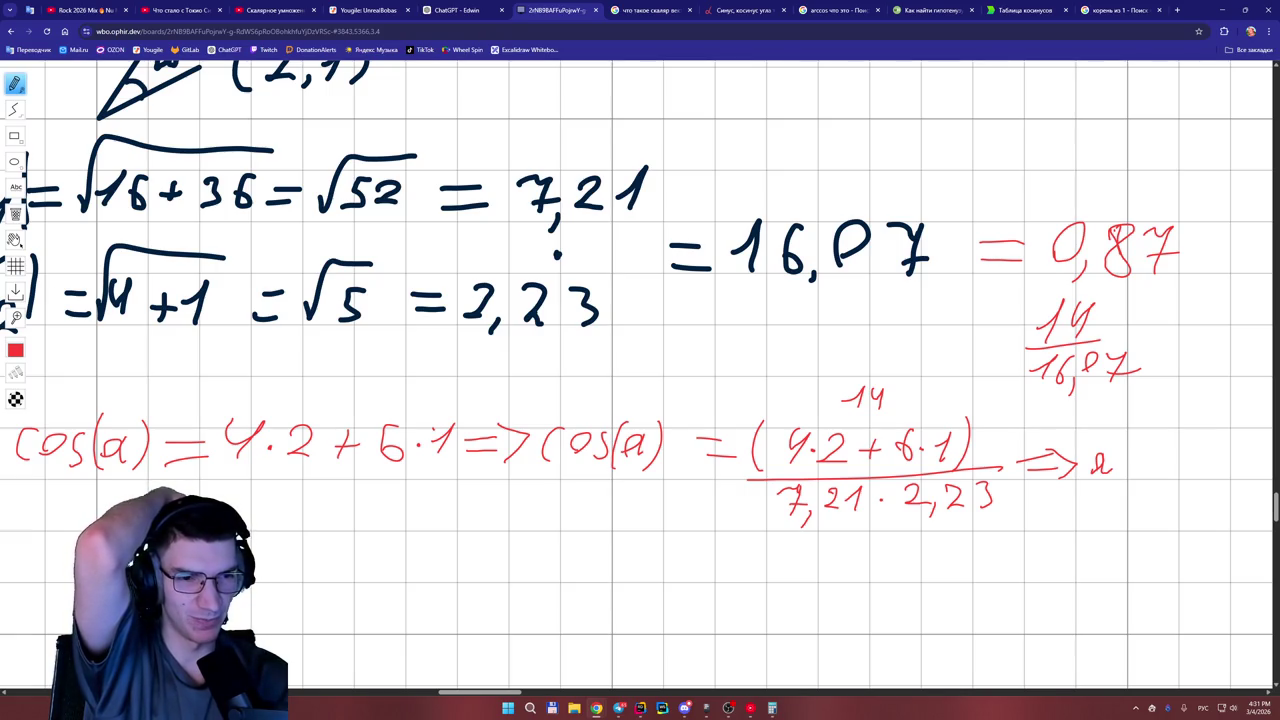
{"action": "left_click_drag", "start_coordinate": [511, 692], "coordinate": [528, 693]}
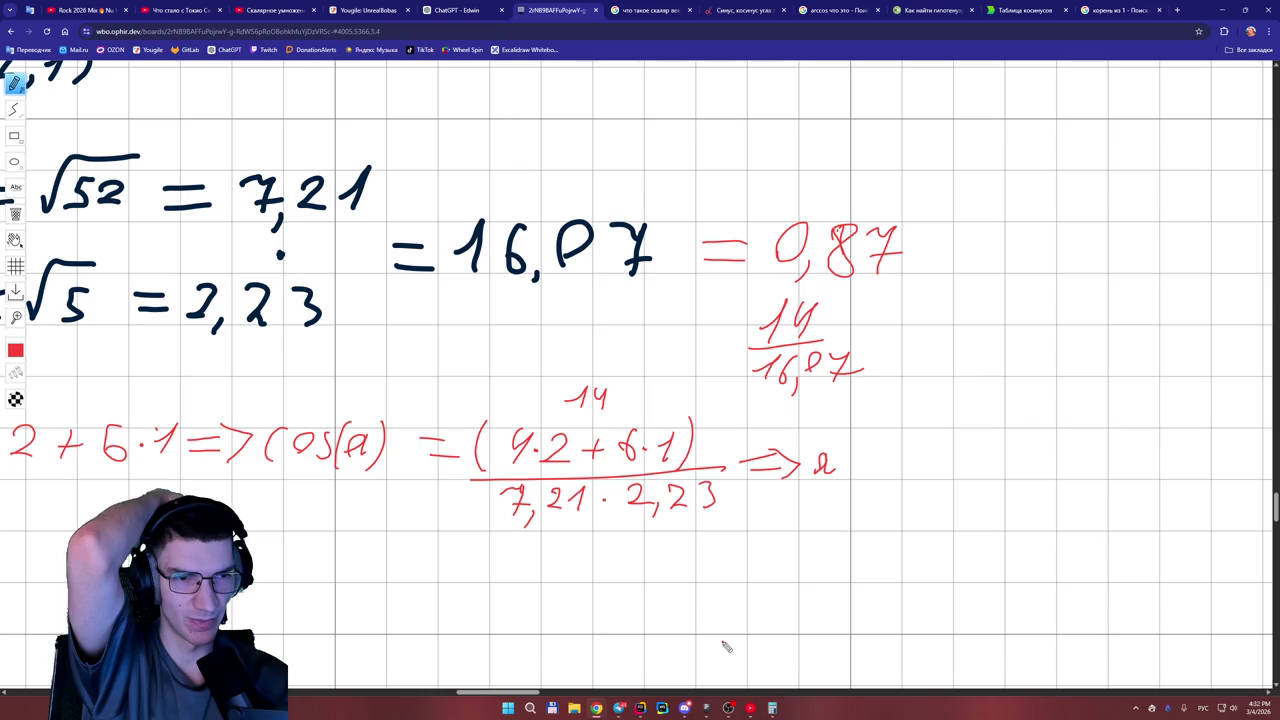
Write 14 above the left cos(a) as the dot product's value.
{"action": "left_click_drag", "start_coordinate": [527, 693], "coordinate": [495, 697]}
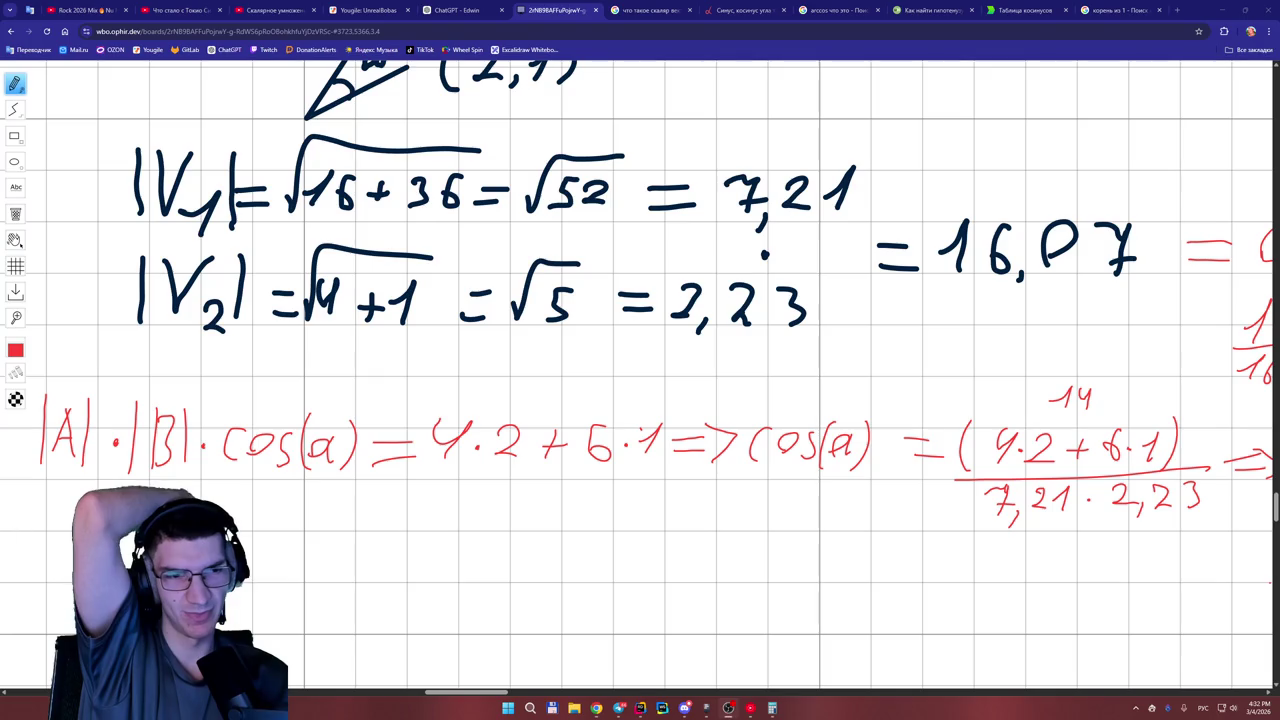
{"action": "left_click_drag", "start_coordinate": [836, 396], "coordinate": [877, 403]}
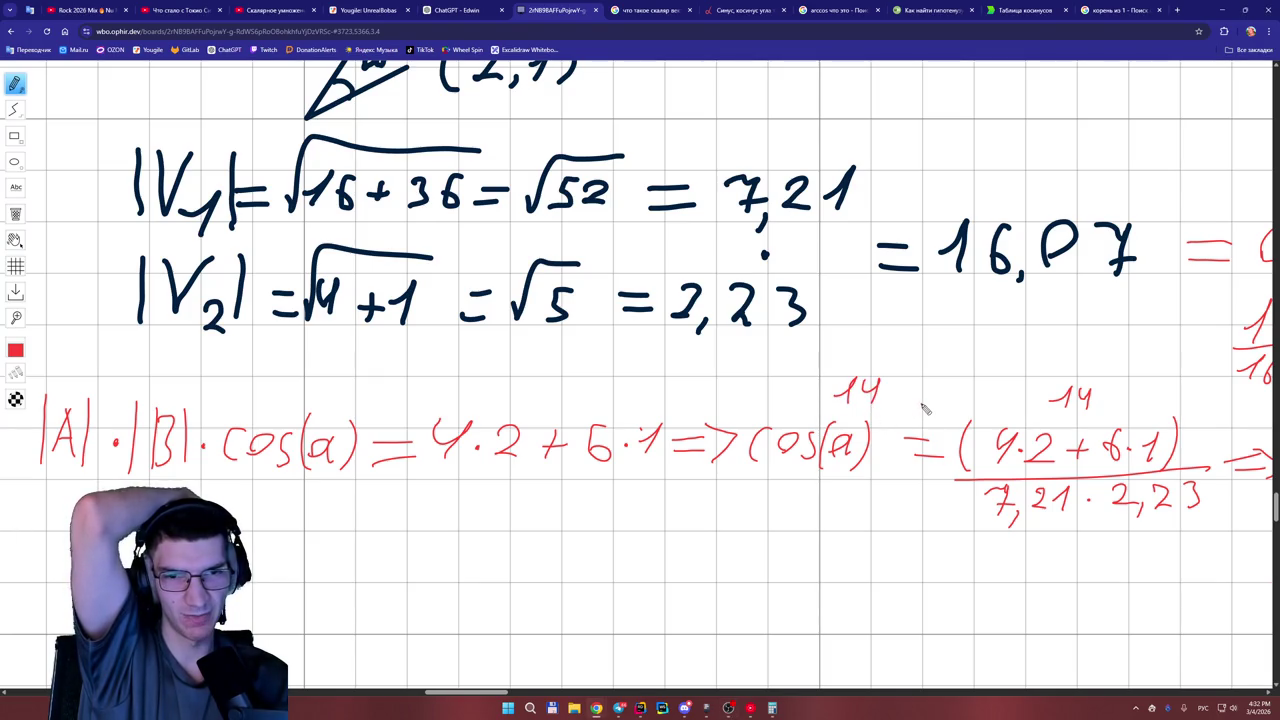
{"action": "left_click_drag", "start_coordinate": [472, 692], "coordinate": [497, 697]}
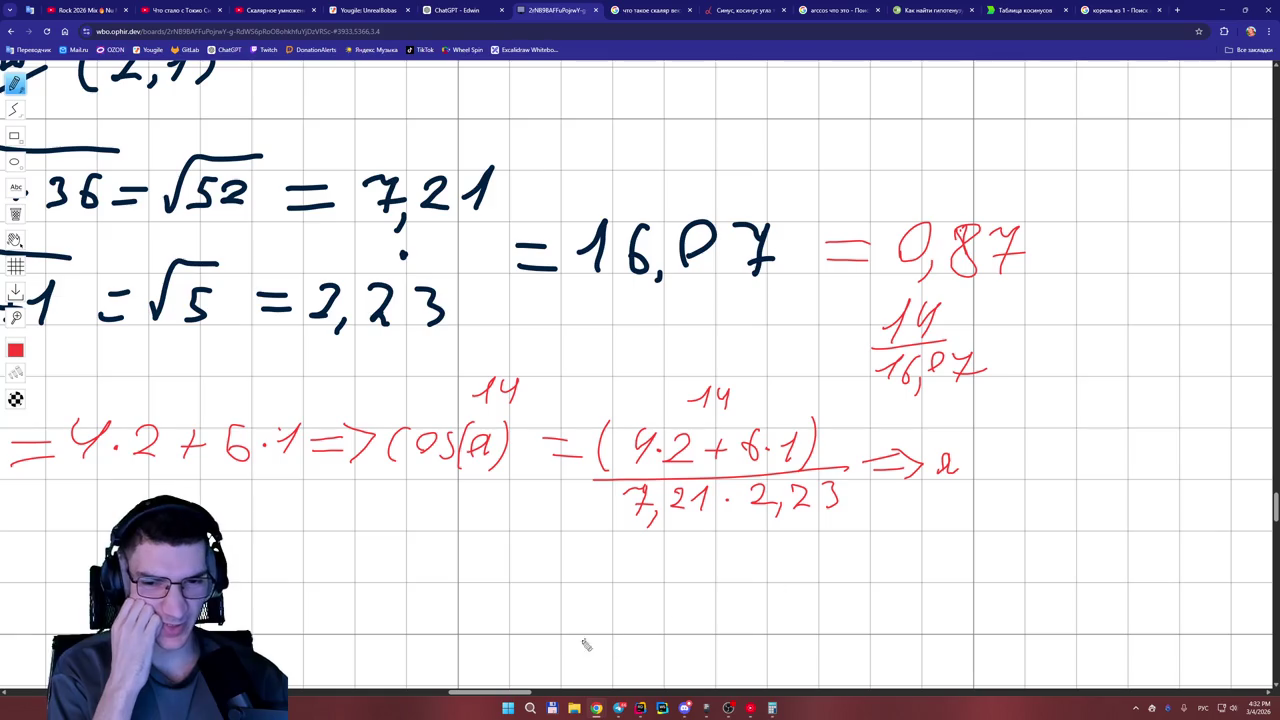
{"action": "mouse_move", "coordinate": [684, 708]}
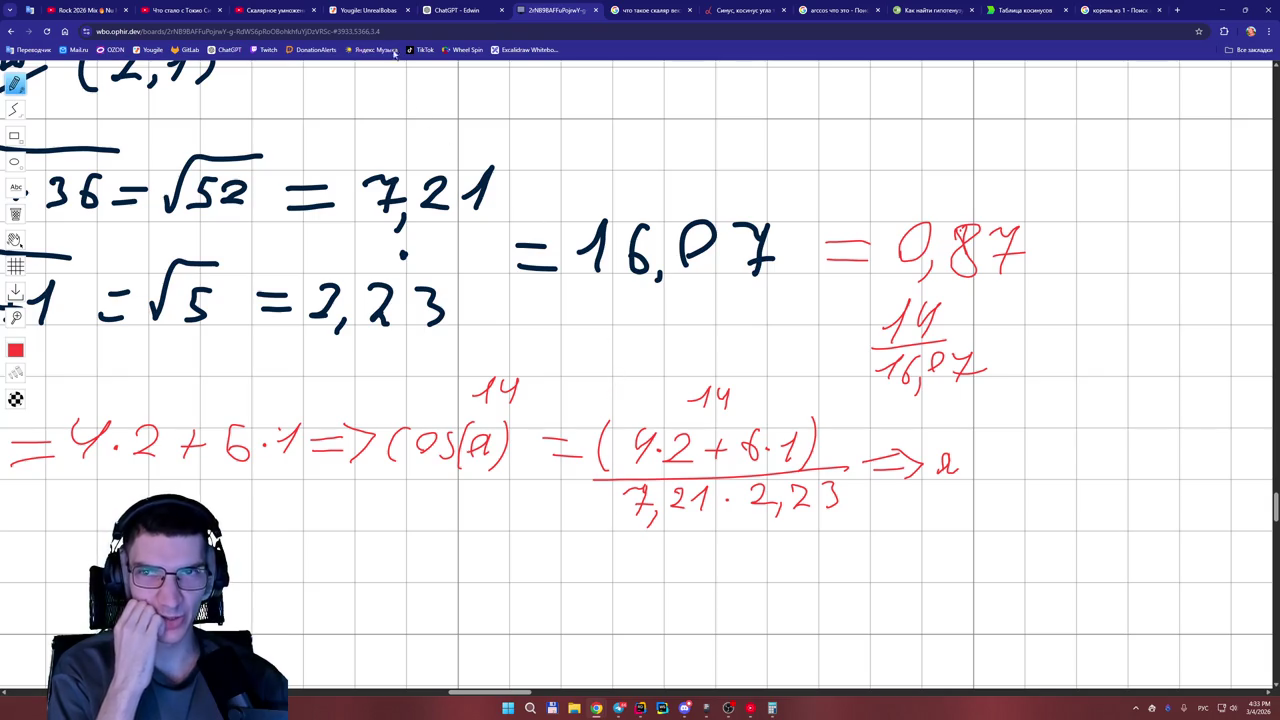
{"action": "mouse_move", "coordinate": [371, 16]}
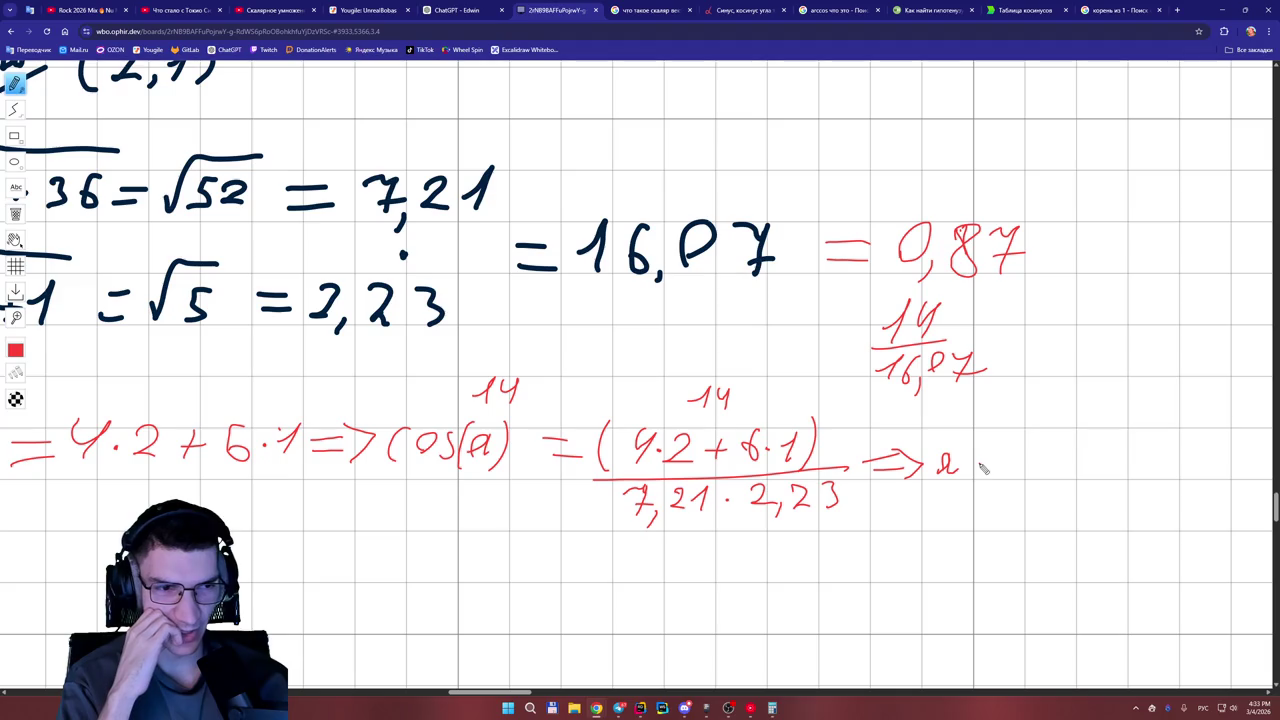
Write = after a and begin arccos(4·2+6·1) in red.
{"action": "left_click_drag", "start_coordinate": [982, 461], "coordinate": [1015, 460]}
{"action": "left_click_drag", "start_coordinate": [985, 470], "coordinate": [1025, 471]}
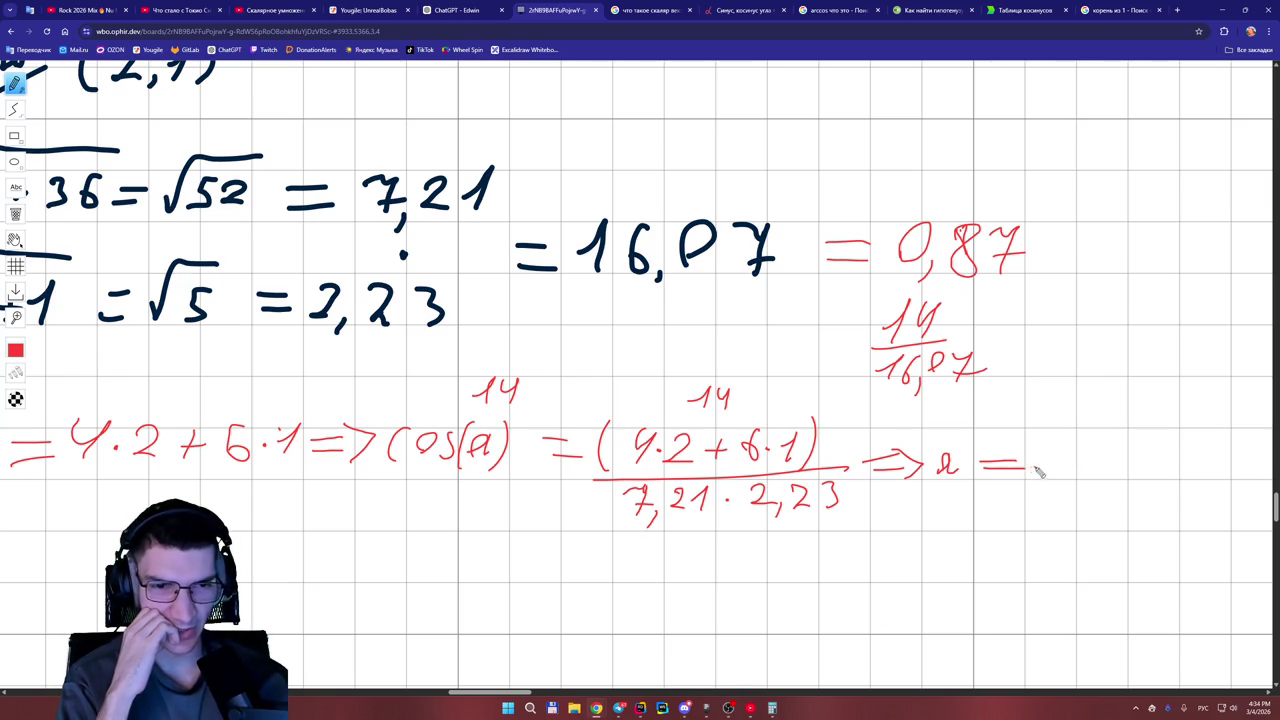
{"action": "mouse_move", "coordinate": [1047, 447]}
{"action": "left_mouse_down"}
{"action": "mouse_move", "coordinate": [1062, 478]}
{"action": "mouse_move", "coordinate": [1120, 452]}
{"action": "mouse_move", "coordinate": [1126, 482]}
{"action": "mouse_move", "coordinate": [1155, 462]}
{"action": "left_mouse_up"}
{"action": "left_click", "coordinate": [1078, 465]}
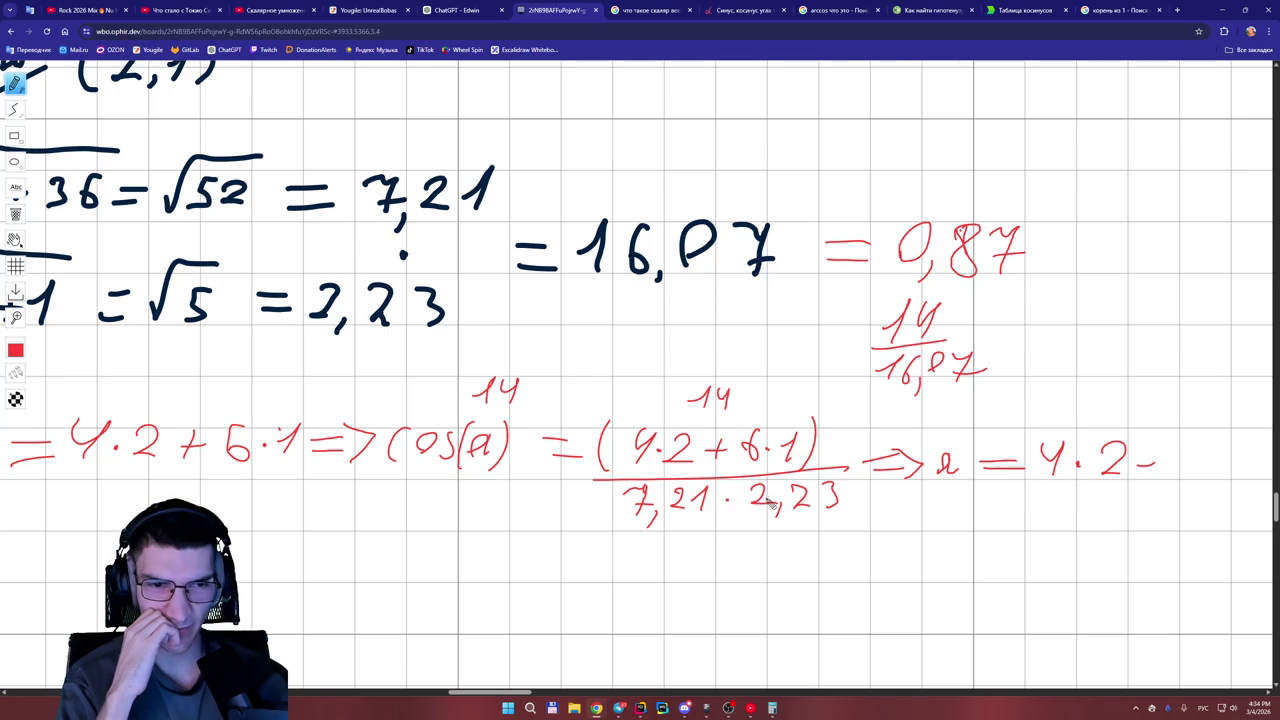
{"action": "left_click_drag", "start_coordinate": [528, 694], "coordinate": [533, 693]}
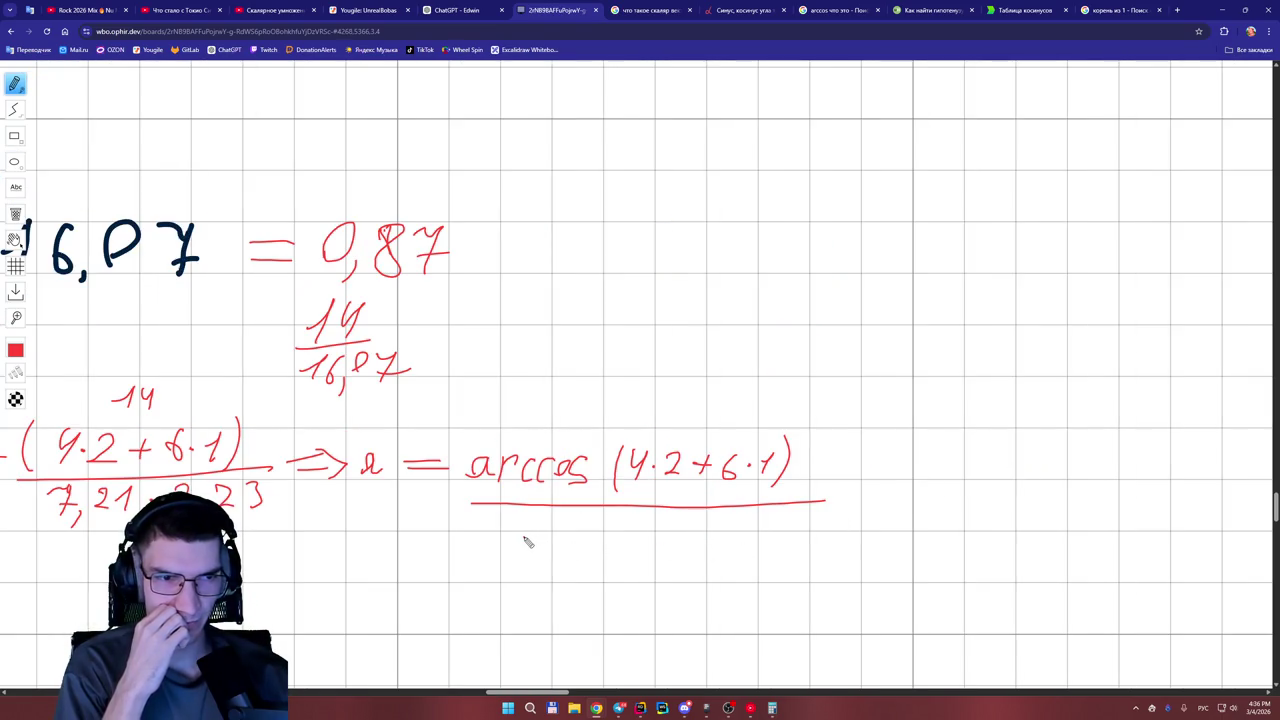
{"action": "left_click_drag", "start_coordinate": [537, 688], "coordinate": [515, 688]}
Write 7,21 · 2,23 beneath the arccos fraction bar.
{"action": "mouse_move", "coordinate": [829, 521]}
{"action": "left_mouse_down"}
{"action": "mouse_move", "coordinate": [858, 517]}
{"action": "mouse_move", "coordinate": [851, 552]}
{"action": "mouse_move", "coordinate": [913, 537]}
{"action": "left_mouse_up"}
{"action": "left_click", "coordinate": [966, 529]}
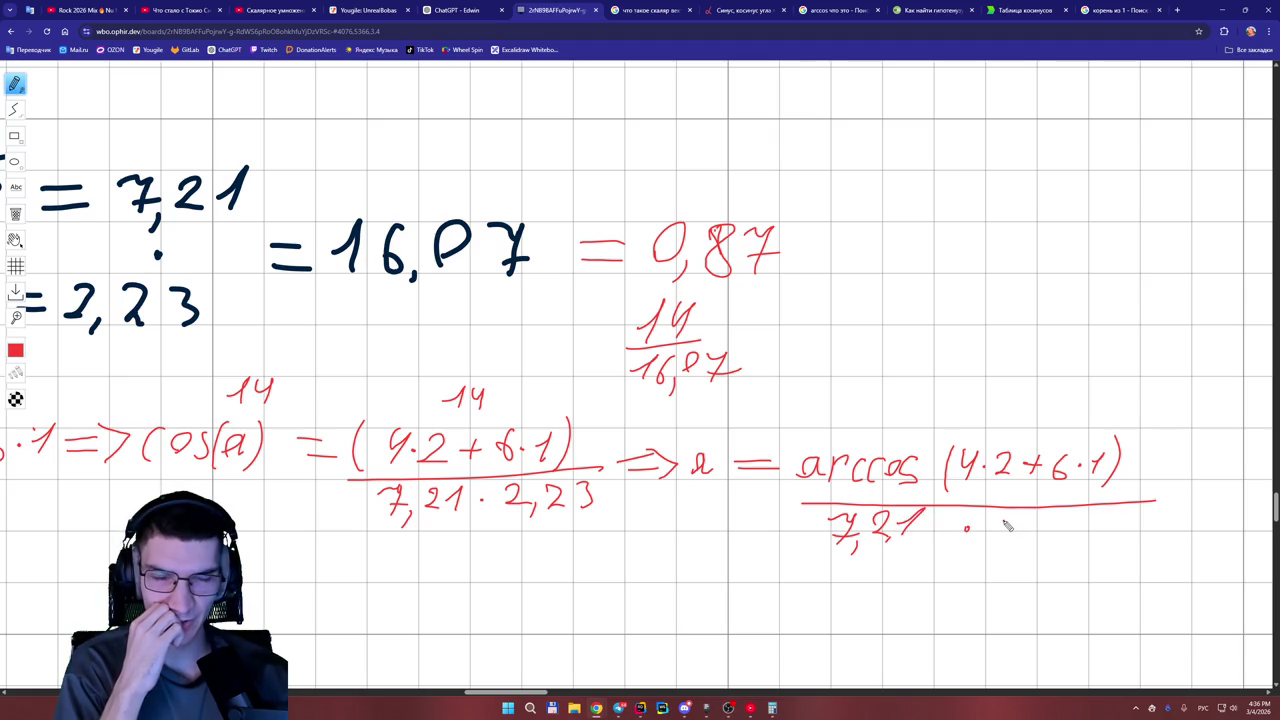
{"action": "mouse_move", "coordinate": [1003, 522]}
{"action": "left_mouse_down"}
{"action": "mouse_move", "coordinate": [1037, 554]}
{"action": "mouse_move", "coordinate": [1101, 540]}
{"action": "left_mouse_up"}
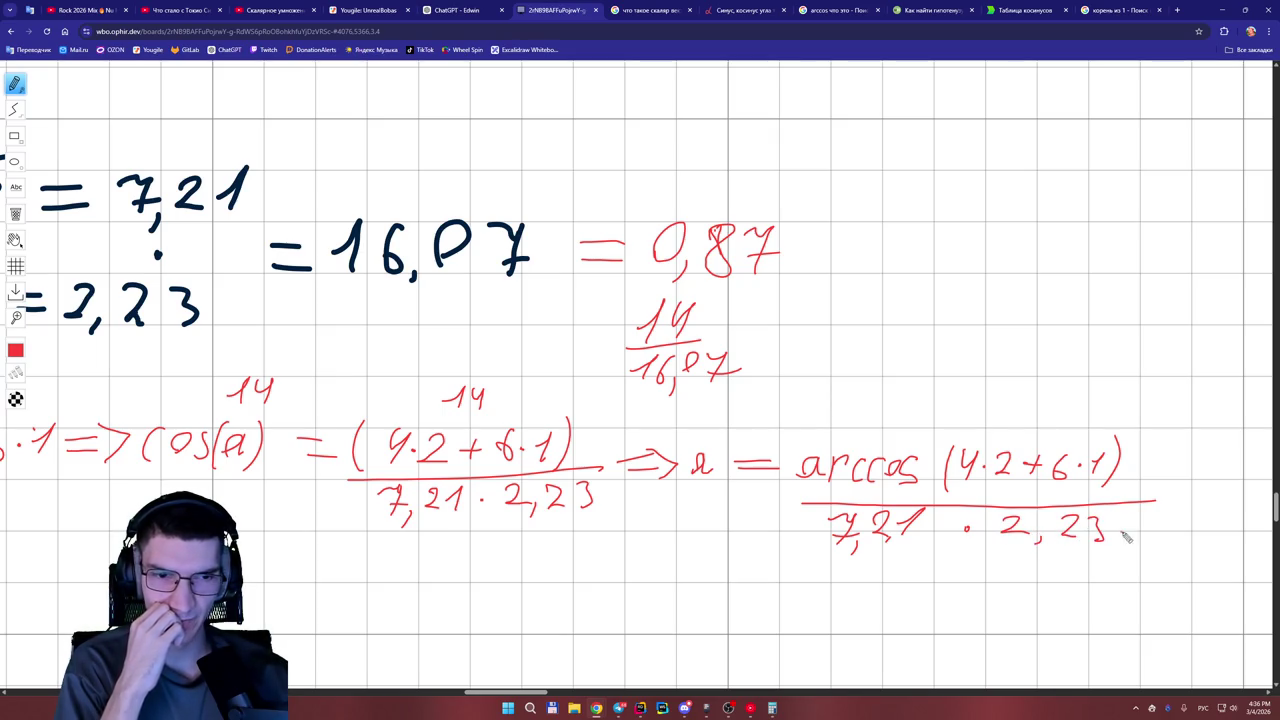
{"action": "left_click_drag", "start_coordinate": [530, 693], "coordinate": [553, 693]}
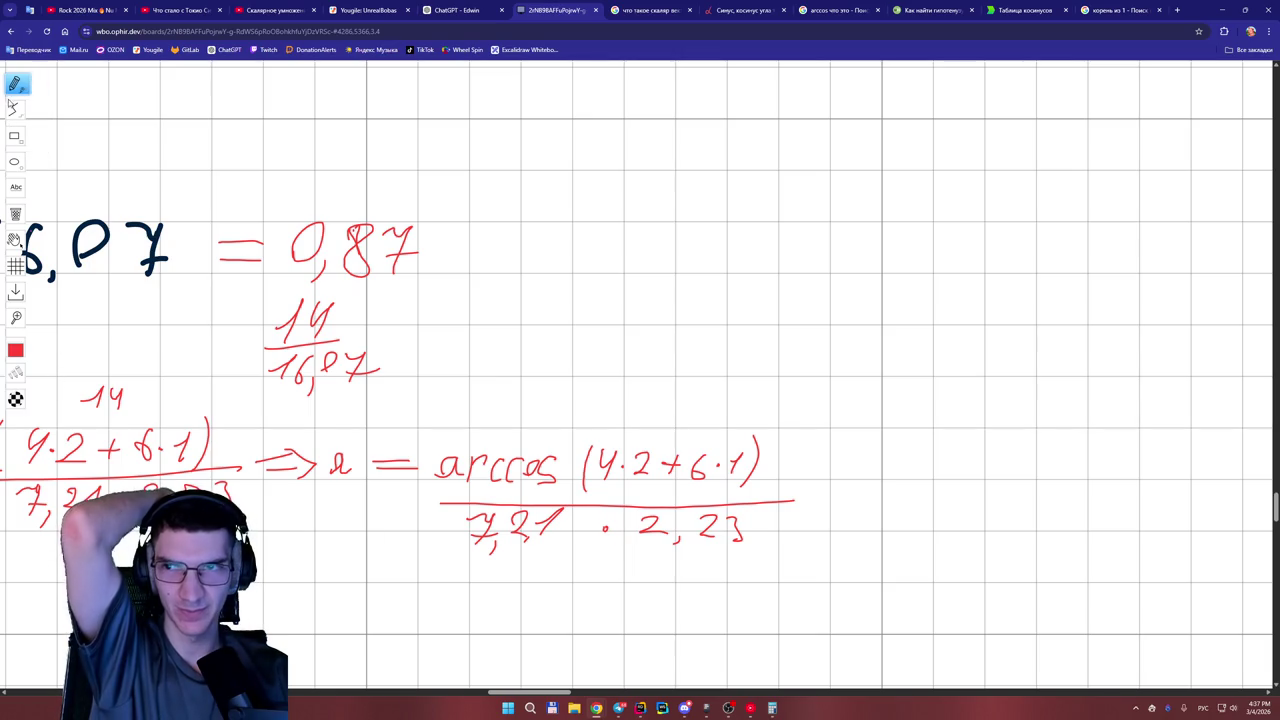
Erase the fraction bar and the 7,21·2,23 denominator, leaving a = arccos(4·2+6·1), then return to the pencil.
{"action": "left_click", "coordinate": [15, 214]}
{"action": "mouse_move", "coordinate": [490, 535]}
{"action": "left_mouse_down"}
{"action": "mouse_move", "coordinate": [497, 545]}
{"action": "mouse_move", "coordinate": [467, 510]}
{"action": "mouse_move", "coordinate": [629, 537]}
{"action": "mouse_move", "coordinate": [491, 537]}
{"action": "mouse_move", "coordinate": [571, 506]}
{"action": "left_mouse_up"}
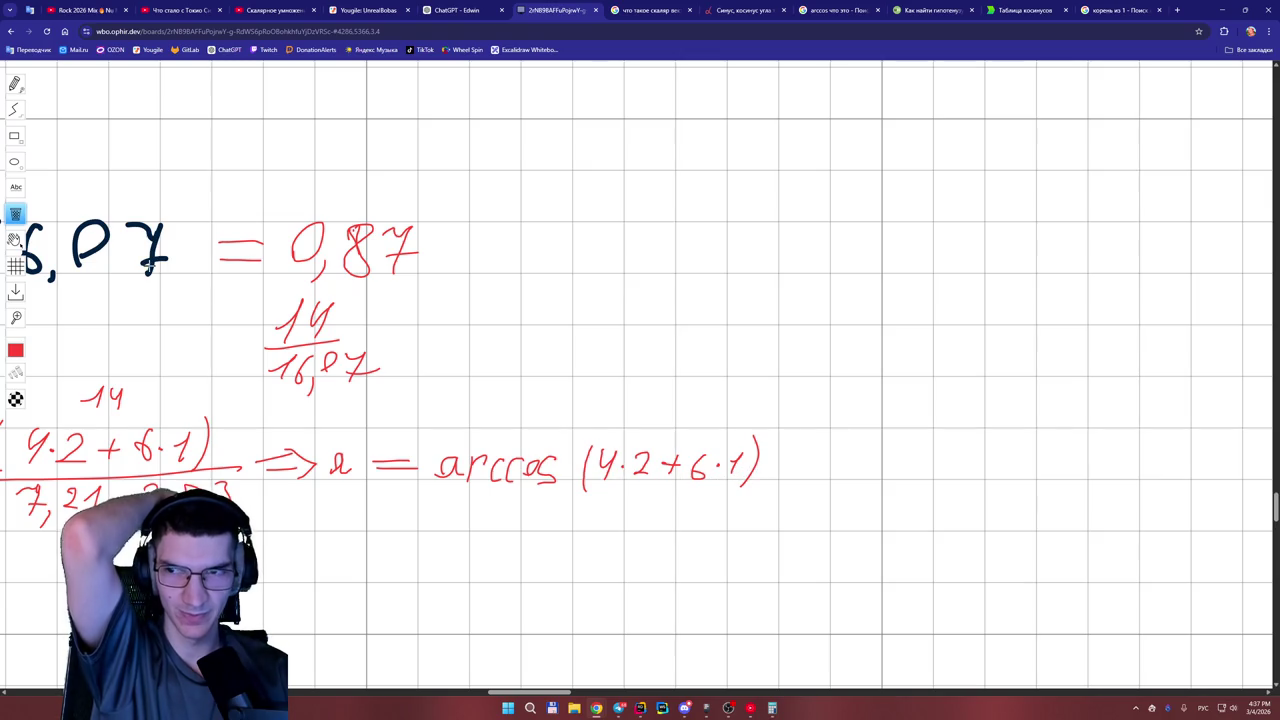
{"action": "key", "text": "p"}
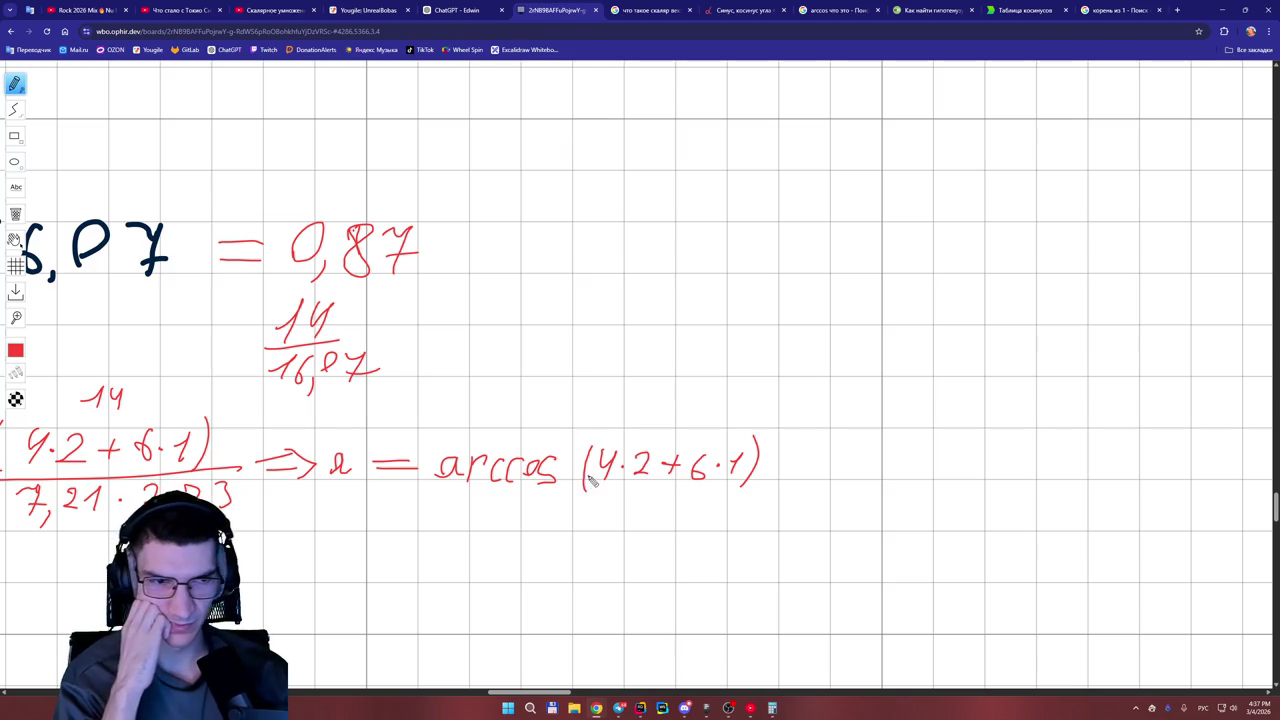
Draw a fraction bar, write 7,21·2,23 beneath it, and enclose the fraction in tall brackets.
{"action": "left_click_drag", "start_coordinate": [583, 492], "coordinate": [780, 497]}
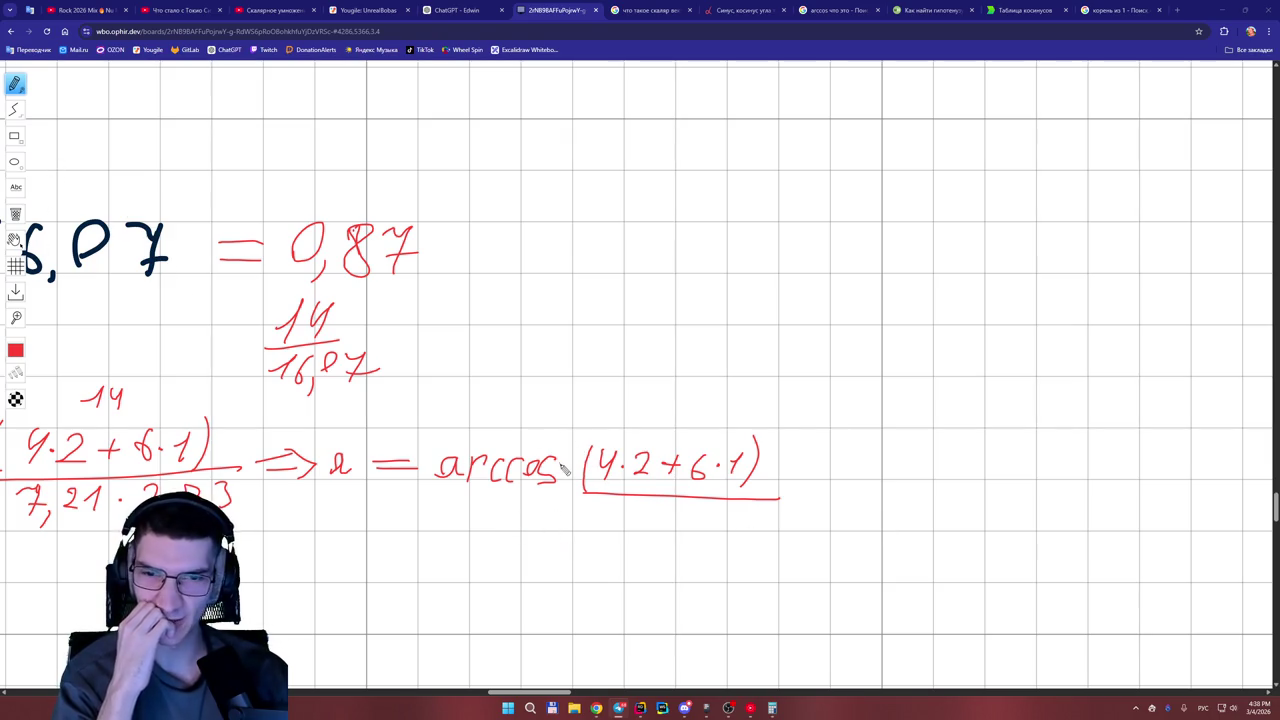
{"action": "left_click_drag", "start_coordinate": [574, 436], "coordinate": [578, 553]}
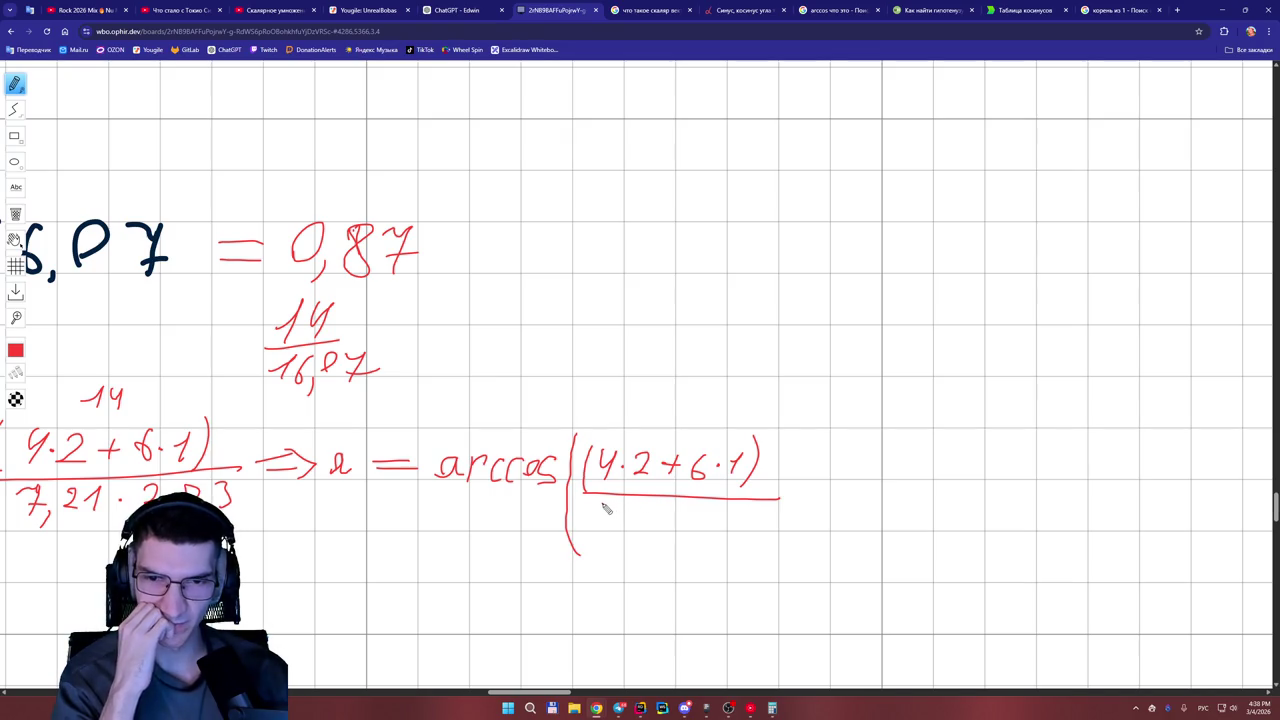
{"action": "left_click_drag", "start_coordinate": [600, 507], "coordinate": [637, 522]}
{"action": "mouse_move", "coordinate": [656, 512]}
{"action": "left_mouse_down"}
{"action": "mouse_move", "coordinate": [664, 526]}
{"action": "mouse_move", "coordinate": [740, 543]}
{"action": "mouse_move", "coordinate": [755, 529]}
{"action": "left_mouse_up"}
{"action": "left_click", "coordinate": [698, 518]}
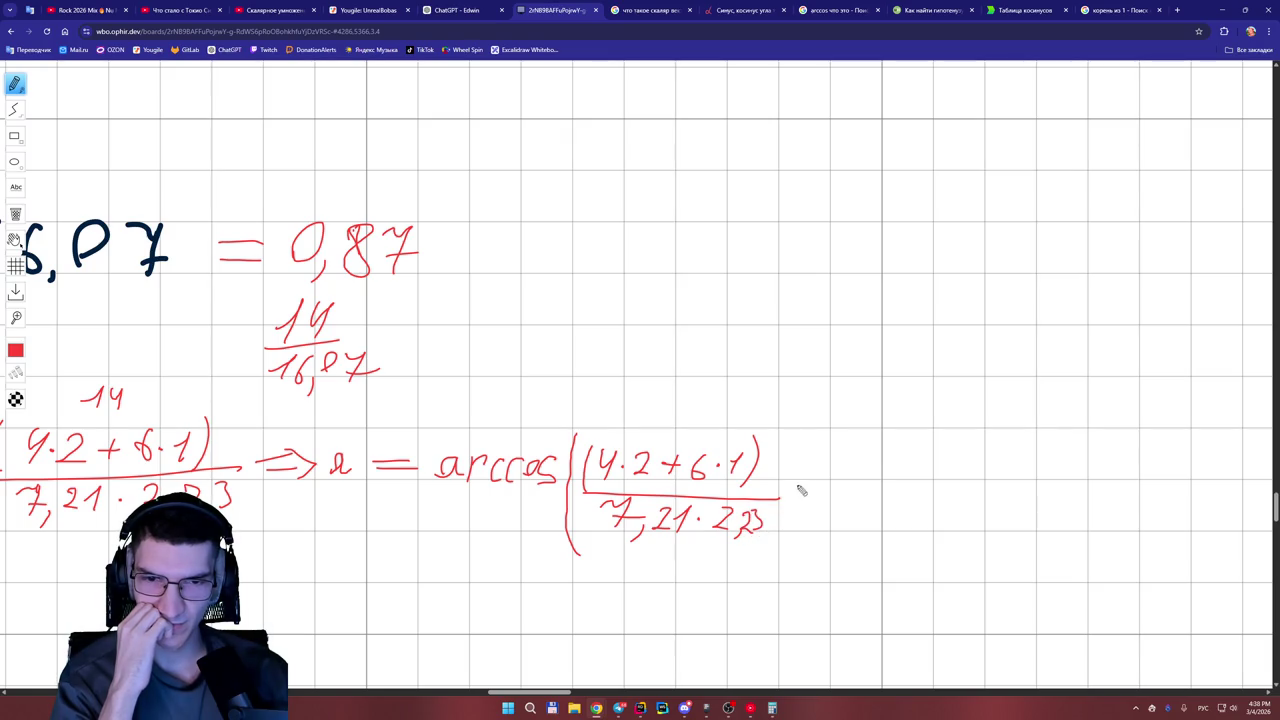
{"action": "left_click_drag", "start_coordinate": [794, 436], "coordinate": [782, 551]}
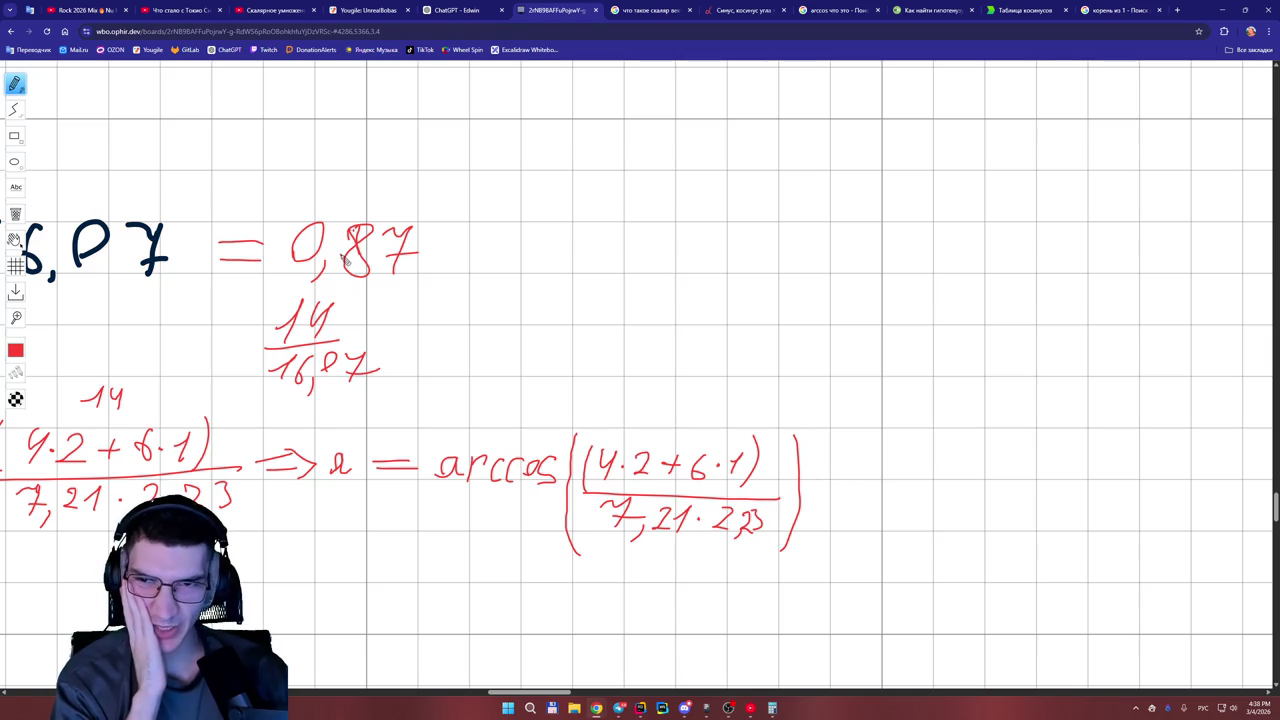
{"action": "left_click_drag", "start_coordinate": [569, 694], "coordinate": [565, 694]}
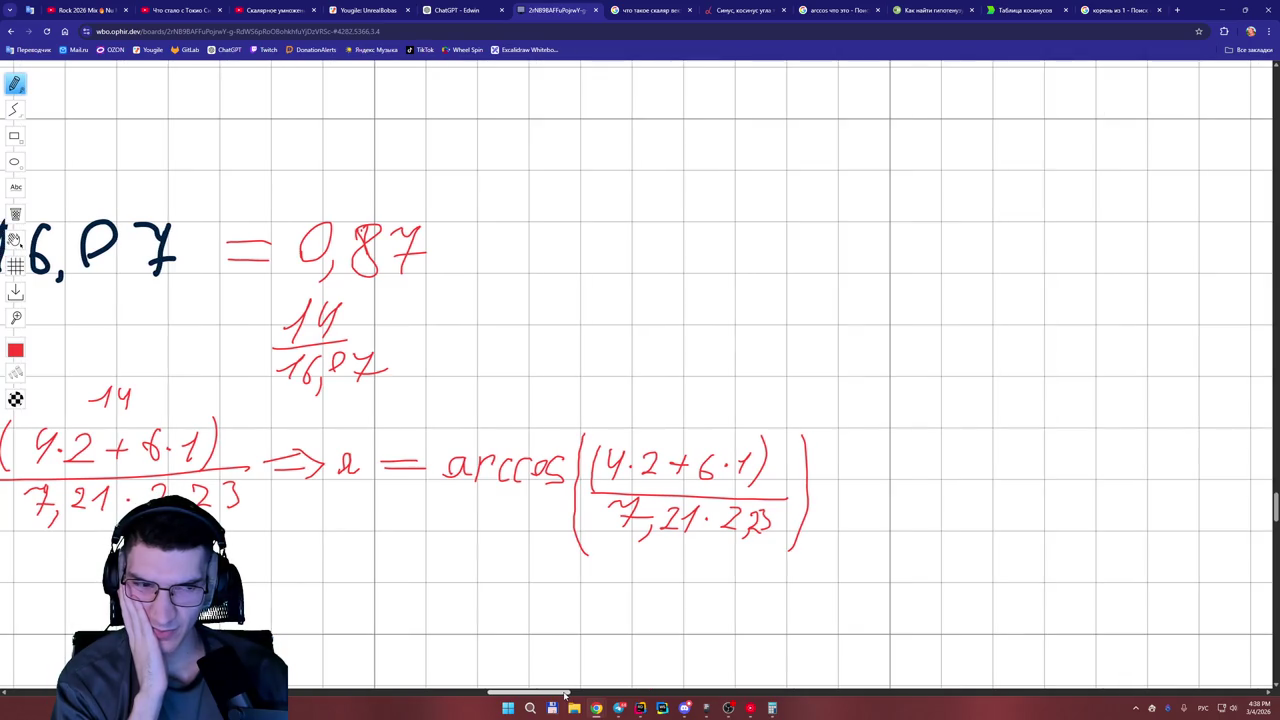
{"action": "left_click_drag", "start_coordinate": [565, 694], "coordinate": [566, 694]}
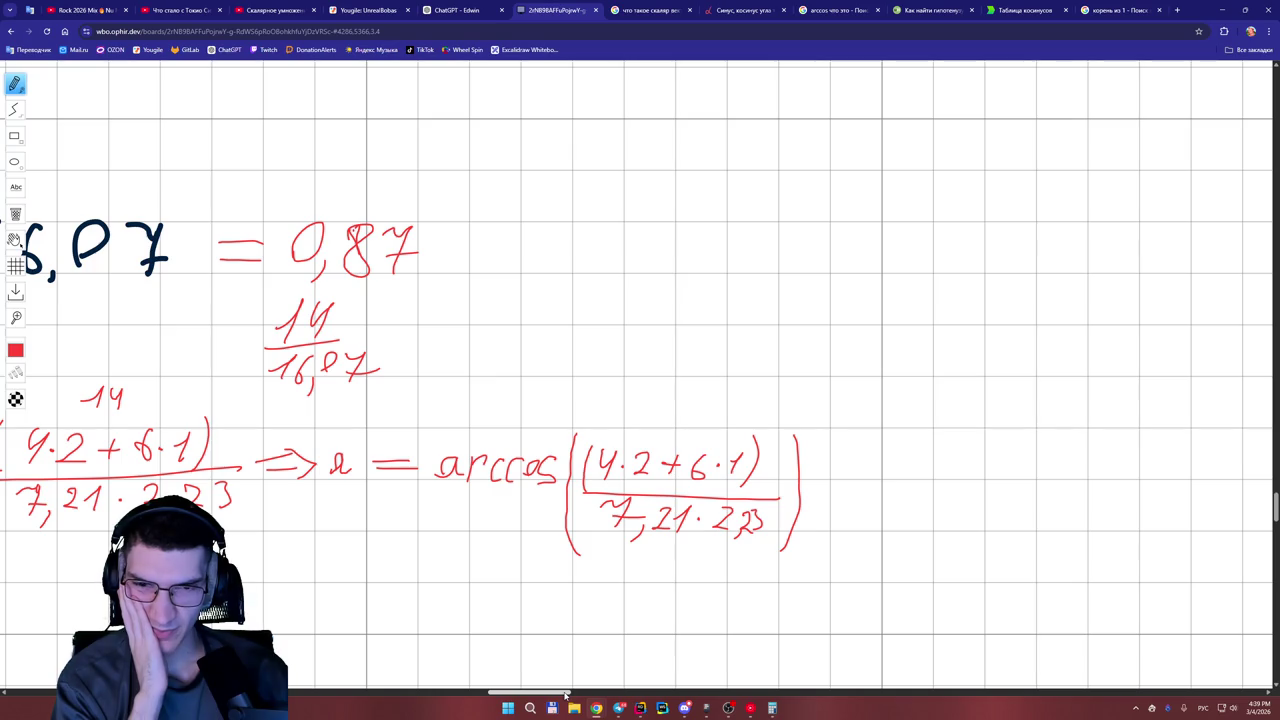
Write 14 above the arccos numerator.
{"action": "left_click_drag", "start_coordinate": [566, 694], "coordinate": [560, 694]}
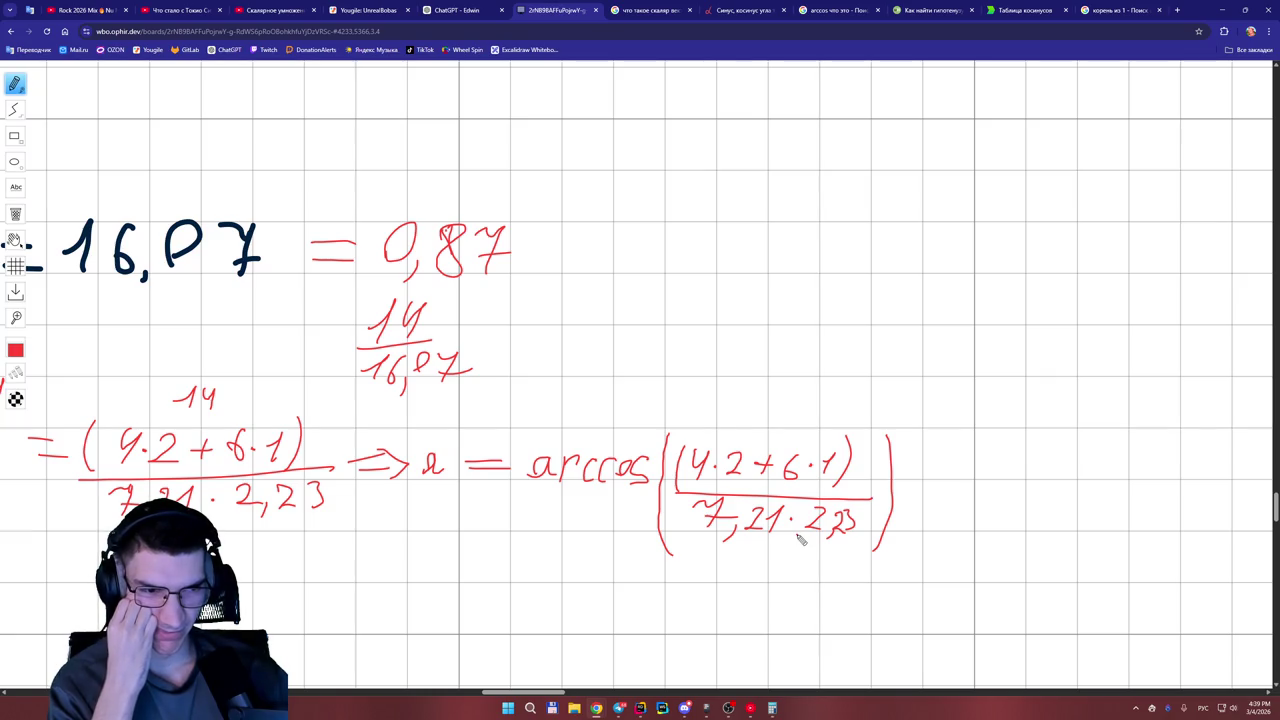
{"action": "left_click_drag", "start_coordinate": [541, 693], "coordinate": [552, 697]}
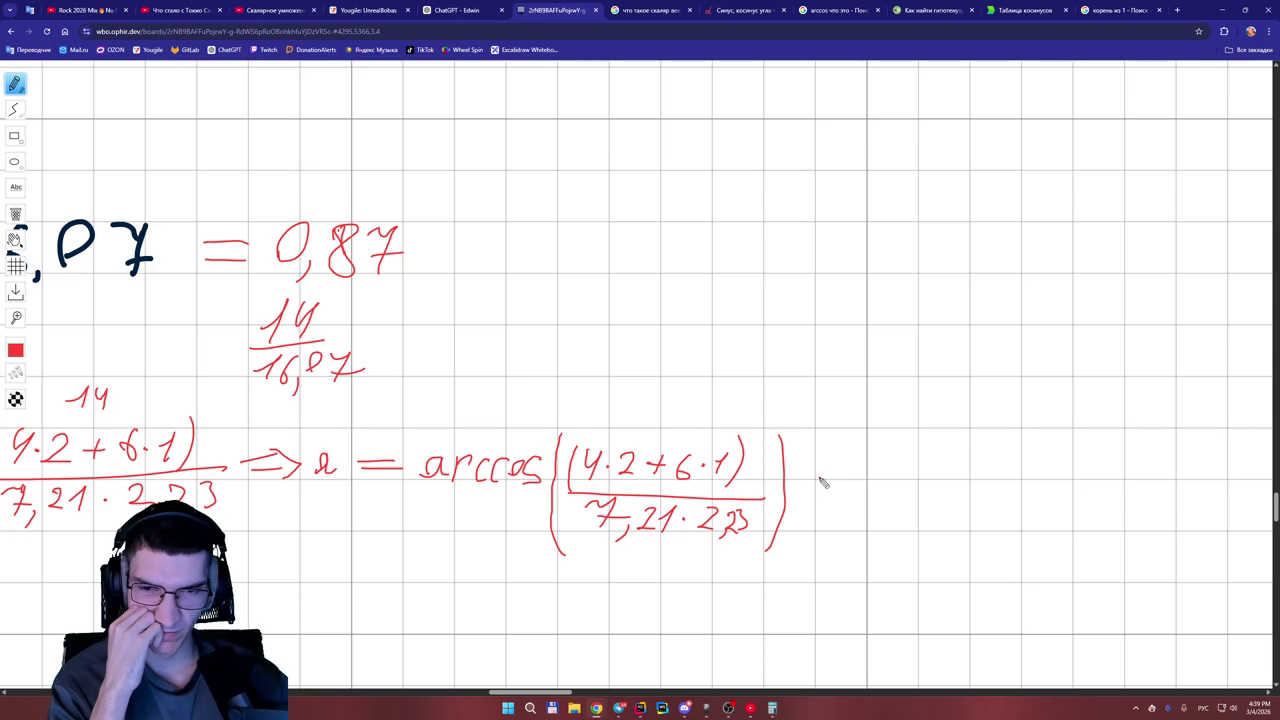
{"action": "mouse_move", "coordinate": [633, 425]}
{"action": "left_mouse_down"}
{"action": "mouse_move", "coordinate": [672, 404]}
{"action": "mouse_move", "coordinate": [672, 432]}
{"action": "left_mouse_up"}
{"action": "mouse_move", "coordinate": [688, 402]}
{"action": "left_mouse_down"}
{"action": "mouse_move", "coordinate": [682, 421]}
{"action": "mouse_move", "coordinate": [703, 420]}
{"action": "left_mouse_up"}
{"action": "left_click_drag", "start_coordinate": [698, 402], "coordinate": [698, 432]}
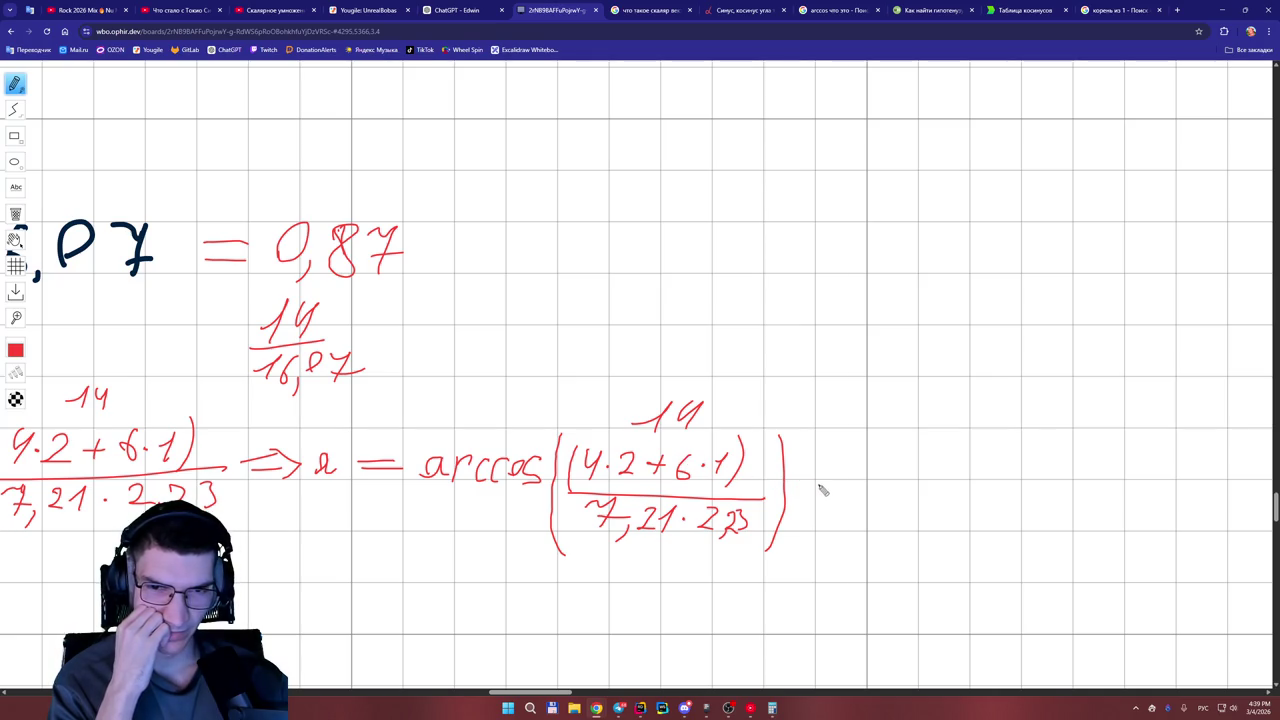
Write 16,07 under the denominator and the result = a = 0,87 after the fraction.
{"action": "mouse_move", "coordinate": [816, 481]}
{"action": "left_mouse_down"}
{"action": "mouse_move", "coordinate": [849, 481]}
{"action": "mouse_move", "coordinate": [846, 493]}
{"action": "left_mouse_up"}
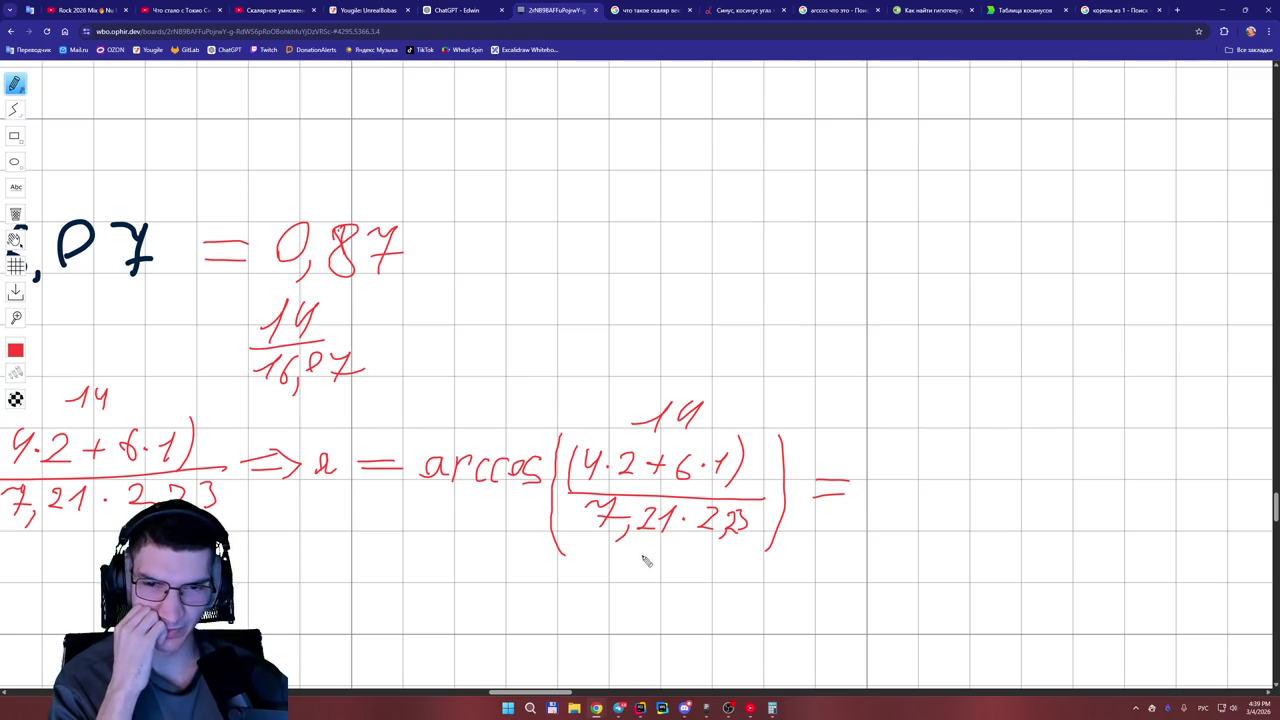
{"action": "mouse_move", "coordinate": [632, 558]}
{"action": "left_mouse_down"}
{"action": "mouse_move", "coordinate": [666, 576]}
{"action": "mouse_move", "coordinate": [686, 551]}
{"action": "mouse_move", "coordinate": [728, 548]}
{"action": "mouse_move", "coordinate": [714, 572]}
{"action": "left_mouse_up"}
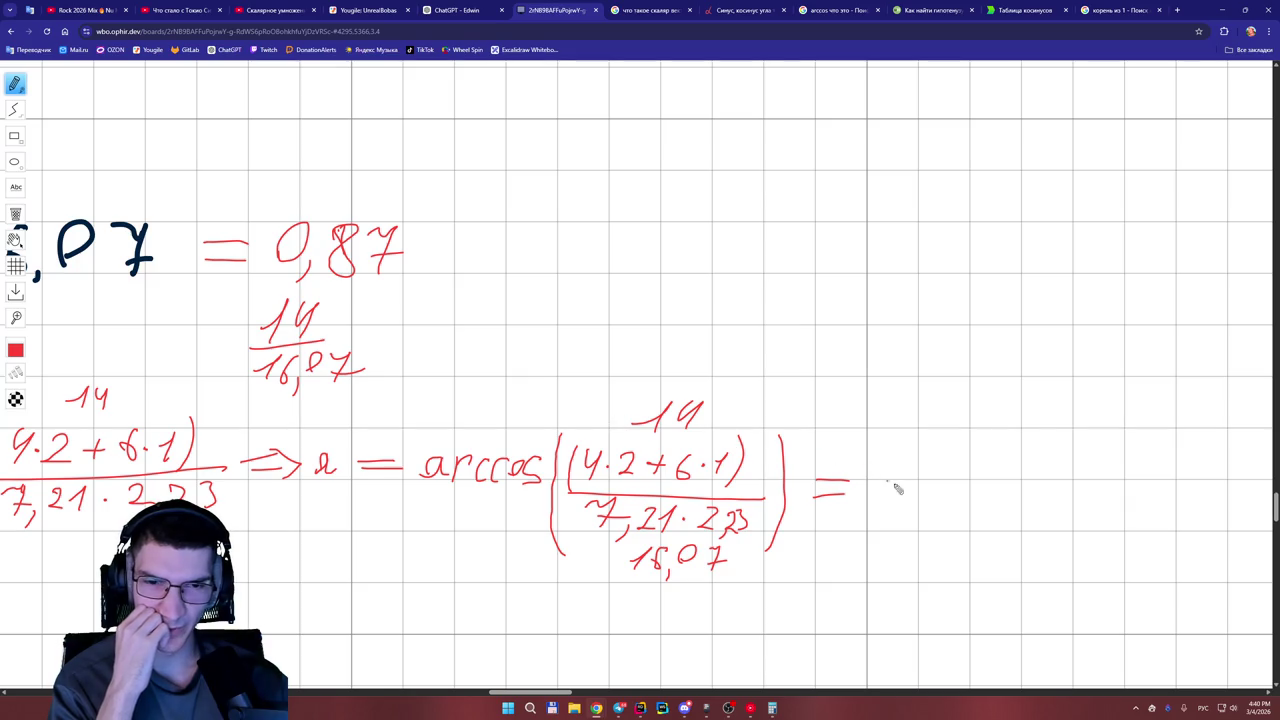
{"action": "mouse_move", "coordinate": [878, 473]}
{"action": "left_mouse_down"}
{"action": "mouse_move", "coordinate": [903, 497]}
{"action": "mouse_move", "coordinate": [1040, 466]}
{"action": "mouse_move", "coordinate": [1045, 492]}
{"action": "mouse_move", "coordinate": [1054, 486]}
{"action": "left_mouse_up"}
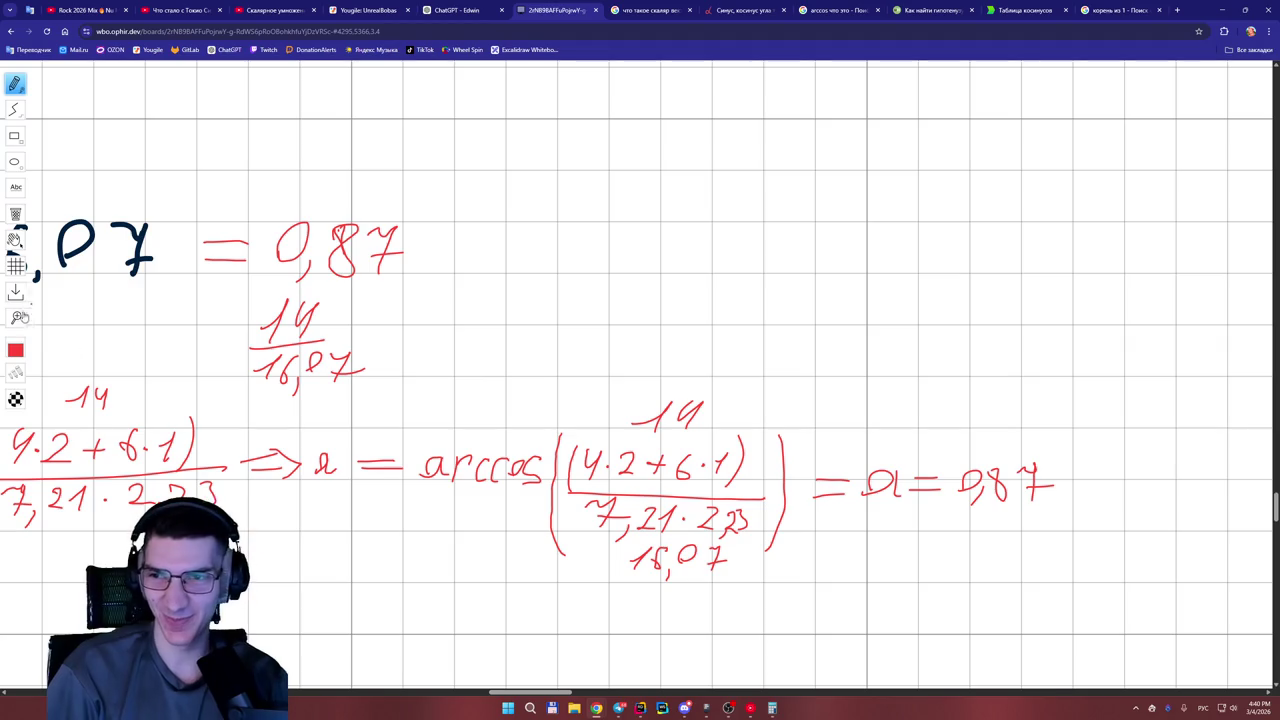
Erase 'α = 0,87' and handwrite 'a = arccos' after the equals sign.
{"action": "left_click", "coordinate": [15, 214]}
{"action": "mouse_move", "coordinate": [963, 478]}
{"action": "left_mouse_down"}
{"action": "mouse_move", "coordinate": [979, 497]}
{"action": "mouse_move", "coordinate": [1034, 486]}
{"action": "mouse_move", "coordinate": [894, 486]}
{"action": "left_mouse_up"}
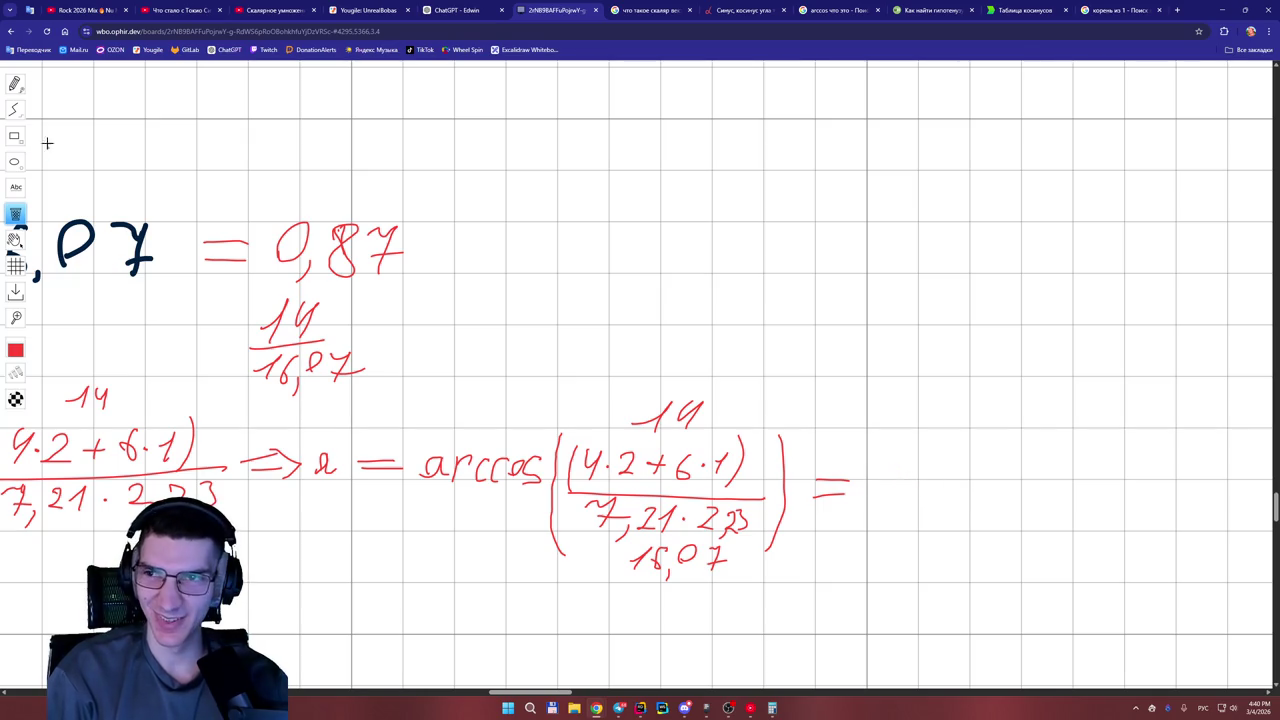
{"action": "left_click", "coordinate": [15, 84]}
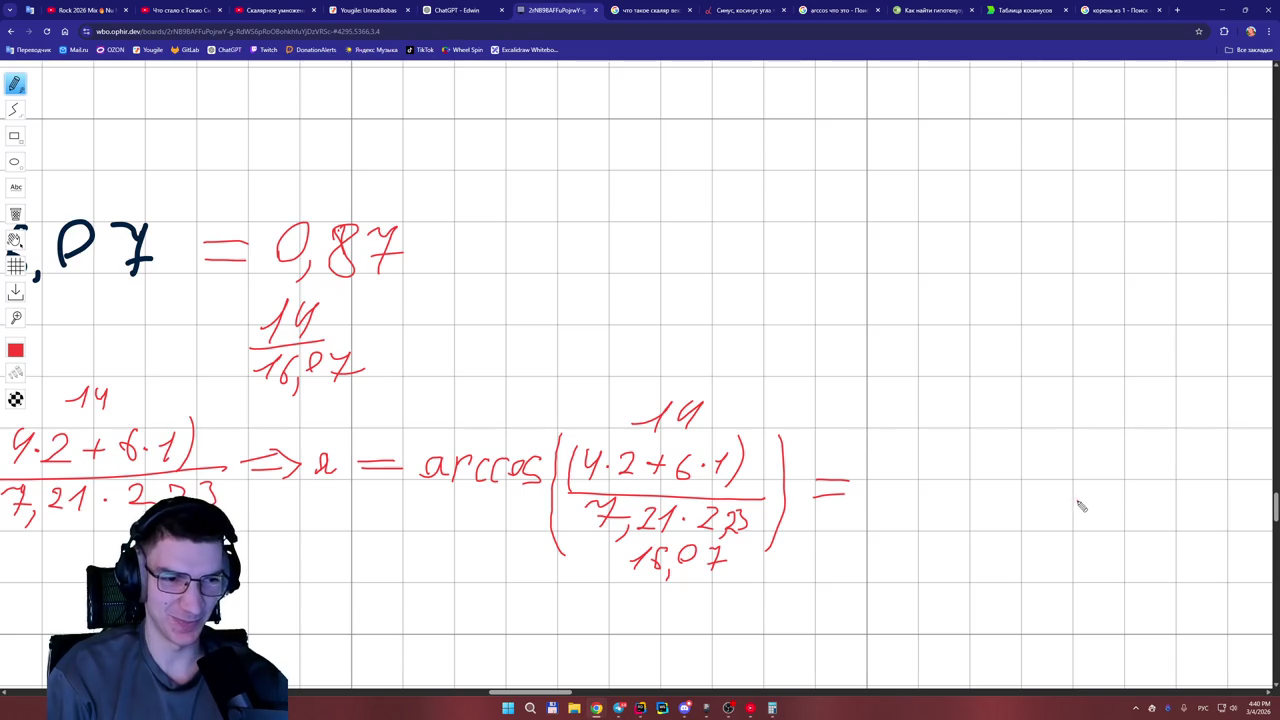
{"action": "mouse_move", "coordinate": [896, 482]}
{"action": "left_mouse_down"}
{"action": "mouse_move", "coordinate": [878, 492]}
{"action": "mouse_move", "coordinate": [902, 484]}
{"action": "mouse_move", "coordinate": [910, 496]}
{"action": "mouse_move", "coordinate": [930, 481]}
{"action": "left_mouse_up"}
{"action": "left_click_drag", "start_coordinate": [910, 491], "coordinate": [933, 488]}
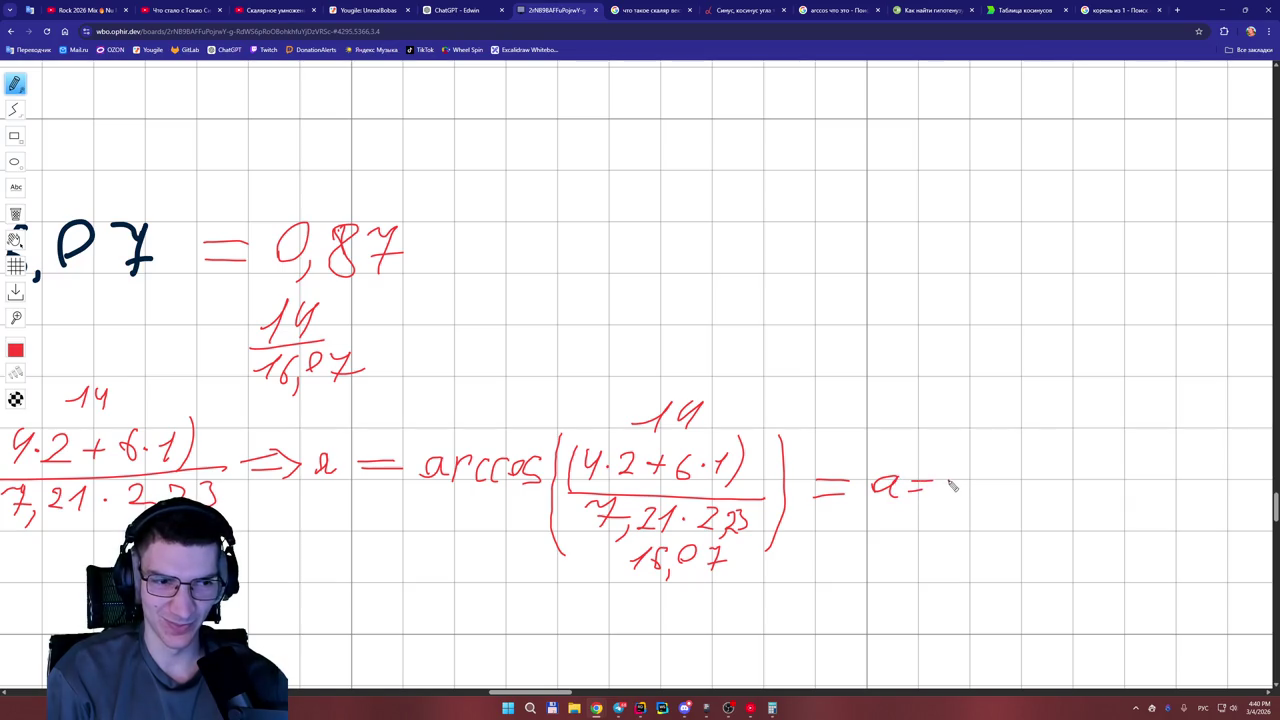
{"action": "mouse_move", "coordinate": [948, 478]}
{"action": "left_mouse_down"}
{"action": "mouse_move", "coordinate": [939, 492]}
{"action": "mouse_move", "coordinate": [964, 492]}
{"action": "mouse_move", "coordinate": [958, 476]}
{"action": "mouse_move", "coordinate": [944, 494]}
{"action": "mouse_move", "coordinate": [983, 477]}
{"action": "mouse_move", "coordinate": [993, 501]}
{"action": "mouse_move", "coordinate": [1006, 484]}
{"action": "mouse_move", "coordinate": [1012, 503]}
{"action": "mouse_move", "coordinate": [1020, 492]}
{"action": "left_mouse_up"}
{"action": "mouse_move", "coordinate": [1035, 476]}
{"action": "left_mouse_down"}
{"action": "mouse_move", "coordinate": [1027, 492]}
{"action": "mouse_move", "coordinate": [1049, 500]}
{"action": "mouse_move", "coordinate": [1061, 476]}
{"action": "mouse_move", "coordinate": [1069, 504]}
{"action": "mouse_move", "coordinate": [1090, 474]}
{"action": "mouse_move", "coordinate": [1119, 494]}
{"action": "left_mouse_up"}
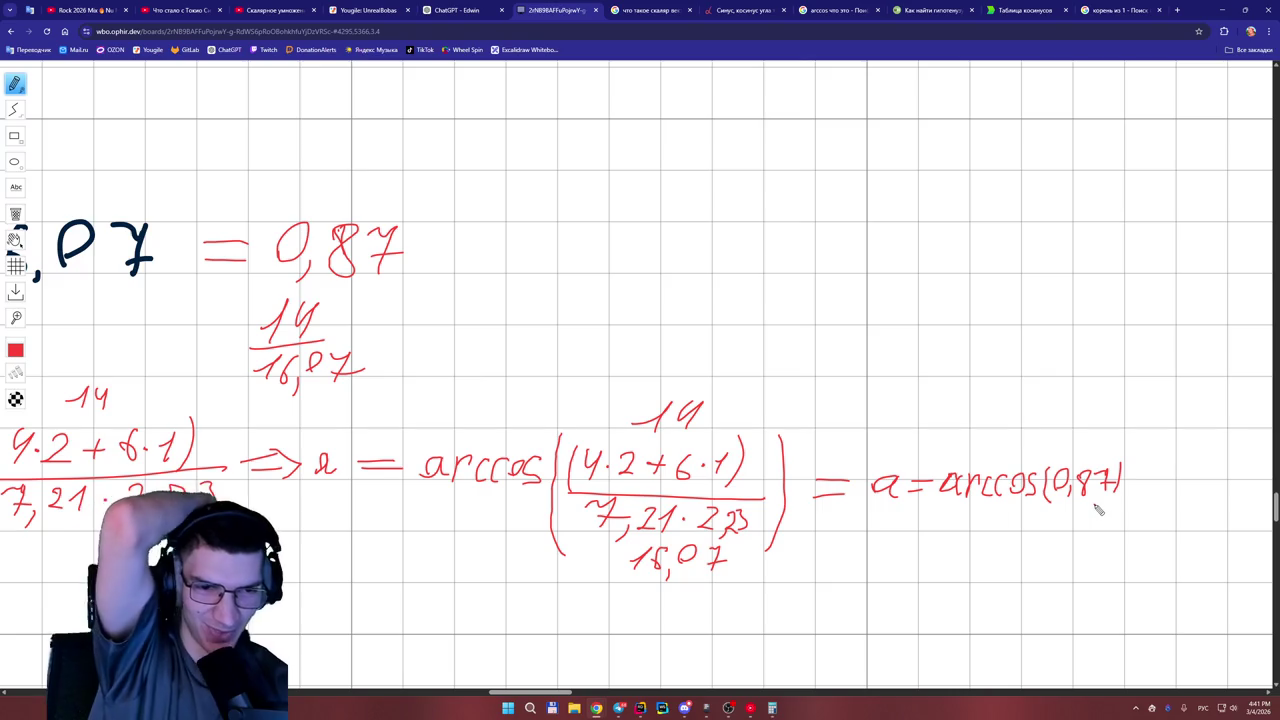
Zoom in on the finished line ending in a = arccos(0,87).
{"action": "scroll", "coordinate": [1113, 562], "scroll_direction": "up", "scroll_amount": 2}
{"action": "scroll", "coordinate": [1113, 562], "scroll_direction": "up", "scroll_amount": 3}
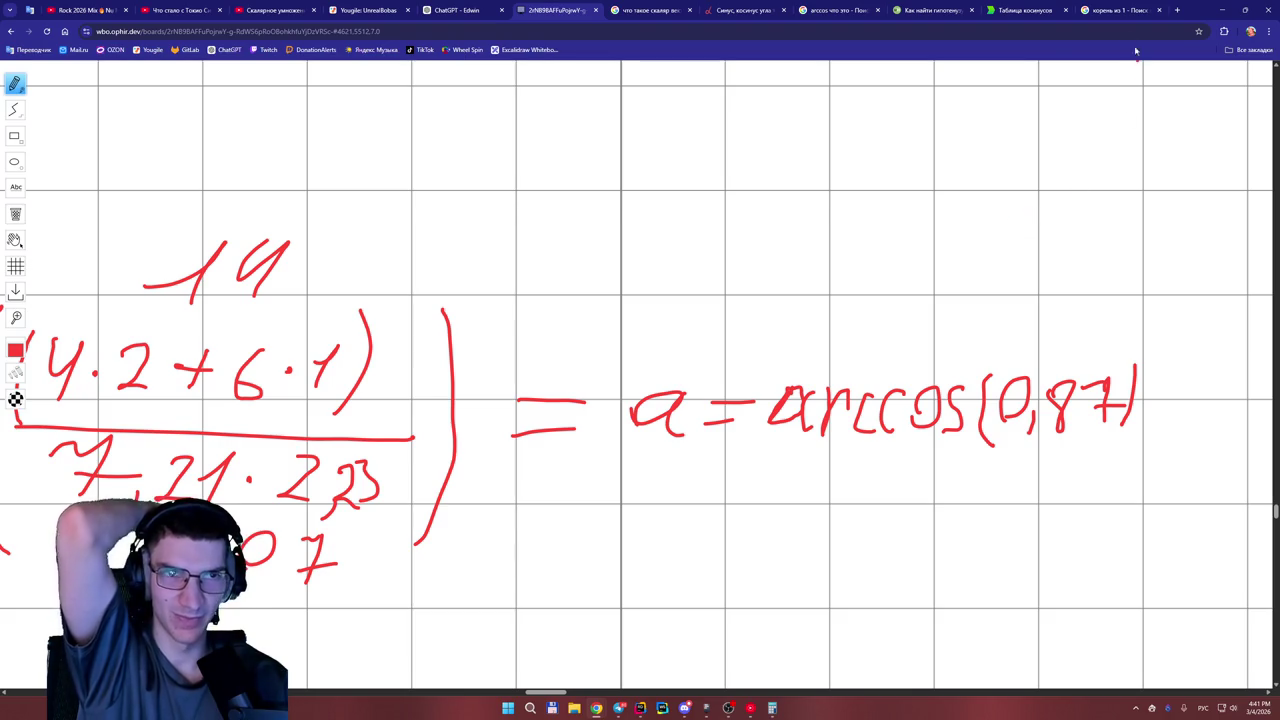
{"action": "left_click", "coordinate": [1115, 10]}
Search Google for 'как считается arccos'.
{"action": "left_click", "coordinate": [823, 90]}
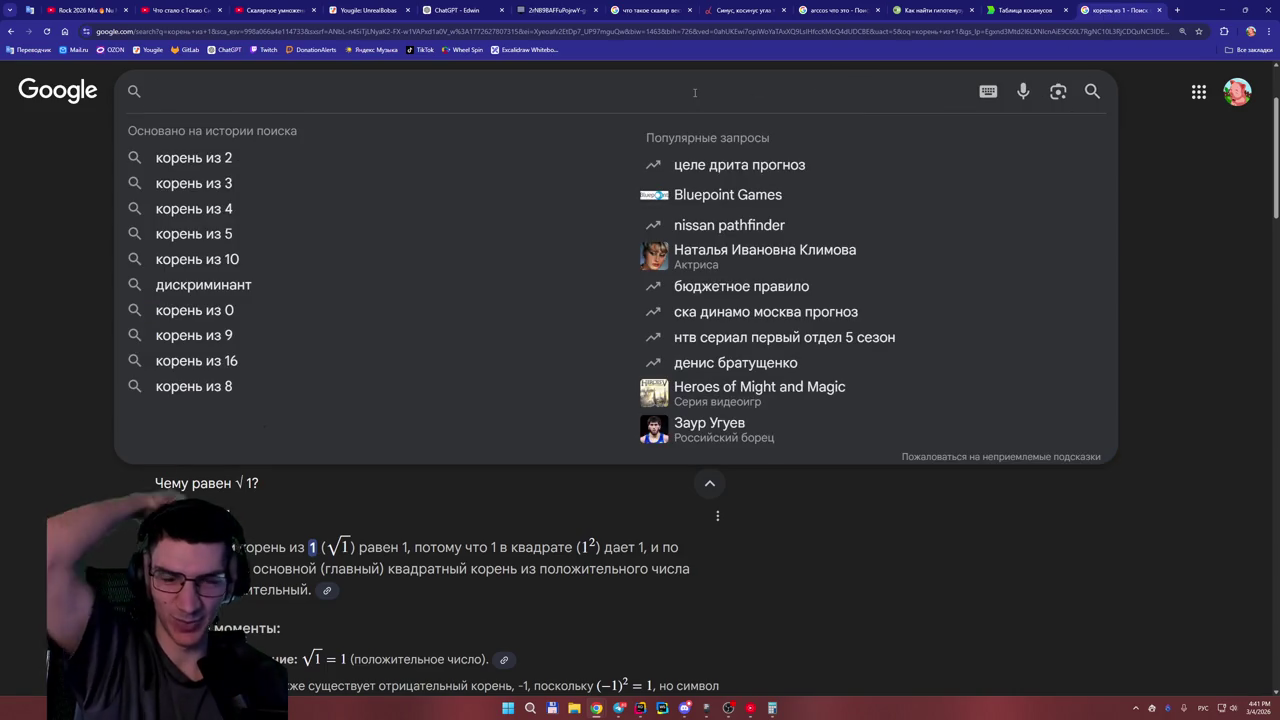
{"action": "type", "text": "ка"}
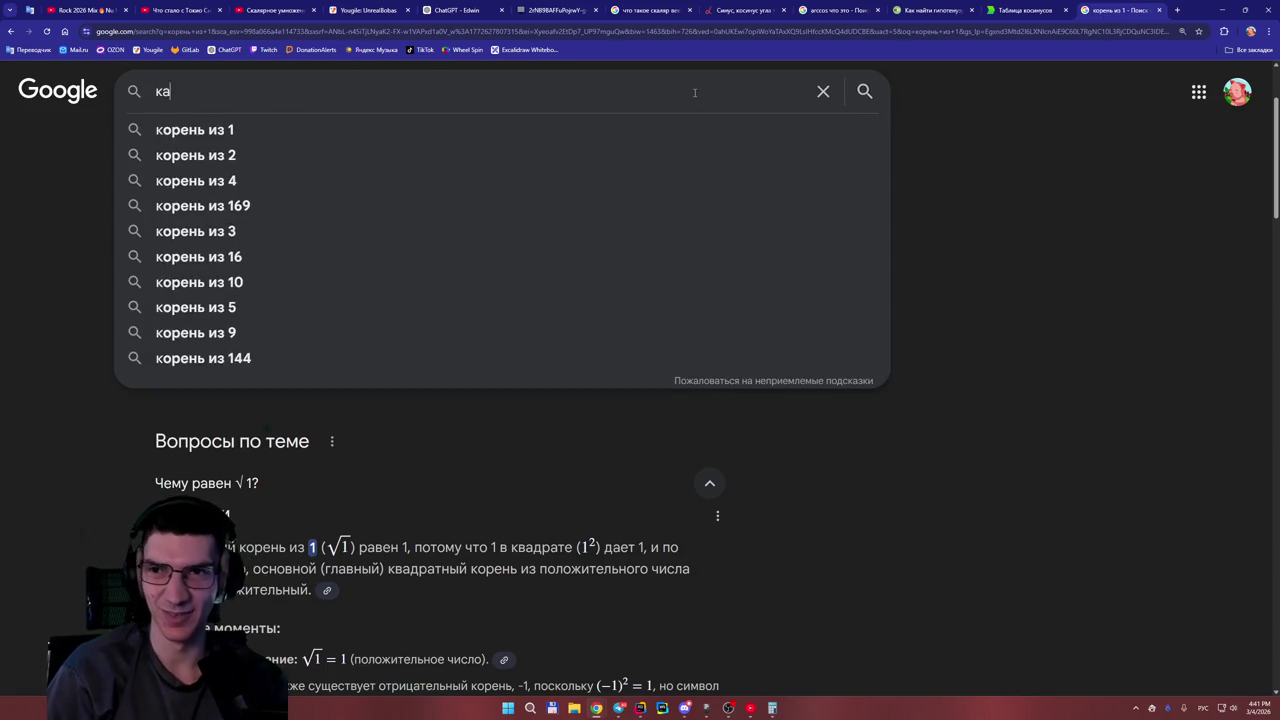
{"action": "type", "text": "к считается"}
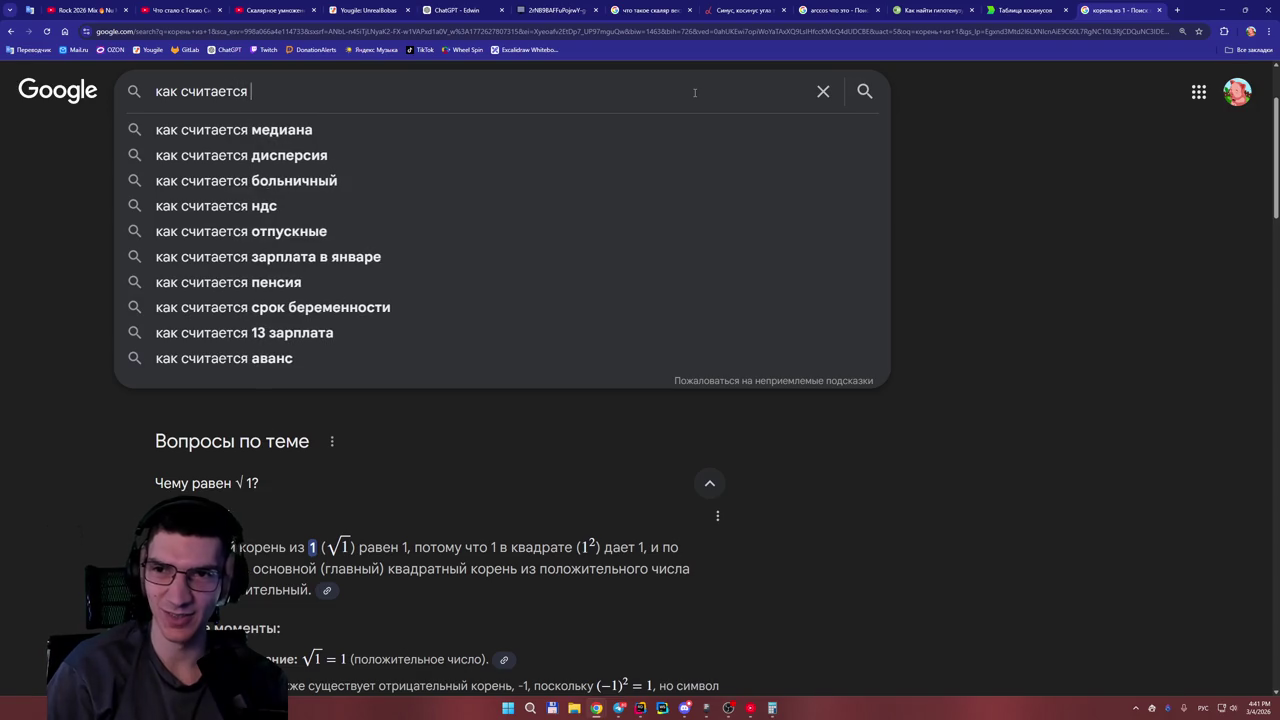
{"action": "key", "text": "alt+shift"}
{"action": "type", "text": "arccos"}
{"action": "key", "text": "Return"}
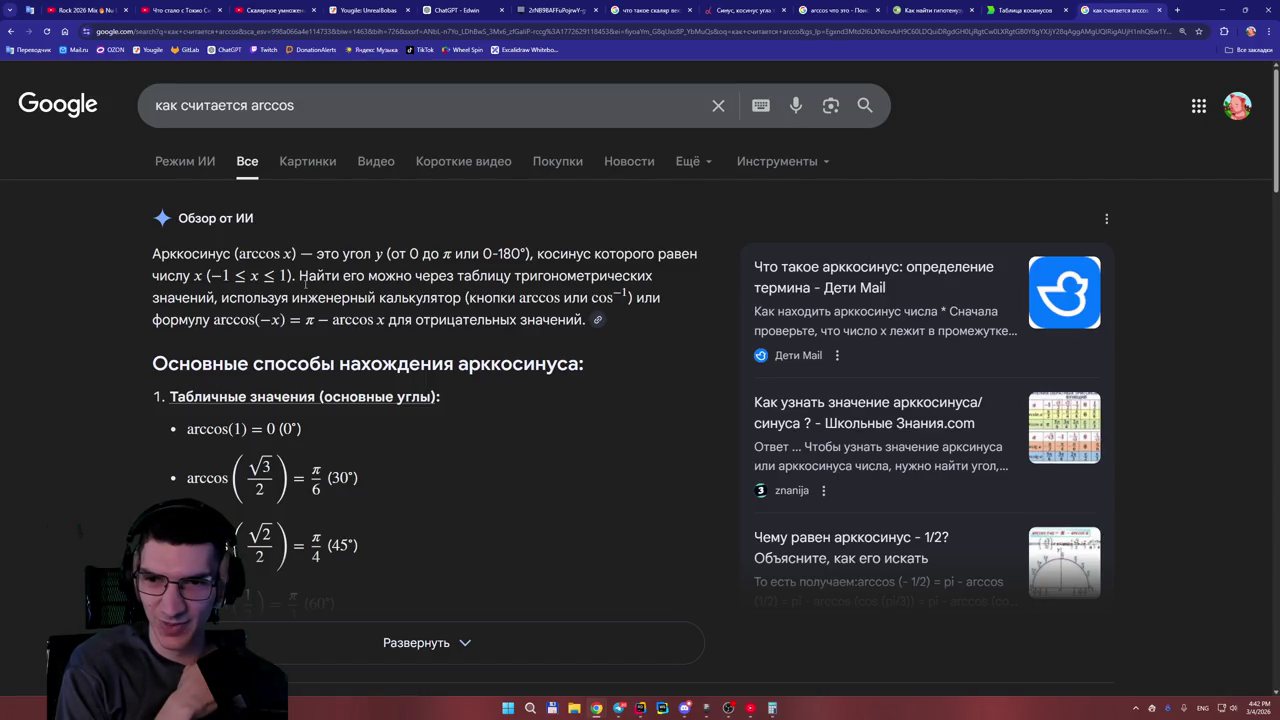
Expand the AI overview on computing arccos and scroll through it.
{"action": "scroll", "coordinate": [305, 283], "scroll_direction": "down", "scroll_amount": 1}
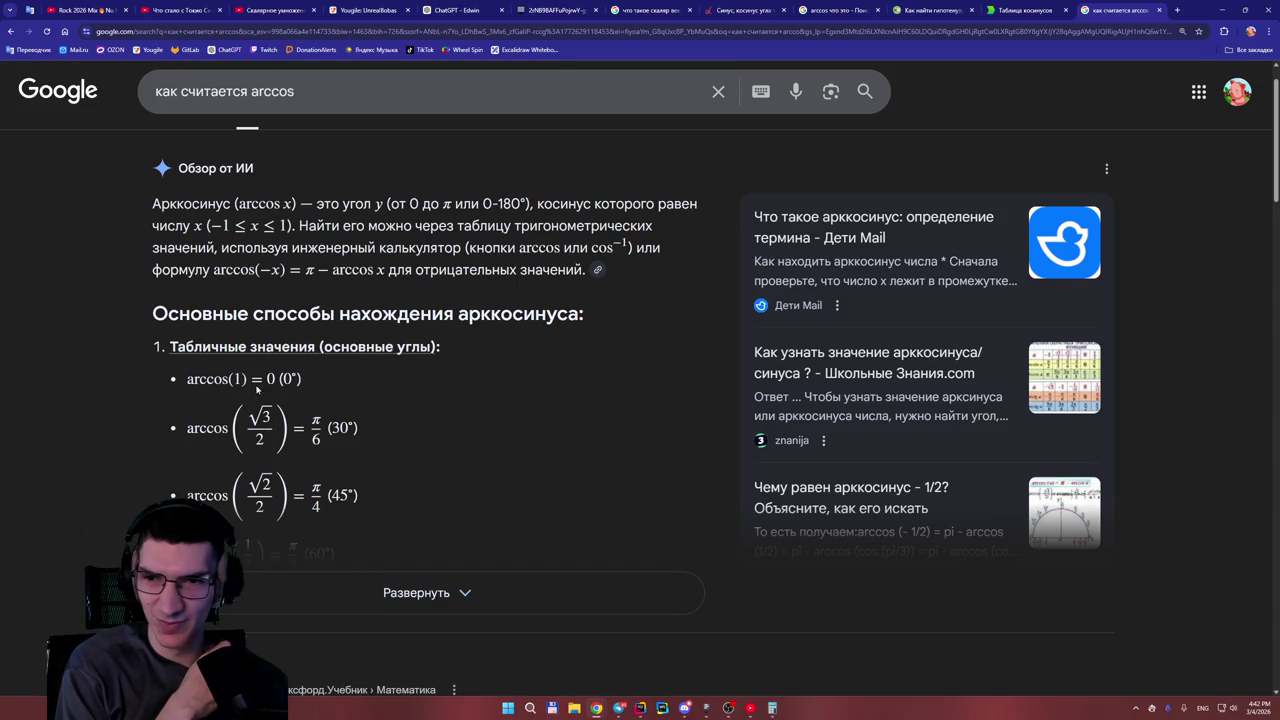
{"action": "left_click", "coordinate": [336, 577]}
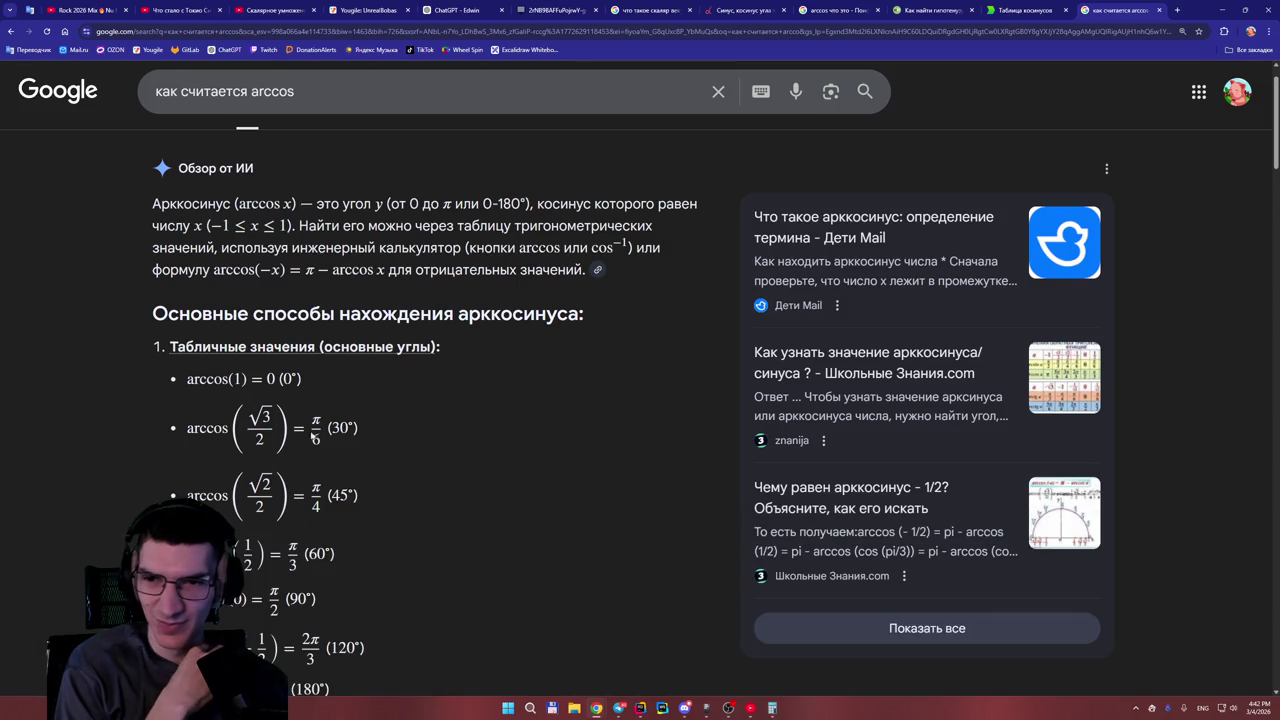
{"action": "scroll", "coordinate": [304, 380], "scroll_direction": "down", "scroll_amount": 3}
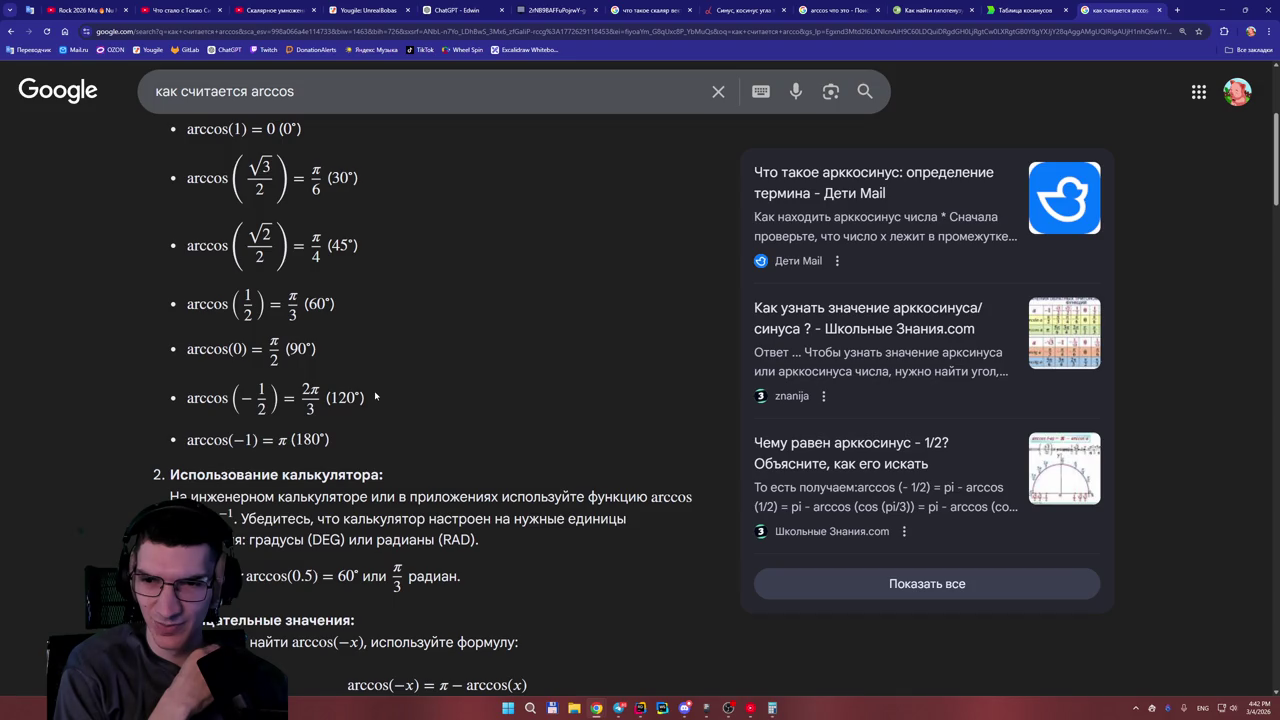
{"action": "scroll", "coordinate": [376, 397], "scroll_direction": "down", "scroll_amount": 1}
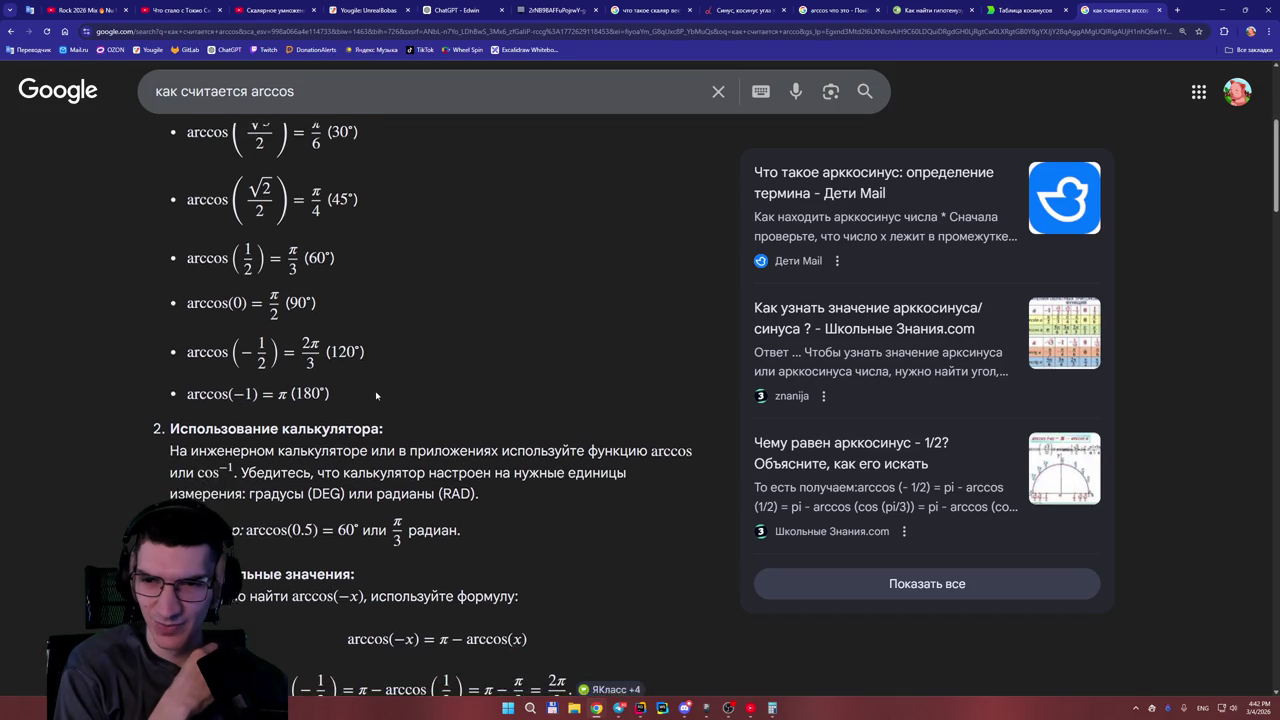
{"action": "left_click", "coordinate": [785, 709]}
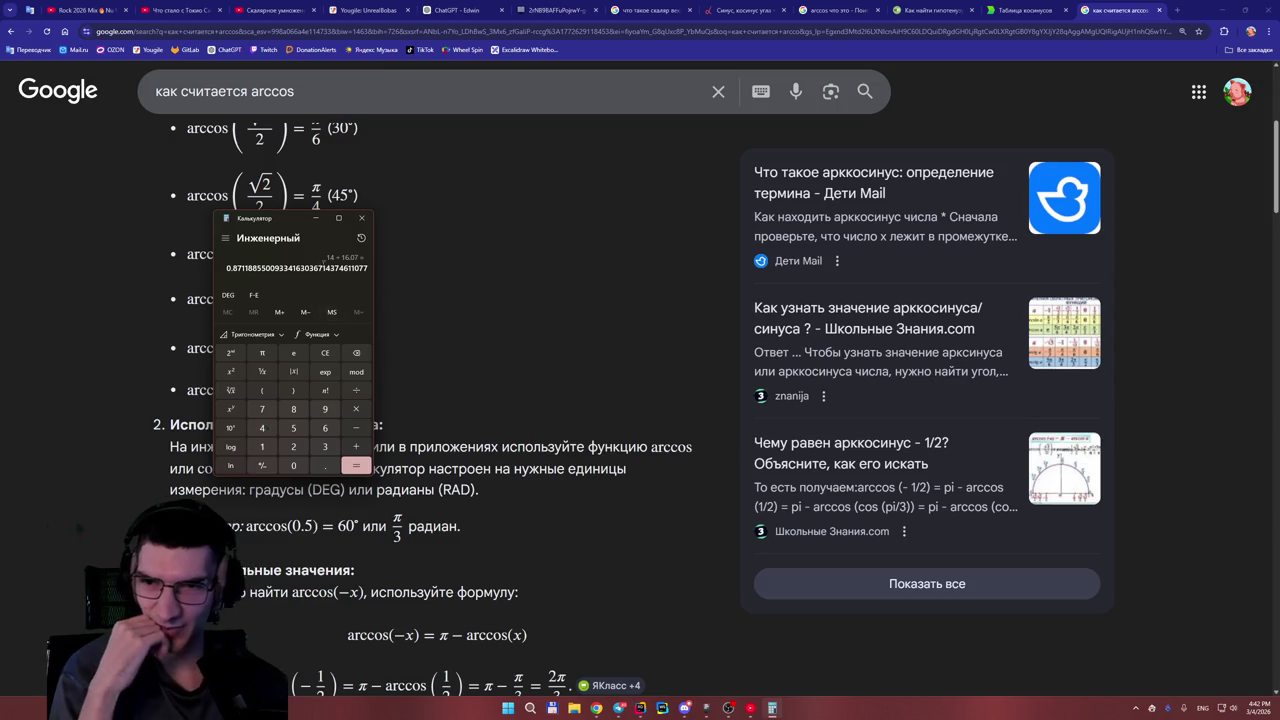
Move the calculator and try Programmer and Graphing modes before returning to Scientific.
{"action": "left_click_drag", "start_coordinate": [298, 220], "coordinate": [423, 262]}
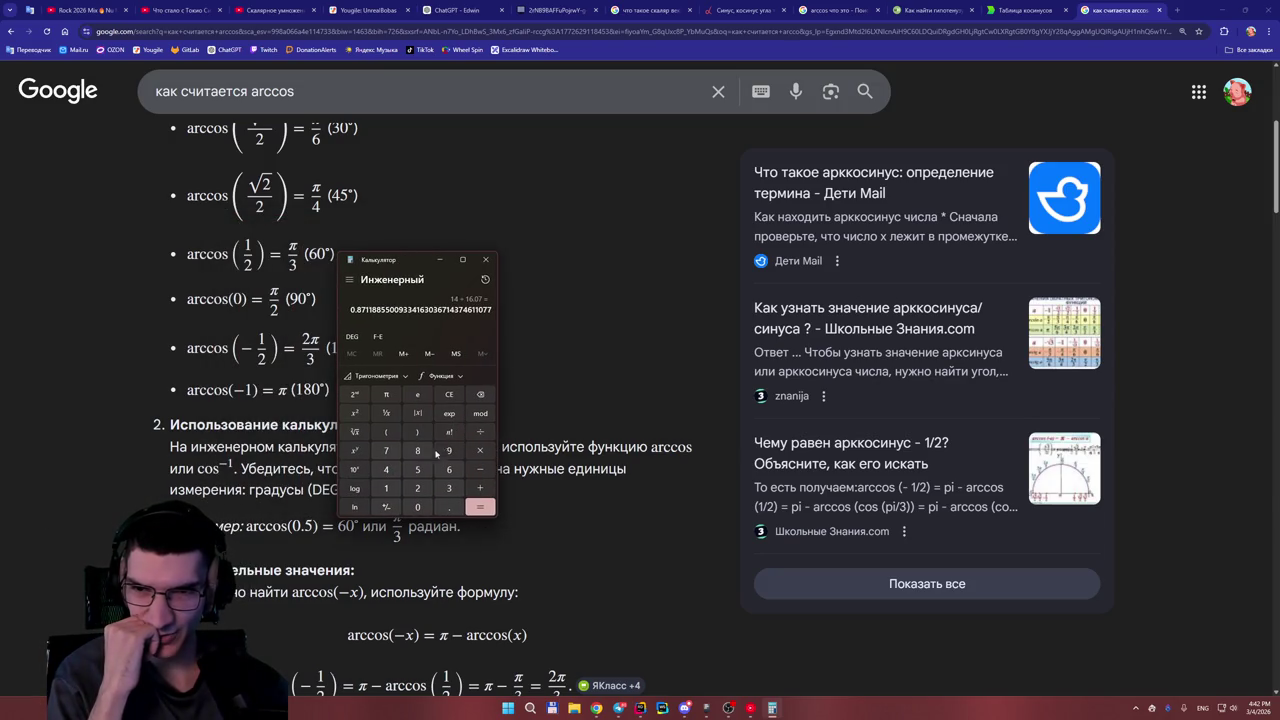
{"action": "left_click", "coordinate": [351, 282]}
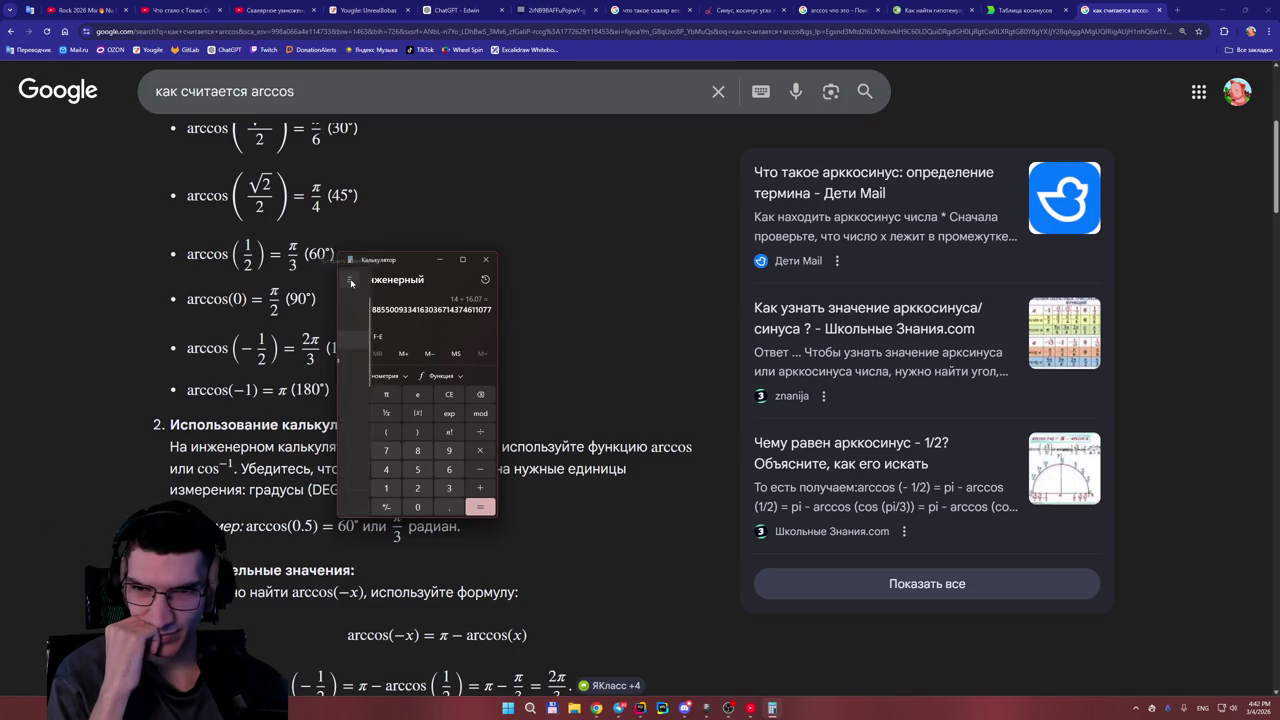
{"action": "left_click", "coordinate": [384, 380]}
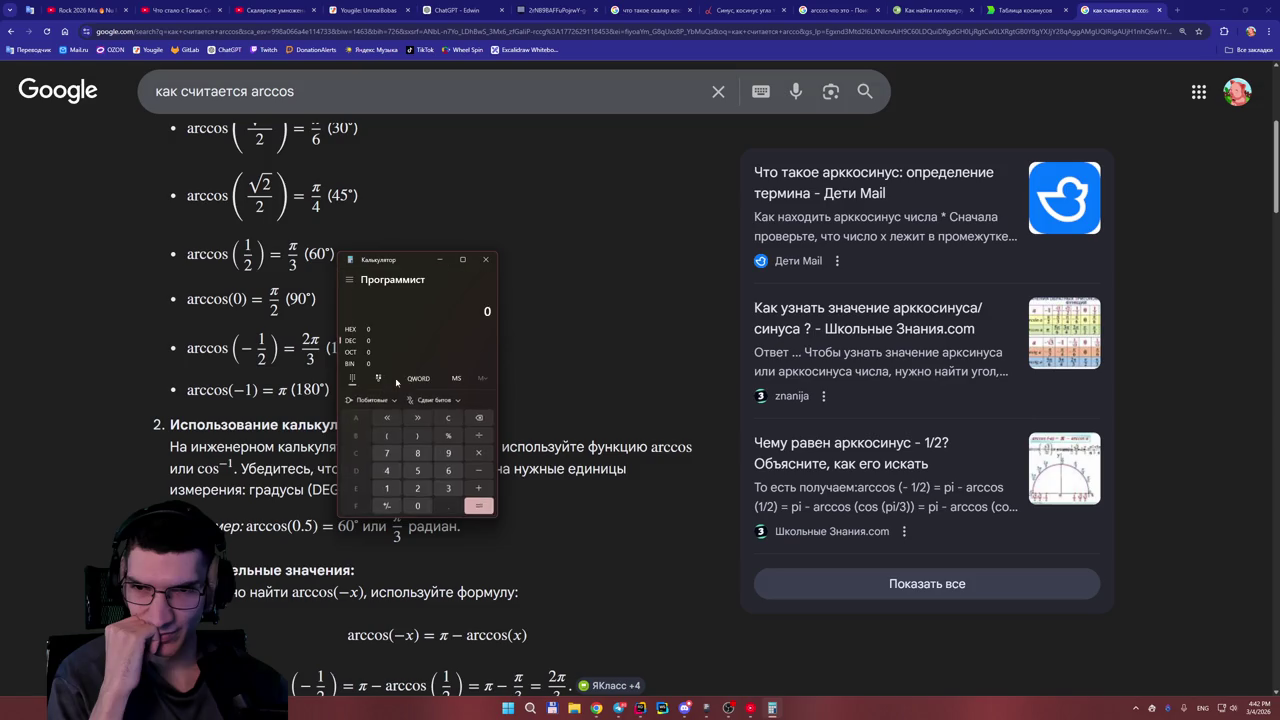
{"action": "left_click", "coordinate": [350, 281]}
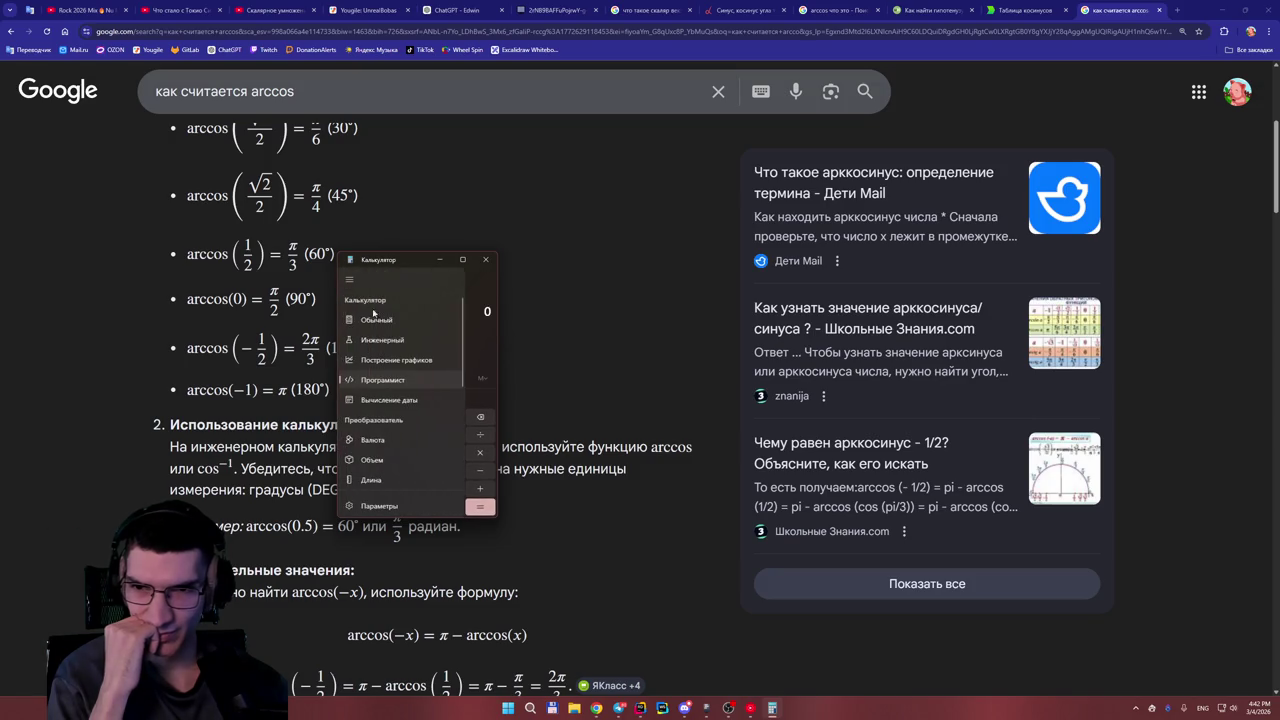
{"action": "left_click", "coordinate": [389, 360]}
{"action": "left_click", "coordinate": [350, 281]}
{"action": "left_click", "coordinate": [382, 340]}
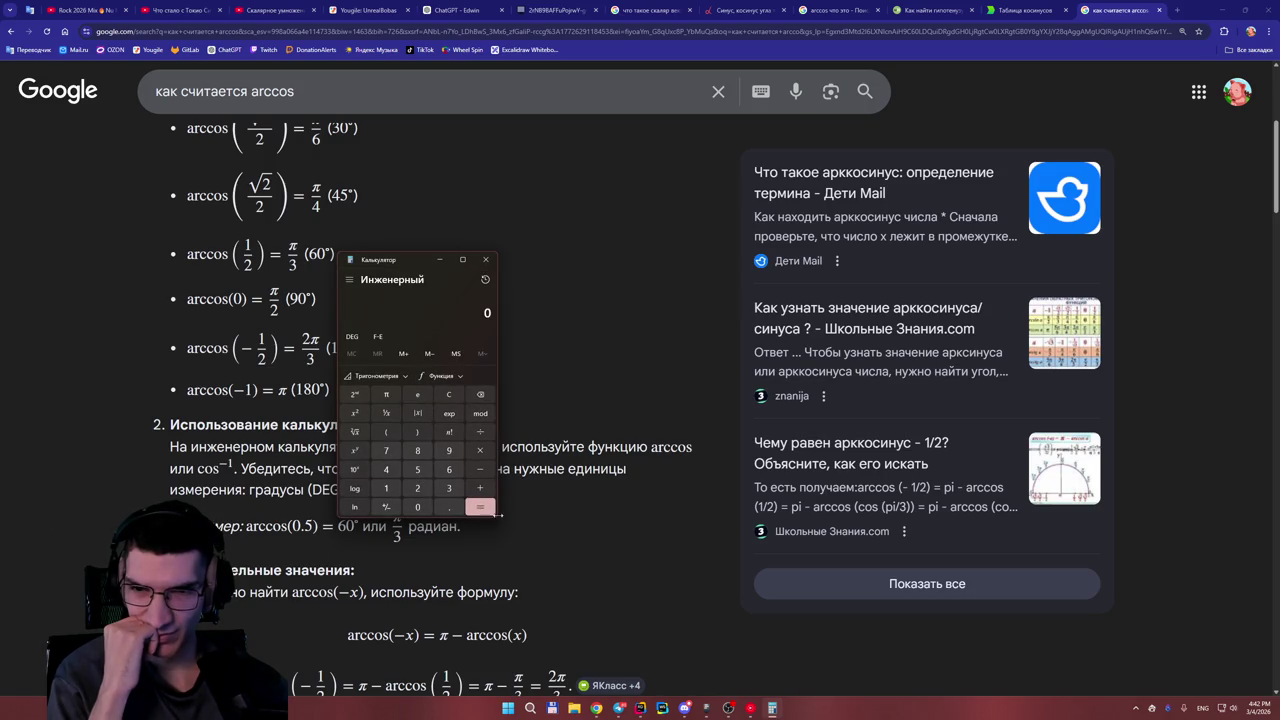
Enlarge the calculator and browse the Trigonometry and Function flyouts.
{"action": "left_click_drag", "start_coordinate": [499, 519], "coordinate": [612, 634]}
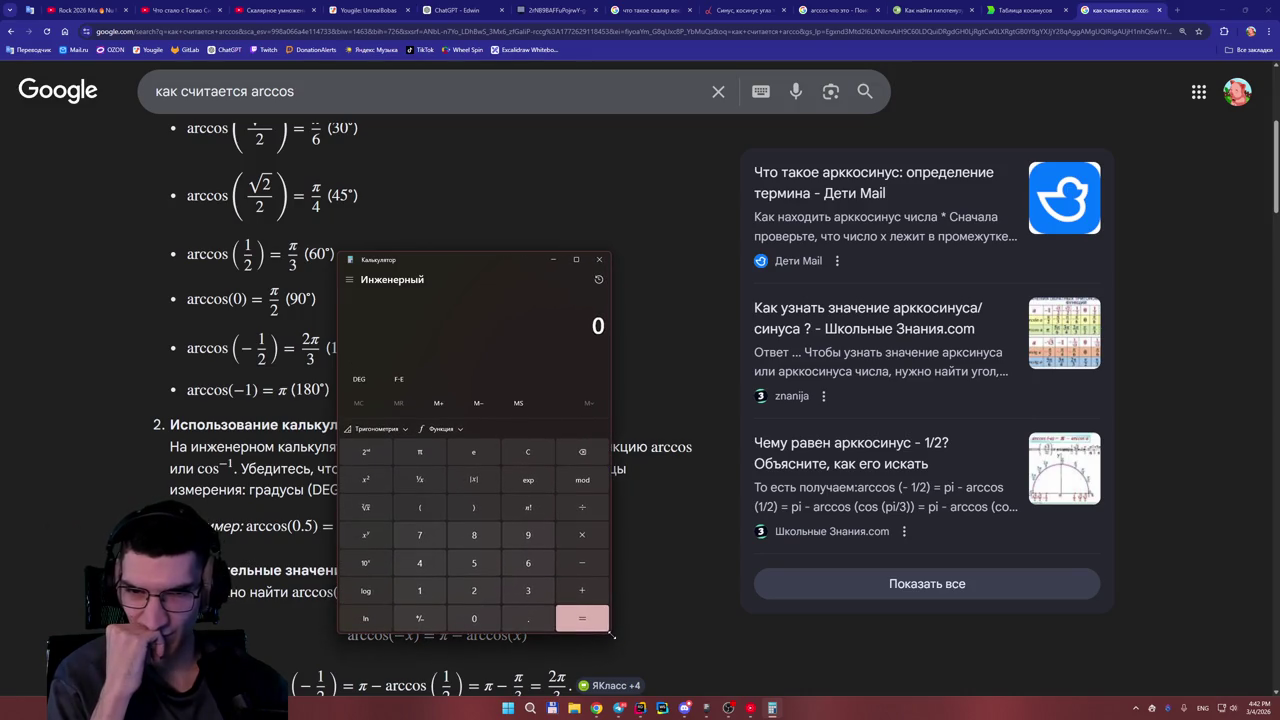
{"action": "left_click", "coordinate": [398, 429]}
{"action": "left_click", "coordinate": [398, 429]}
{"action": "left_click", "coordinate": [397, 429]}
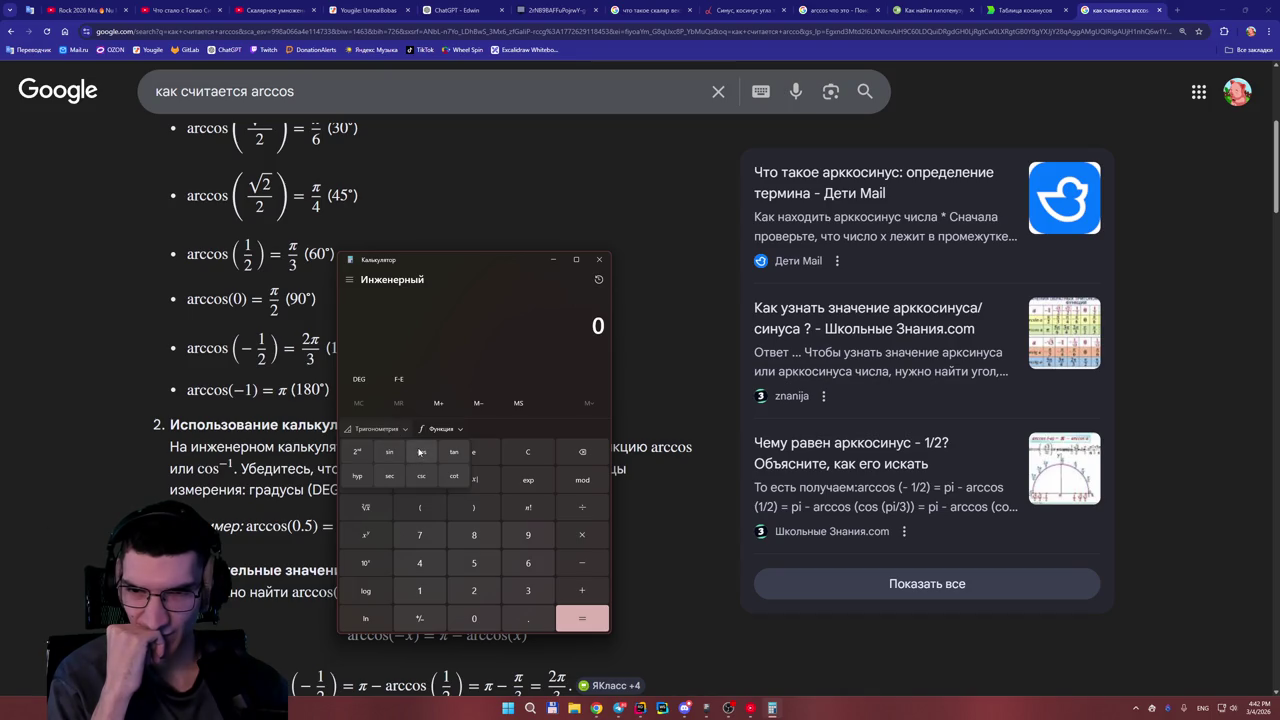
{"action": "left_click", "coordinate": [450, 430]}
{"action": "left_click", "coordinate": [453, 431]}
{"action": "left_click", "coordinate": [381, 432]}
Dismiss the Trigonometry list without choosing a function and open the calculator mode list.
{"action": "left_click", "coordinate": [381, 432]}
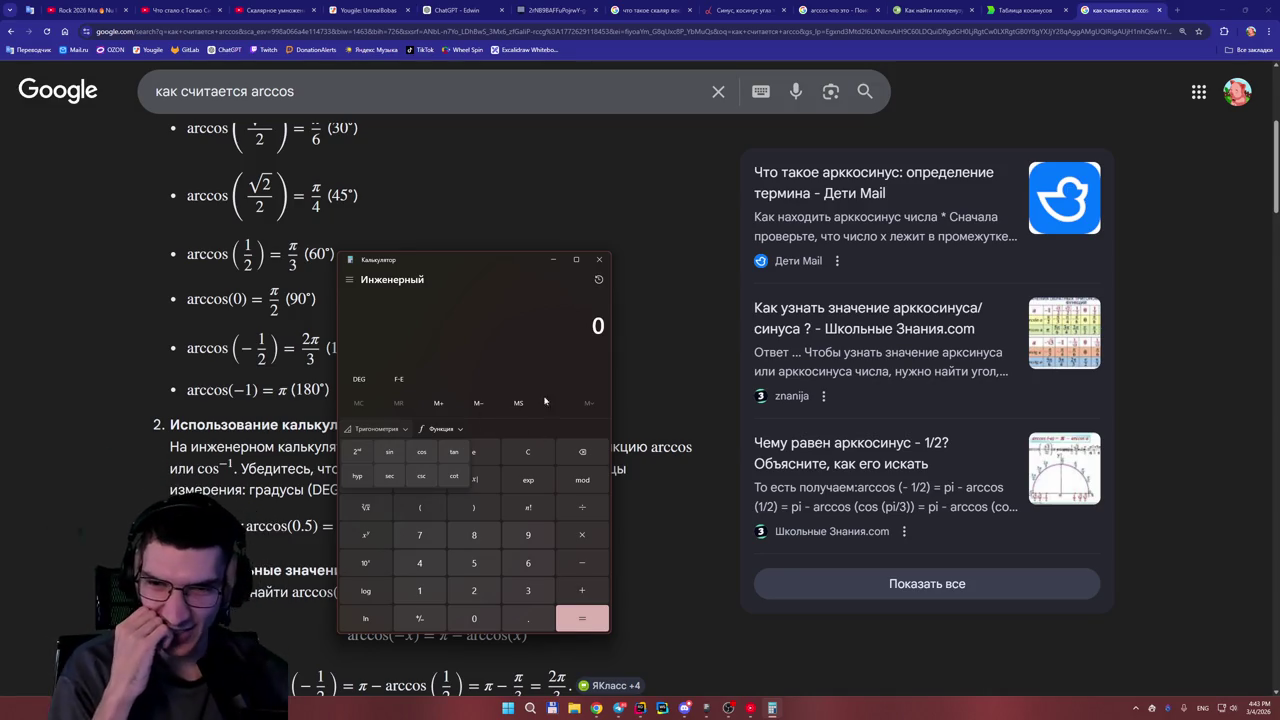
{"action": "left_click", "coordinate": [500, 362]}
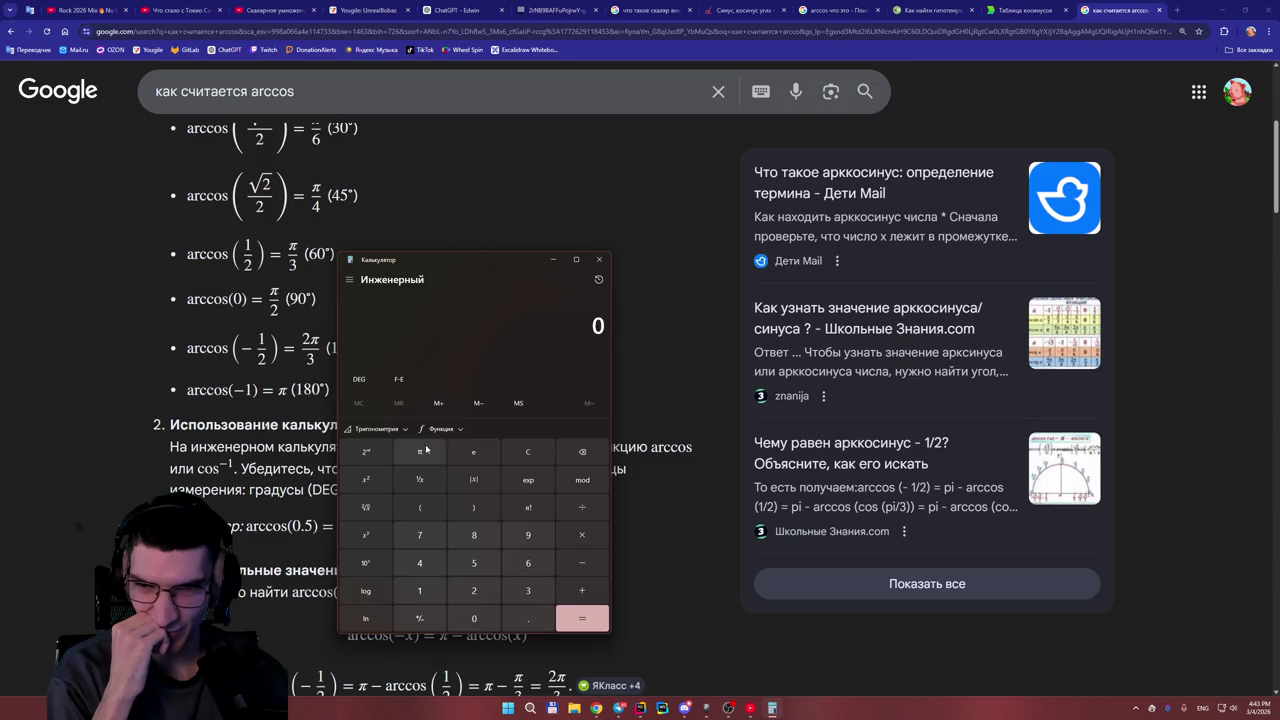
{"action": "left_click", "coordinate": [389, 428]}
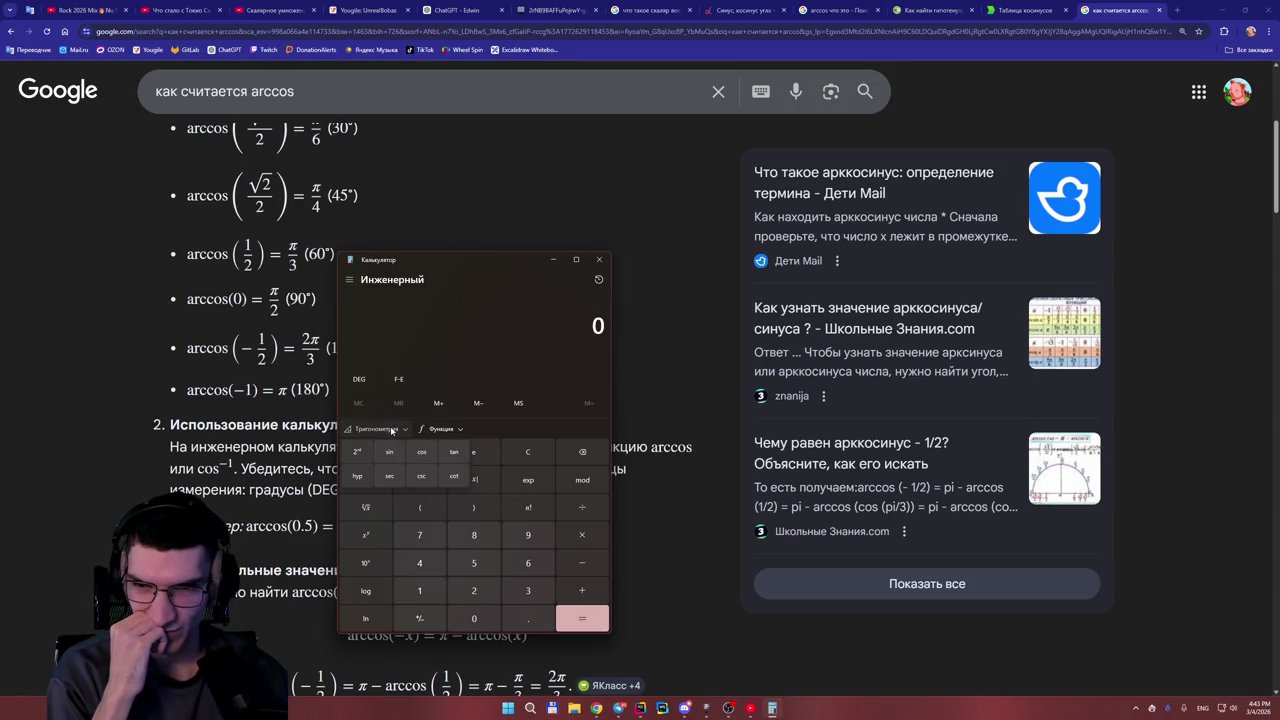
{"action": "left_click", "coordinate": [392, 430]}
{"action": "left_click", "coordinate": [349, 279]}
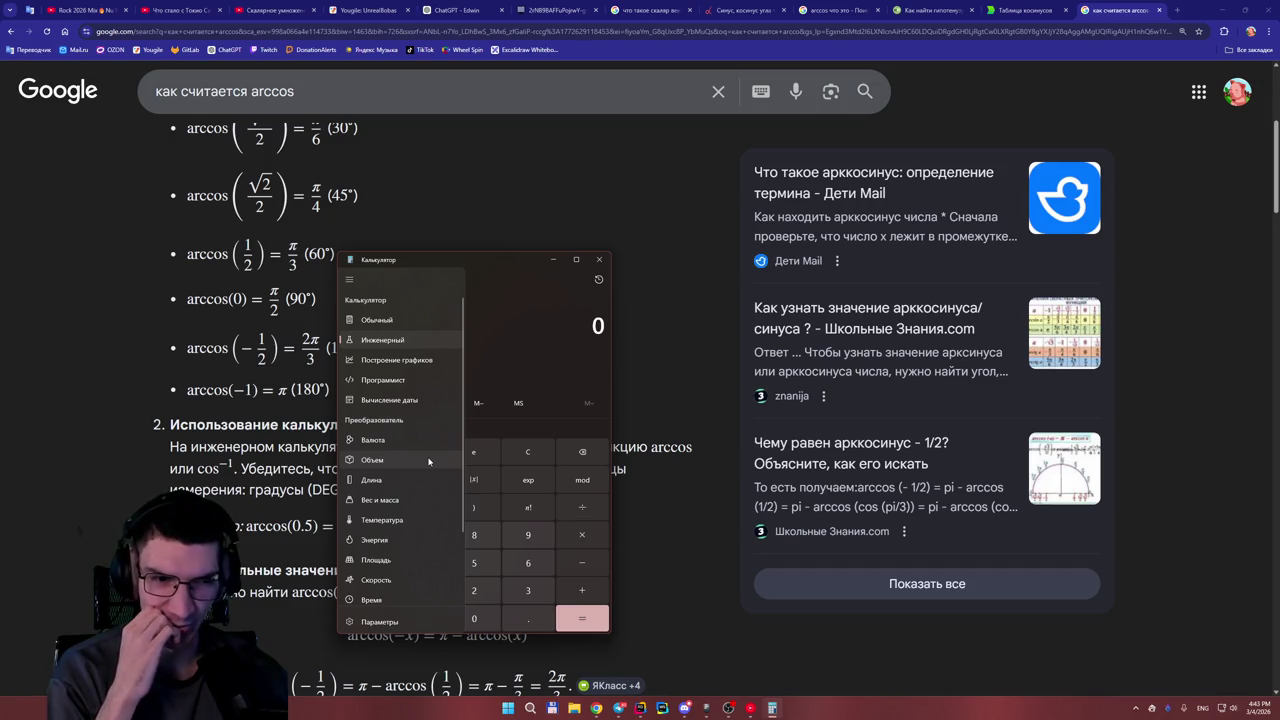
{"action": "left_click", "coordinate": [641, 708]}
Search Google for 'посчитать arccos' and open the rapidus.ru arccos calculator result.
{"action": "scroll", "coordinate": [555, 374], "scroll_direction": "down", "scroll_amount": 6}
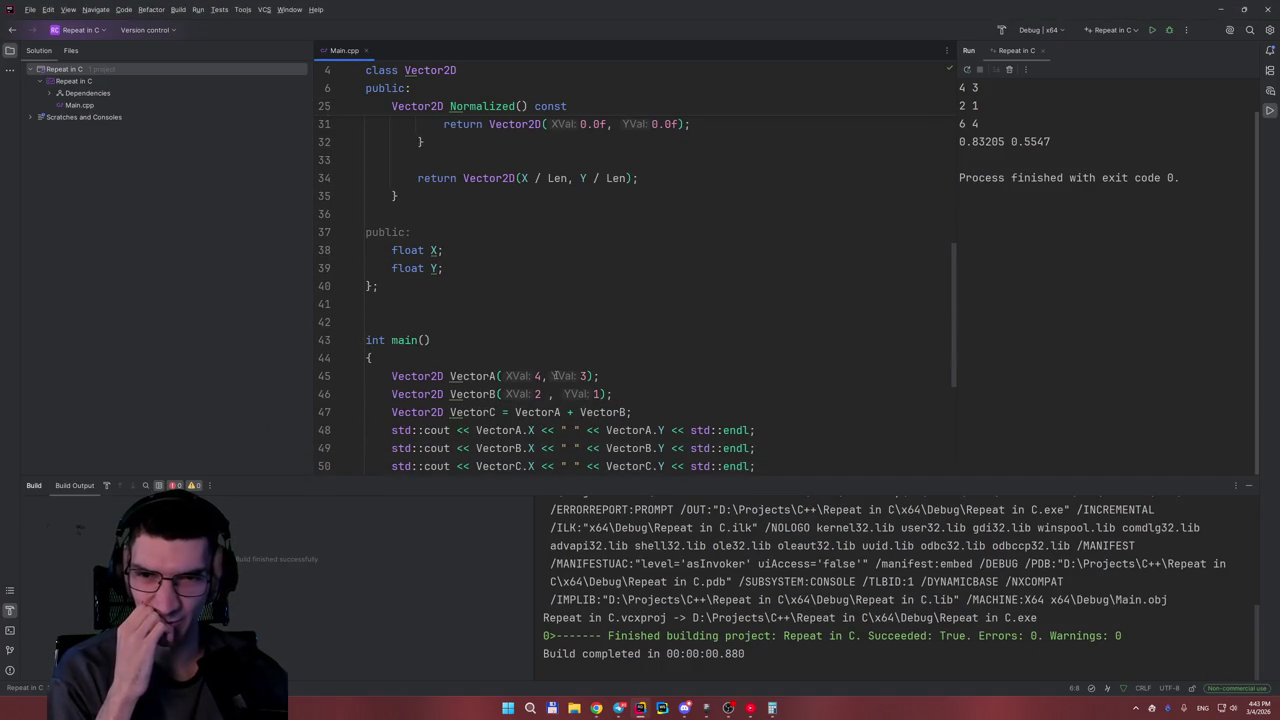
{"action": "scroll", "coordinate": [555, 374], "scroll_direction": "down", "scroll_amount": 2}
{"action": "mouse_move", "coordinate": [596, 708]}
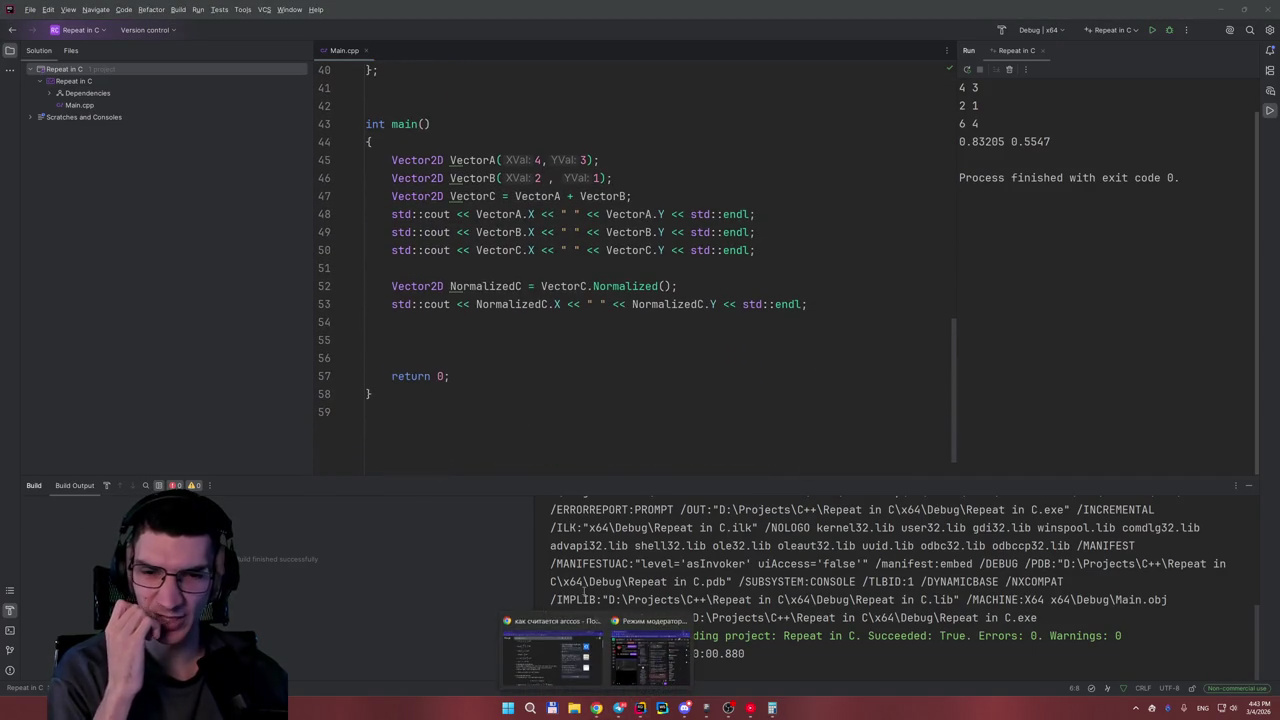
{"action": "left_click", "coordinate": [553, 650]}
{"action": "left_click", "coordinate": [718, 91]}
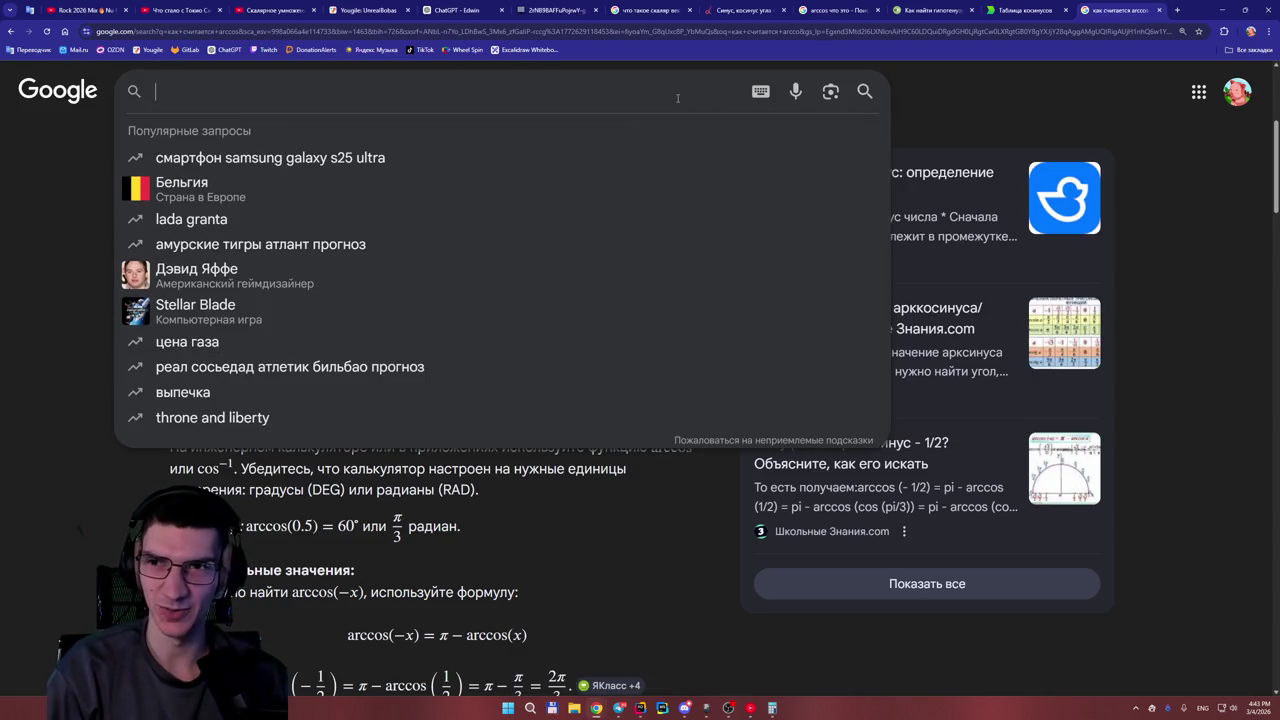
{"action": "type", "text": "посчитать "}
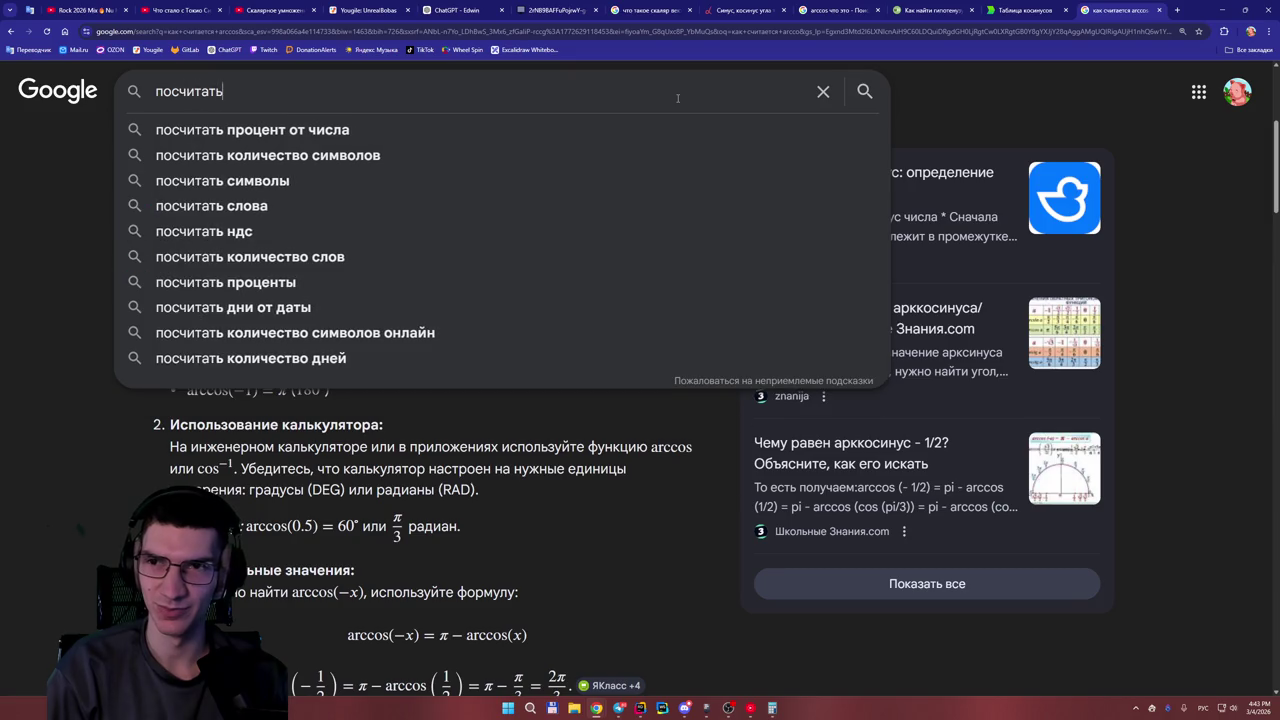
{"action": "type", "text": "ar"}
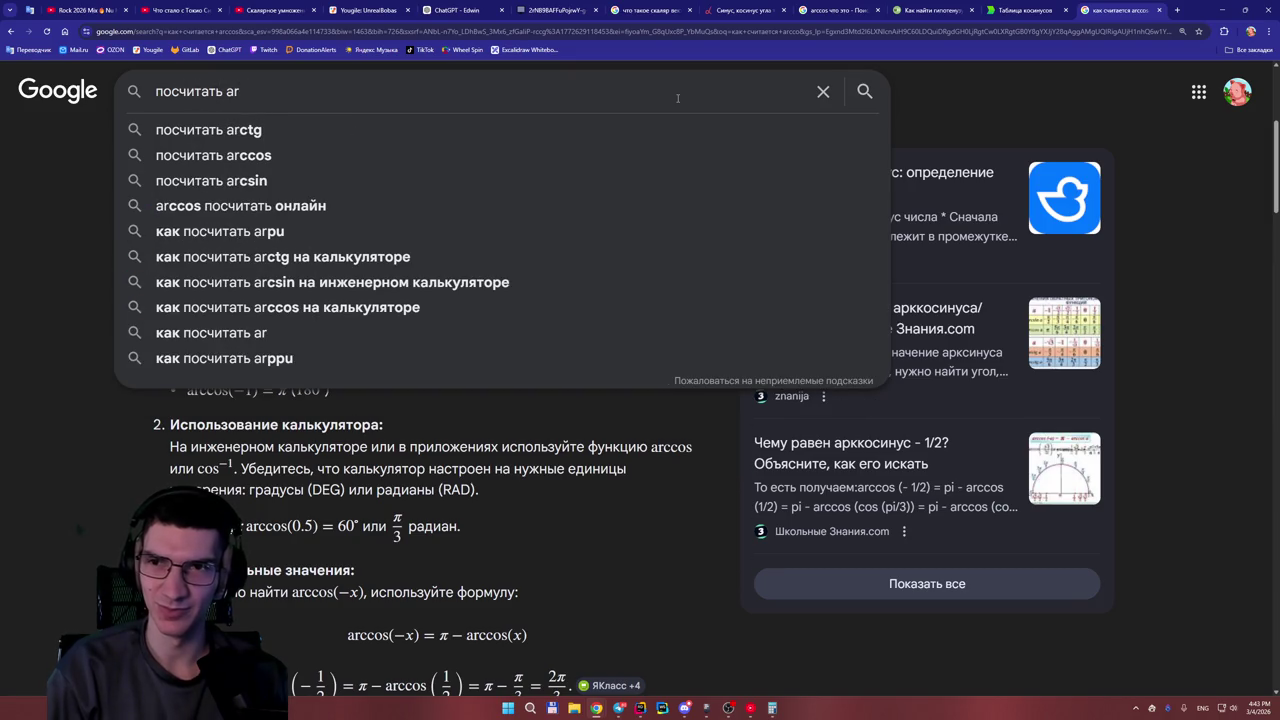
{"action": "type", "text": "ccos"}
{"action": "key", "text": "Return"}
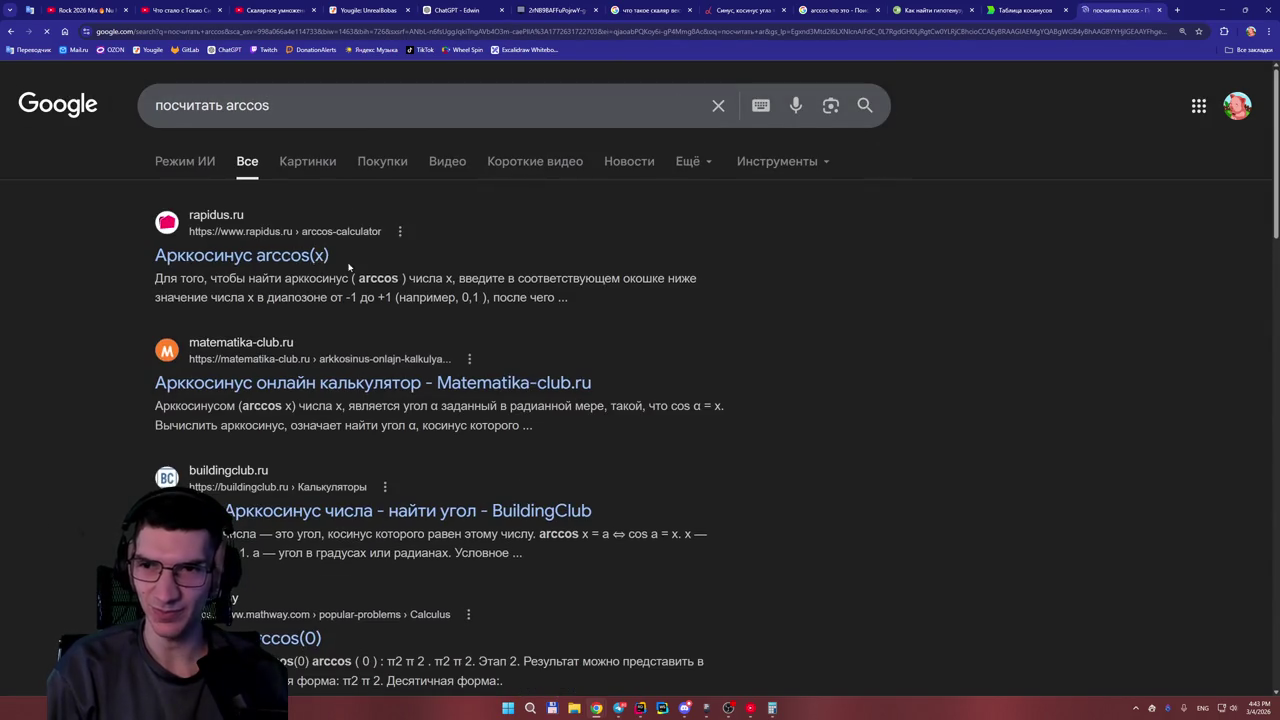
{"action": "left_click", "coordinate": [268, 260]}
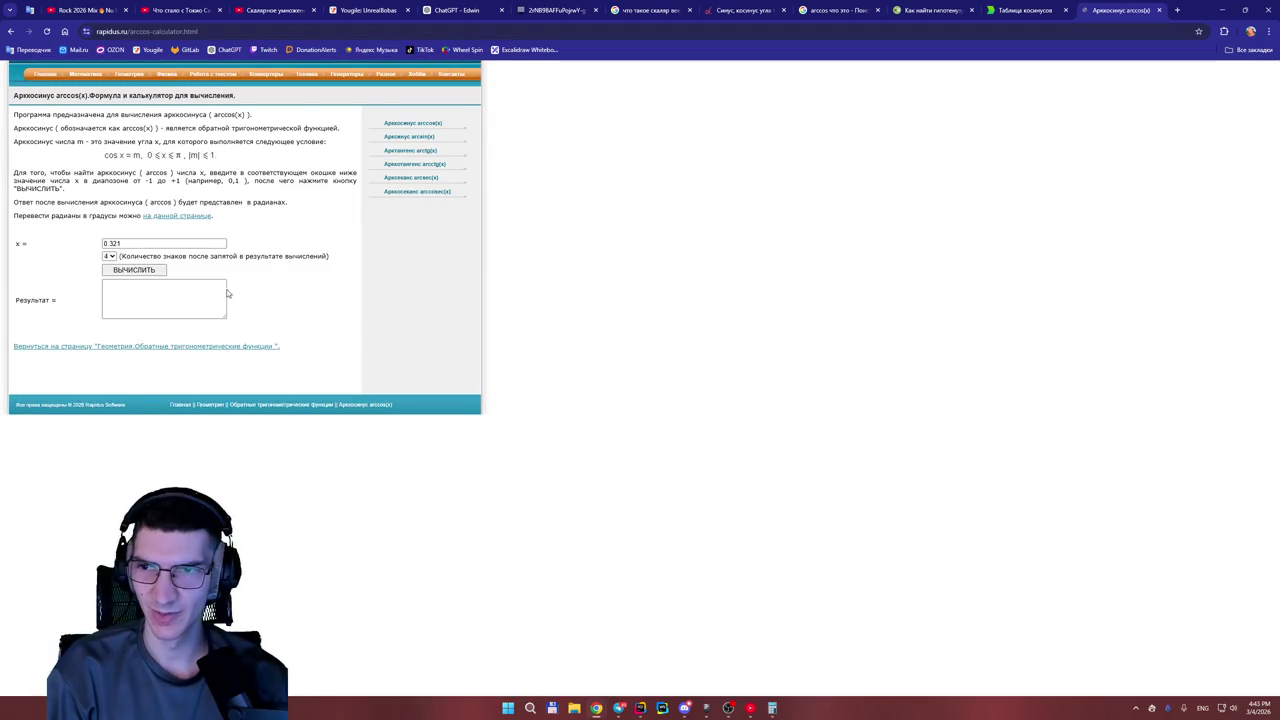
Enter 0.87 as x in the rapidus.ru calculator and compute its arccos.
{"action": "scroll", "coordinate": [170, 282], "scroll_direction": "up", "scroll_amount": 3, "text": "ctrl"}
{"action": "scroll", "coordinate": [171, 284], "scroll_direction": "up", "scroll_amount": 1, "text": "ctrl"}
{"action": "left_click", "coordinate": [218, 381]}
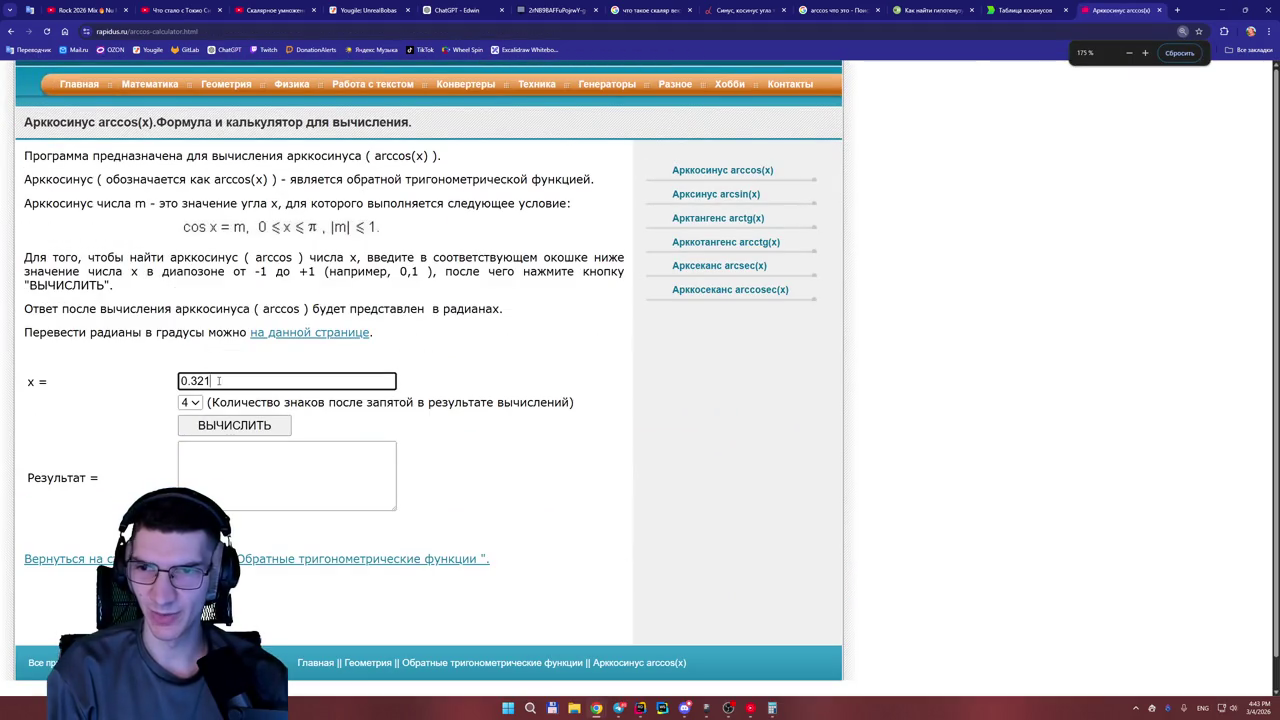
{"action": "key", "text": "BackSpace"}
{"action": "key", "text": "BackSpace"}
{"action": "key", "text": "BackSpace"}
{"action": "type", "text": "87"}
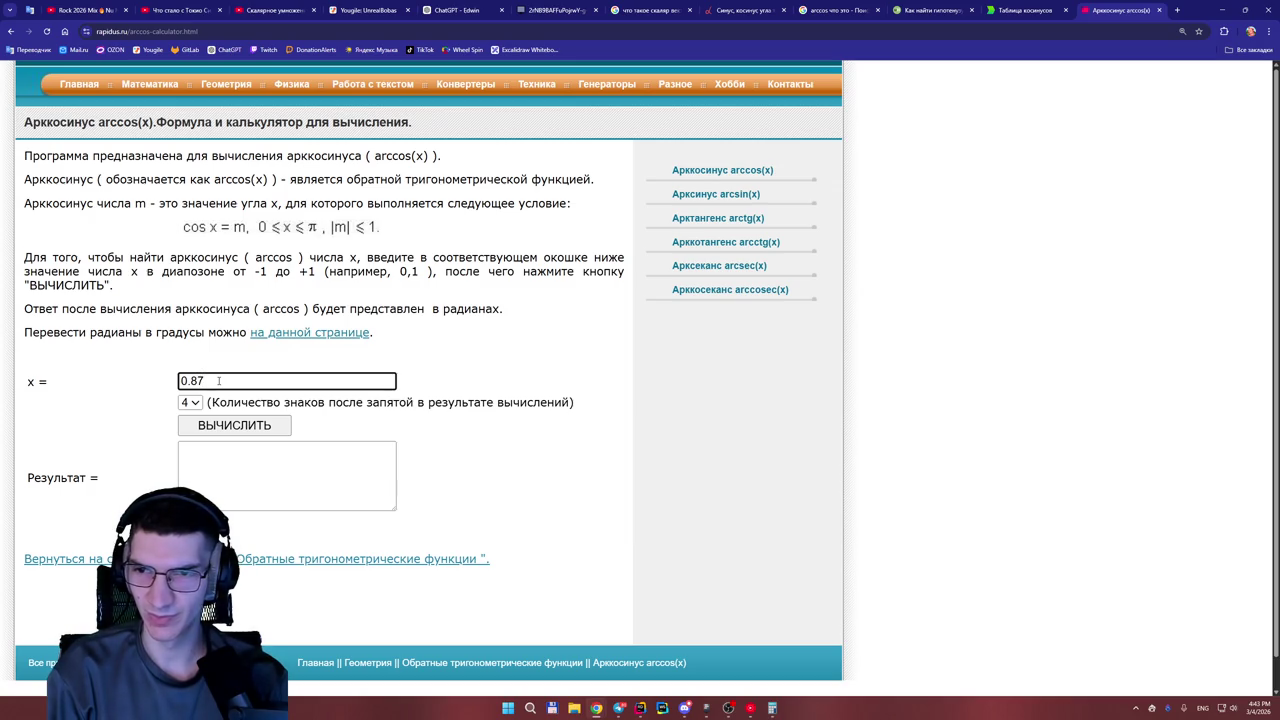
{"action": "left_click", "coordinate": [253, 428]}
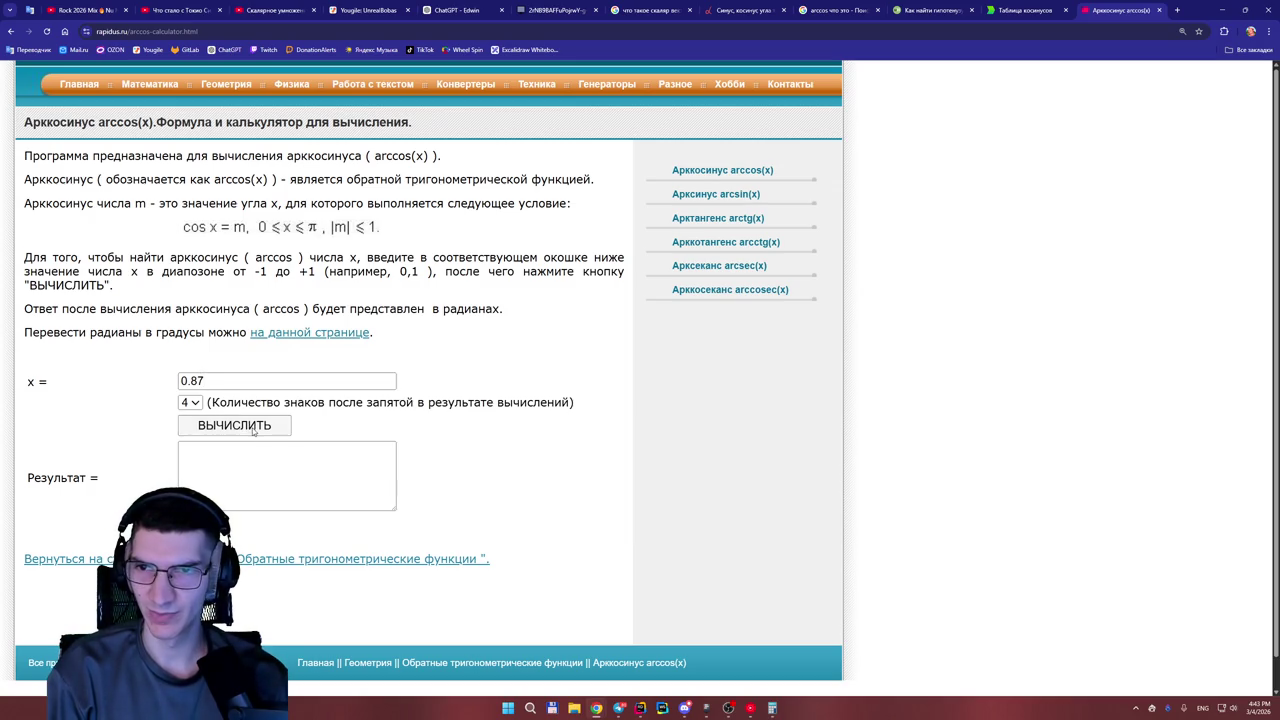
Select the 0.5156 radian result.
{"action": "left_click_drag", "start_coordinate": [219, 450], "coordinate": [178, 450]}
{"action": "left_click", "coordinate": [147, 452]}
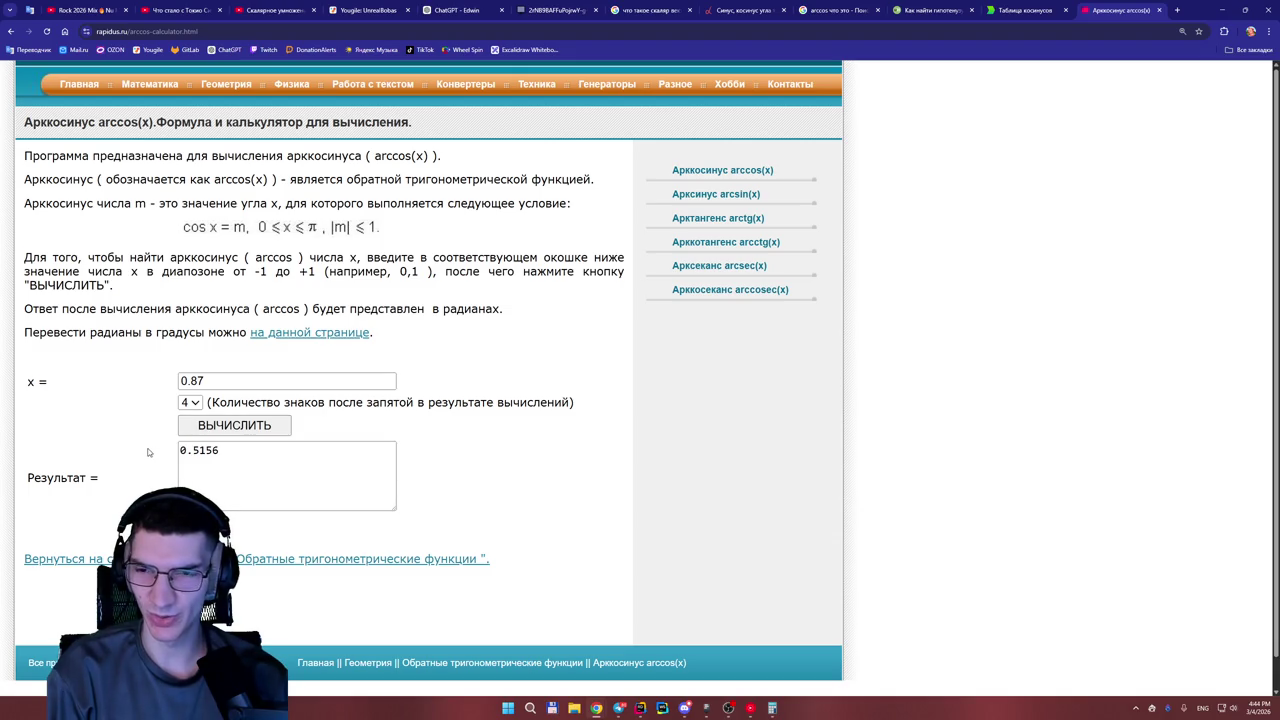
{"action": "left_click_drag", "start_coordinate": [216, 450], "coordinate": [169, 455]}
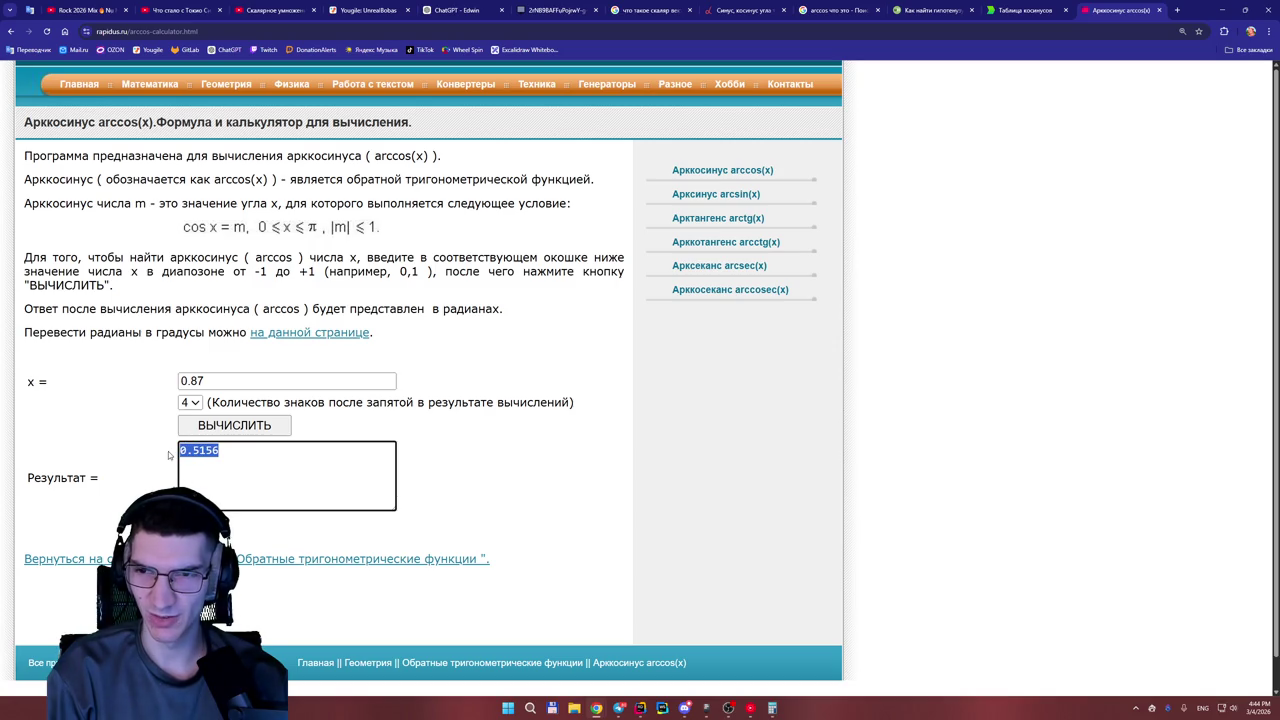
{"action": "left_click", "coordinate": [153, 448]}
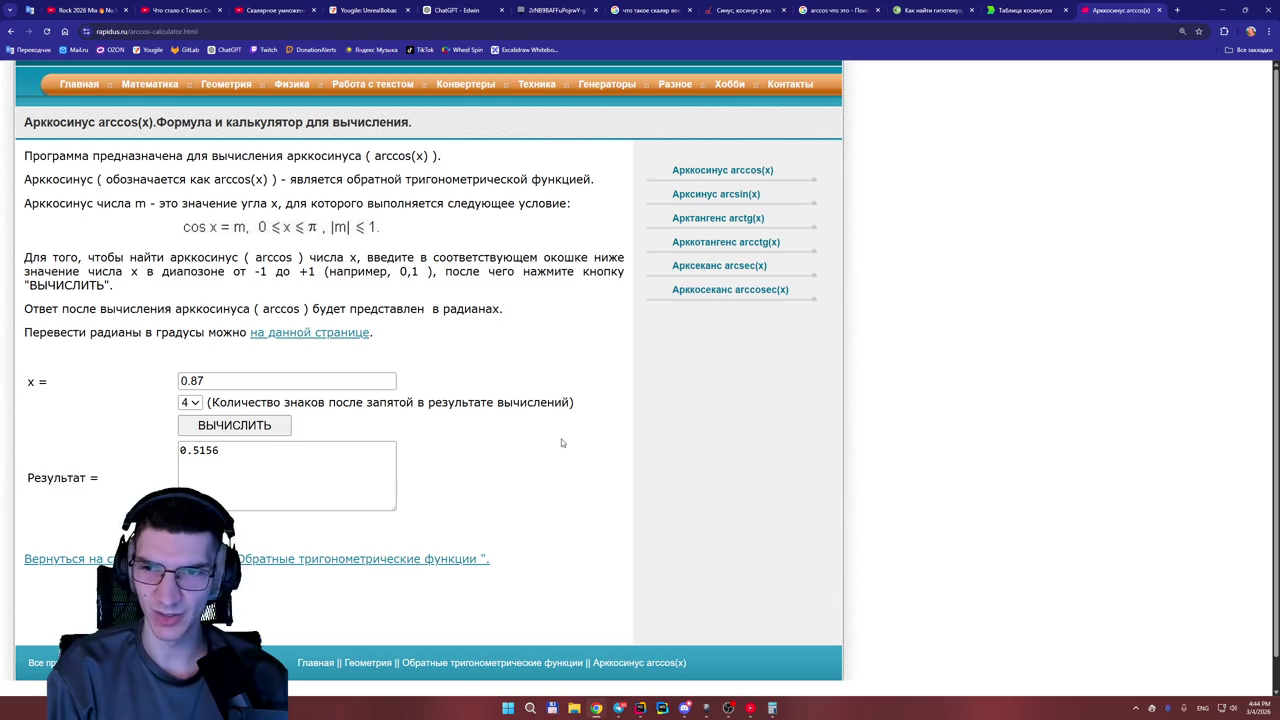
Select the 0.5156 result value in the arccos calculator.
{"action": "triple_click", "coordinate": [248, 461]}
{"action": "left_click", "coordinate": [248, 461]}
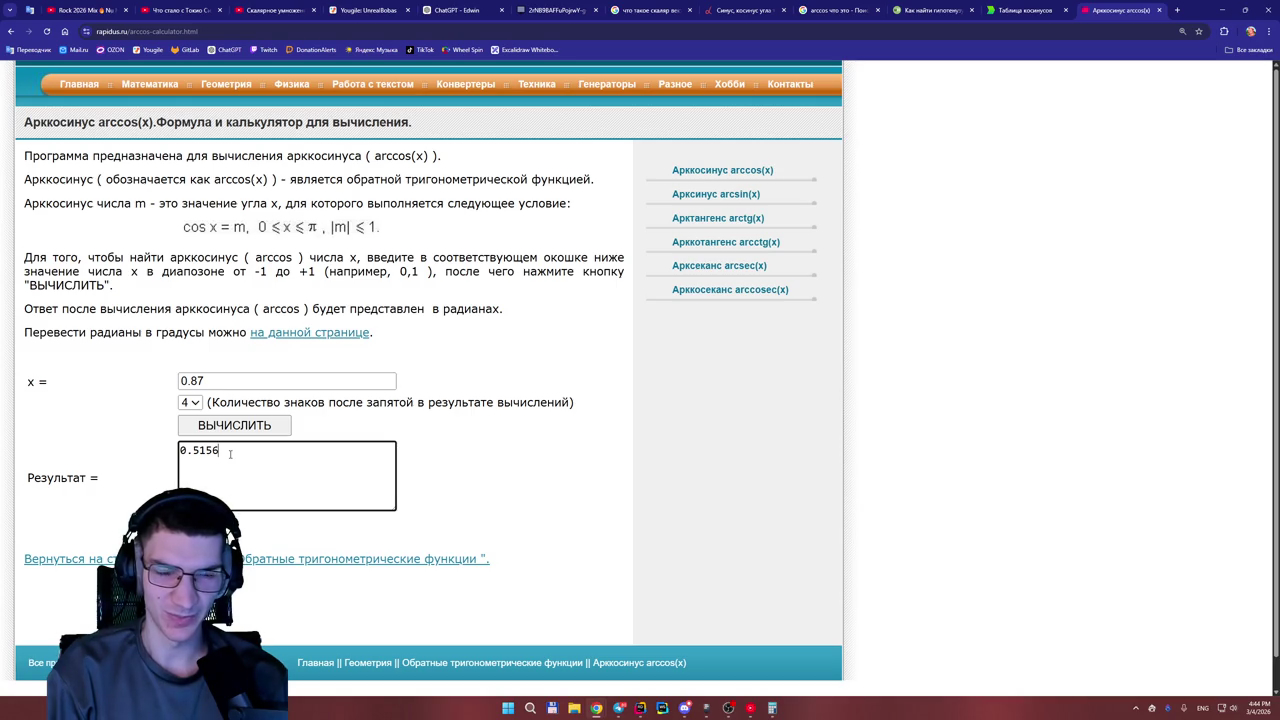
{"action": "double_click", "coordinate": [230, 454]}
{"action": "left_click", "coordinate": [217, 466]}
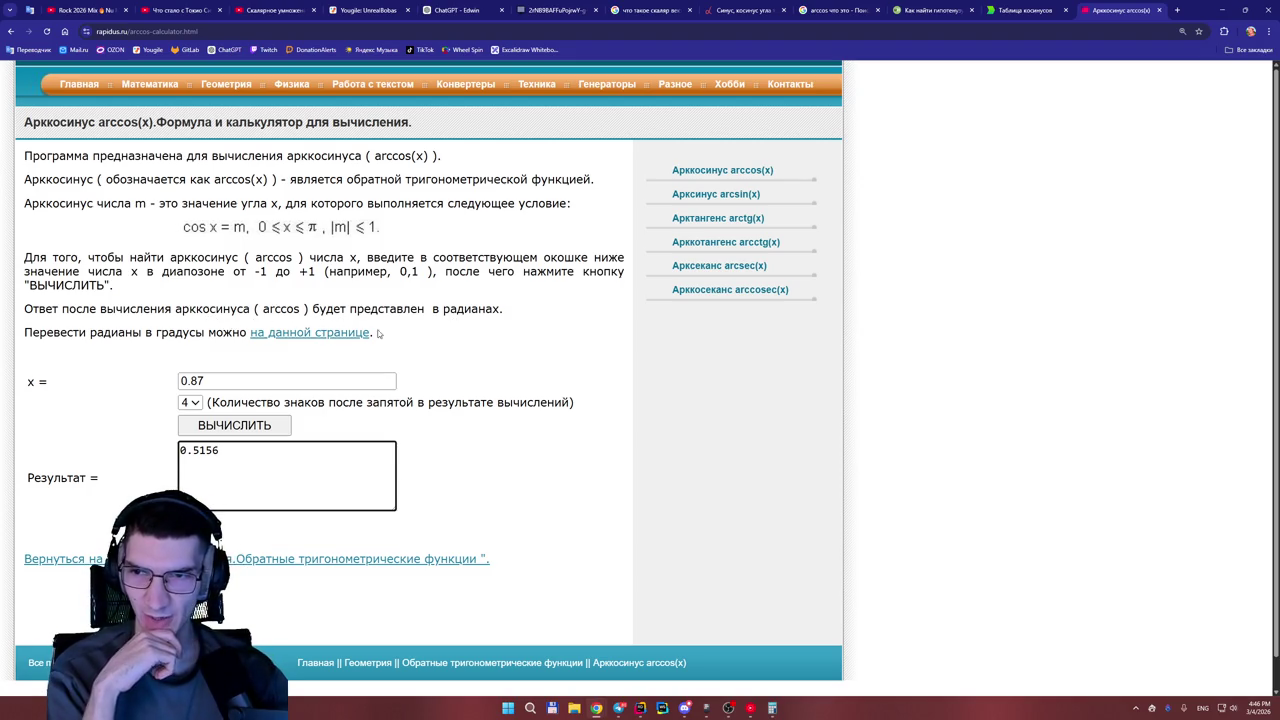
Open the 'на данной странице' radians-to-degrees converter in a new tab and copy 0.5156.
{"action": "middle_click", "coordinate": [303, 342]}
{"action": "double_click", "coordinate": [199, 450]}
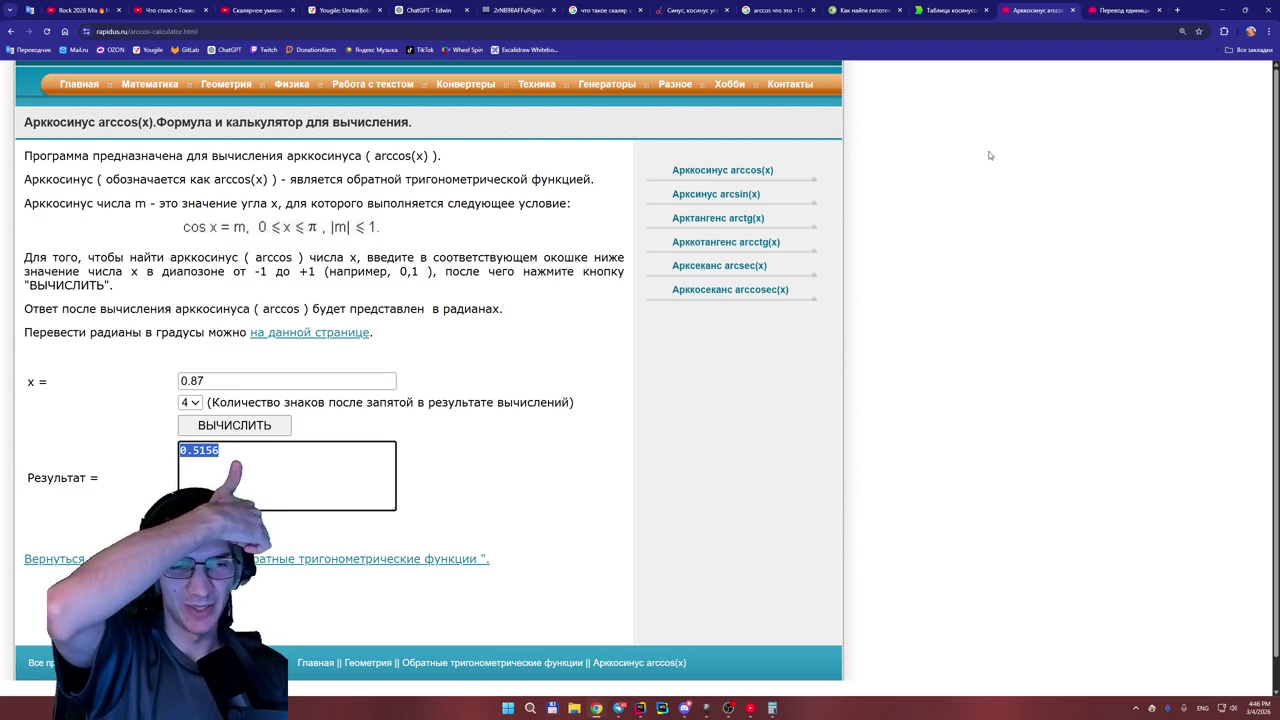
{"action": "left_click", "coordinate": [1118, 11]}
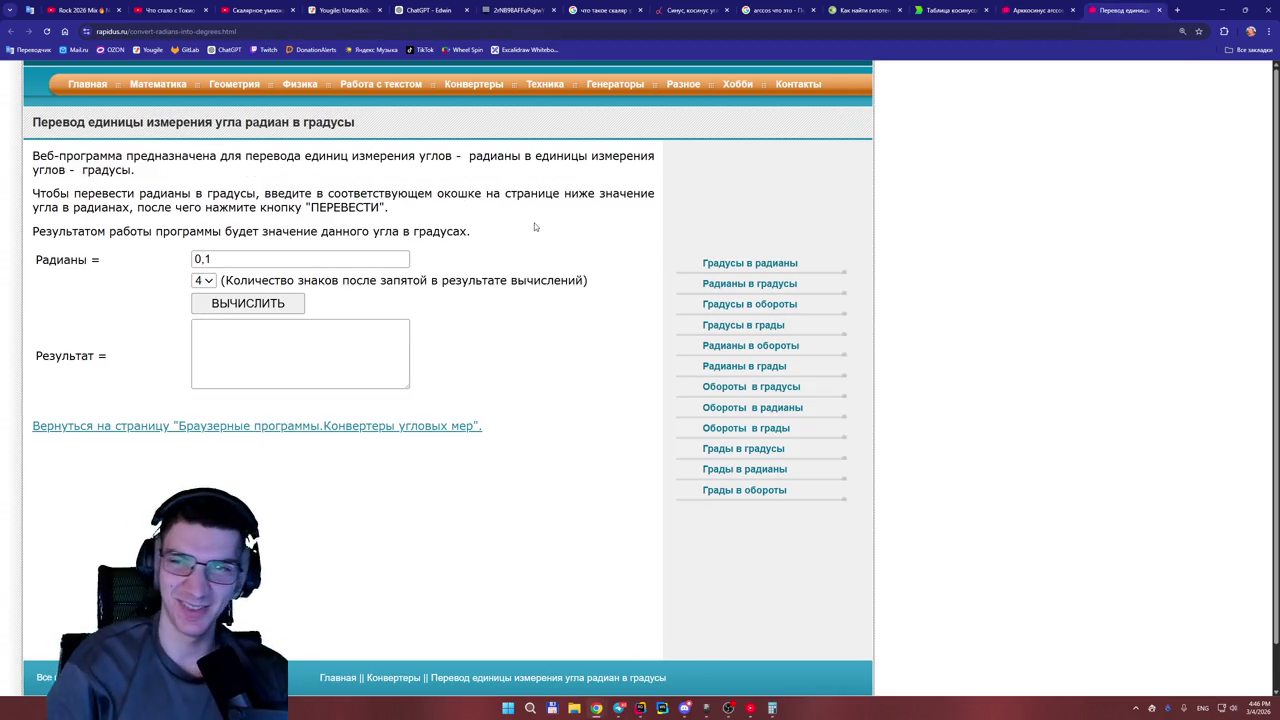
Convert 0.5156 radians in the Радианы field, getting 29.5417 degrees.
{"action": "left_click_drag", "start_coordinate": [270, 262], "coordinate": [189, 265]}
{"action": "type", "text": "0.5156"}
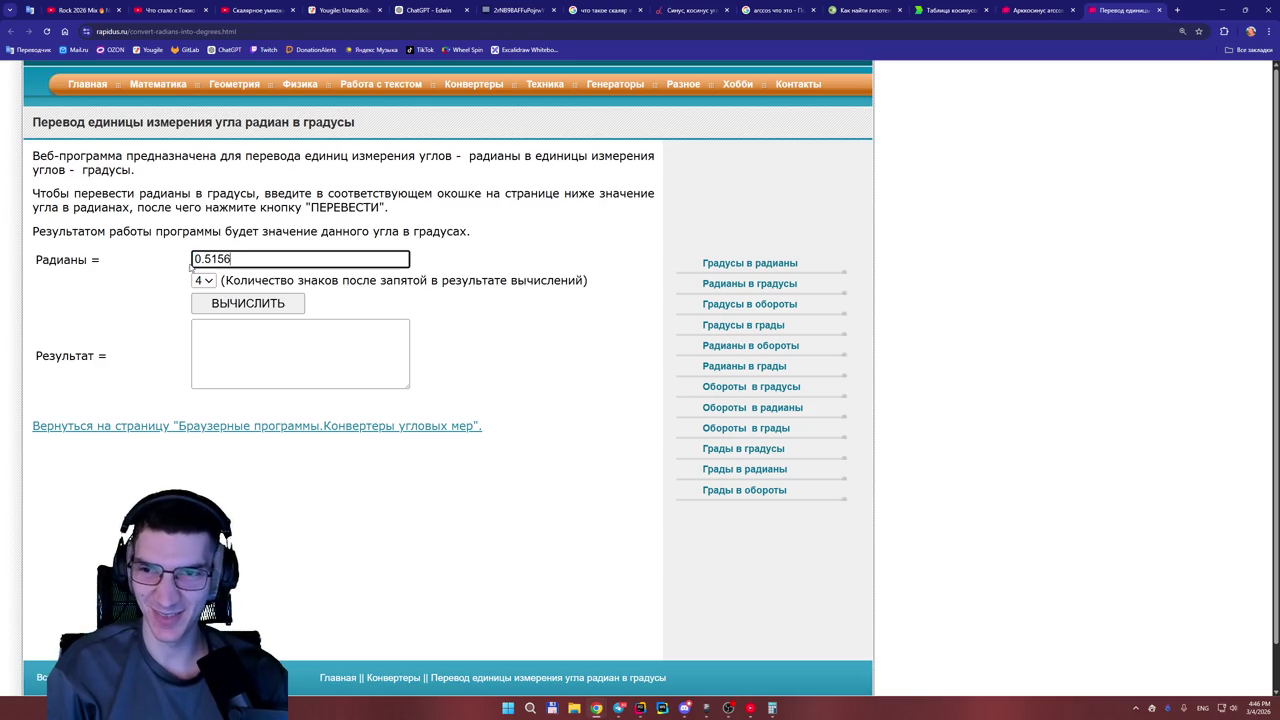
{"action": "left_click", "coordinate": [264, 311]}
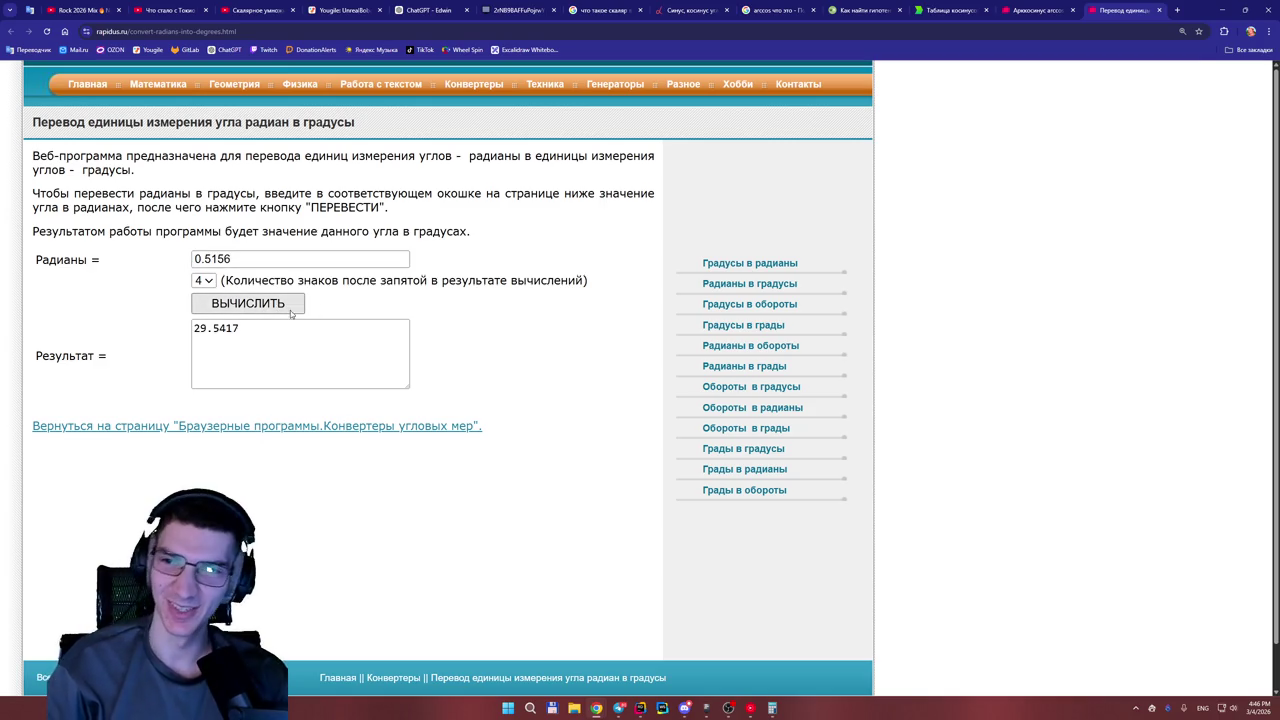
{"action": "left_click", "coordinate": [216, 328]}
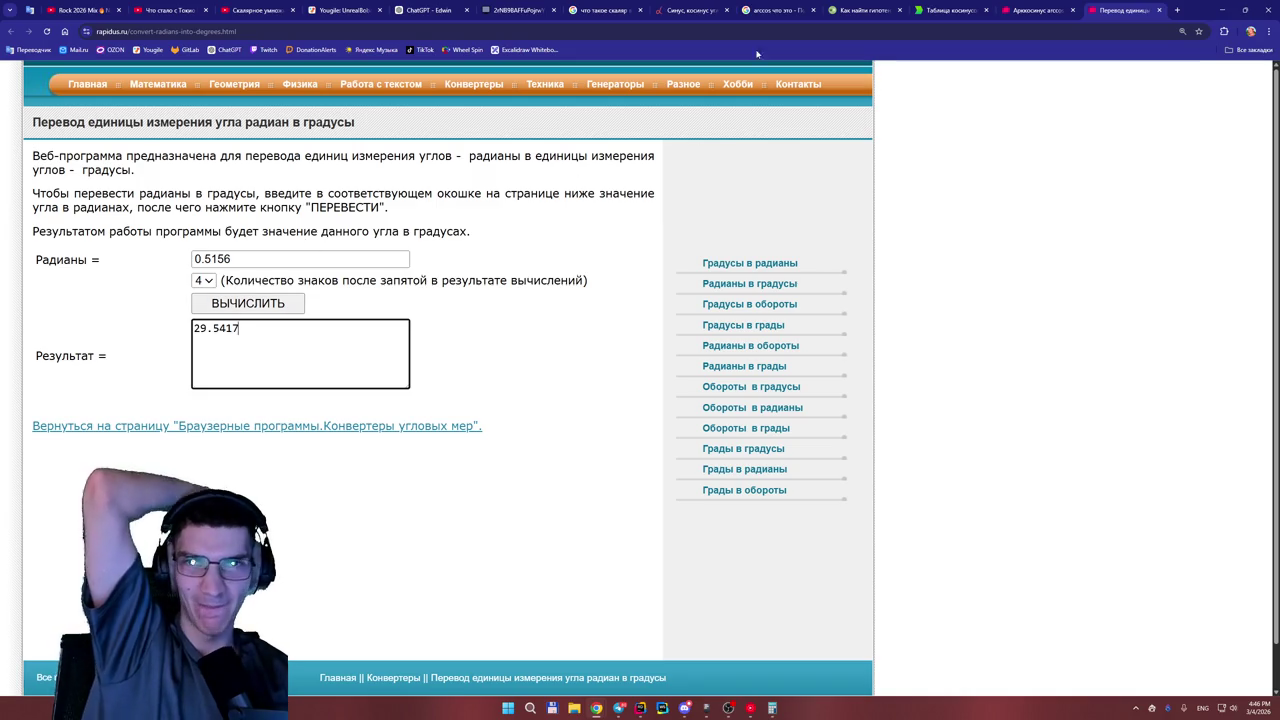
Switch back to the wbo.ophir.dev whiteboard tab and move around the board.
{"action": "left_click", "coordinate": [528, 12]}
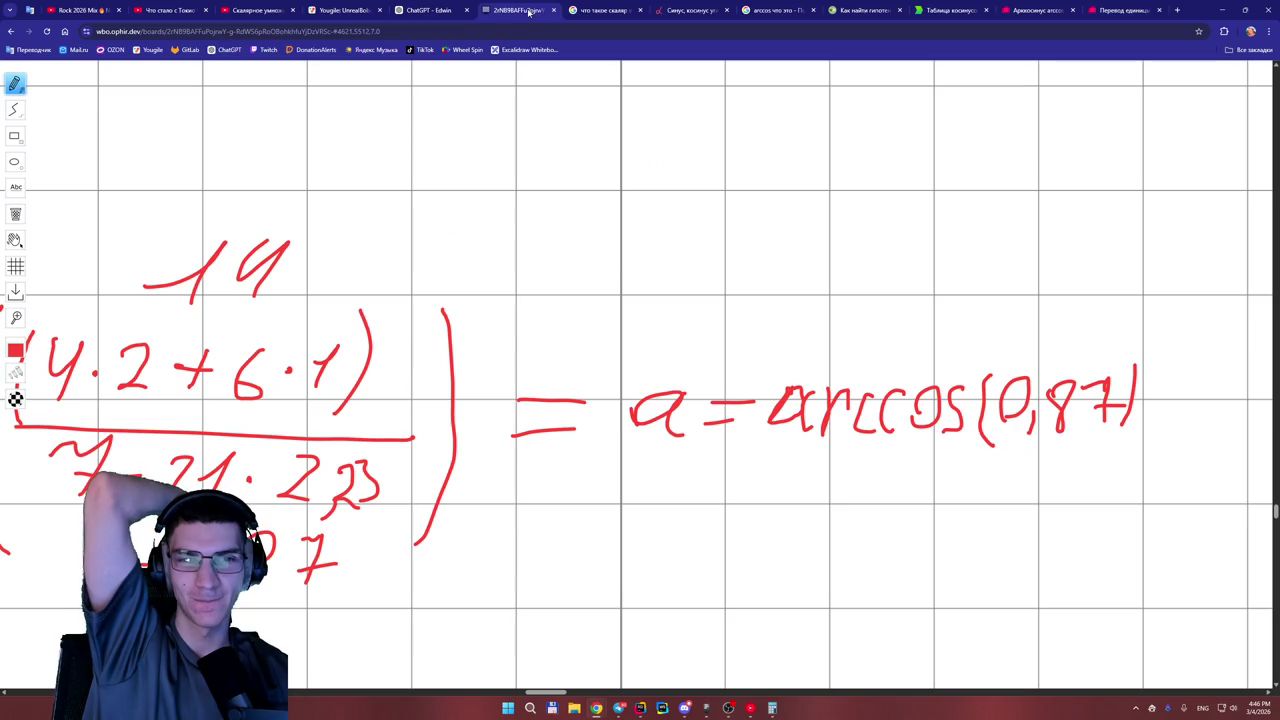
{"action": "left_click_drag", "start_coordinate": [543, 692], "coordinate": [540, 691]}
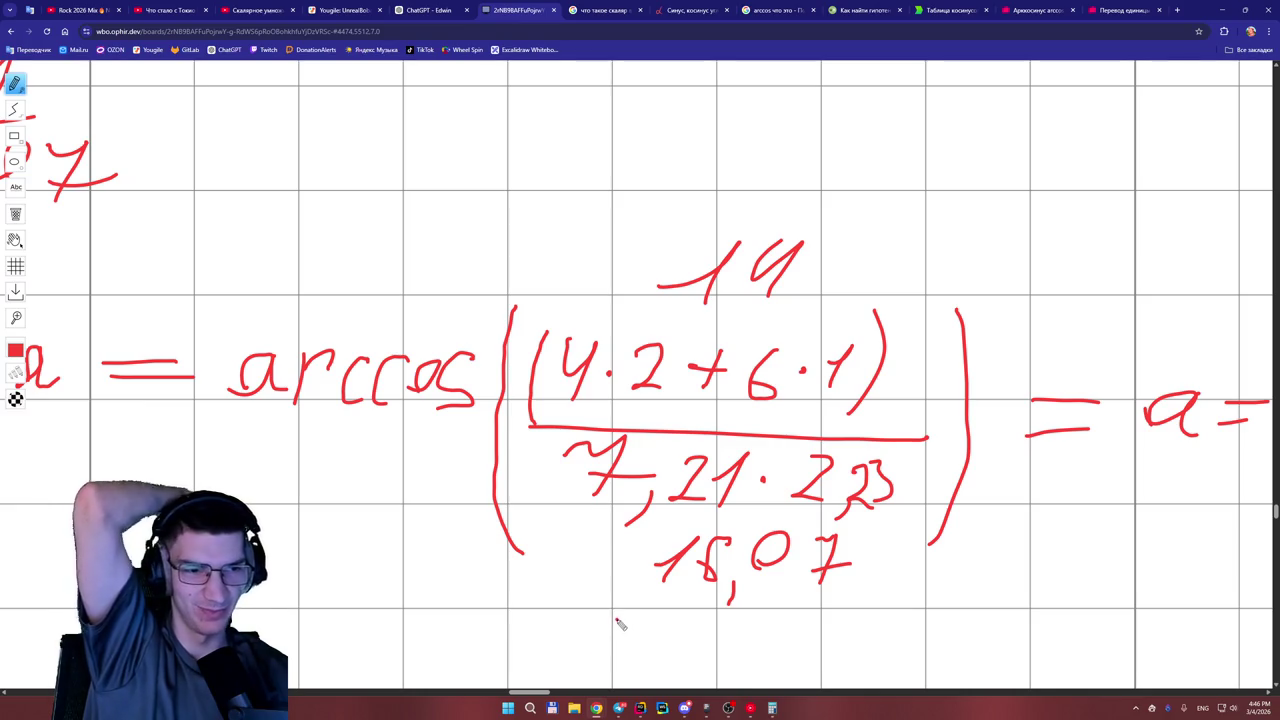
{"action": "left_click", "coordinate": [597, 543]}
{"action": "scroll", "coordinate": [601, 547], "scroll_direction": "down", "scroll_amount": 1}
{"action": "scroll", "coordinate": [598, 540], "scroll_direction": "up", "scroll_amount": 2, "text": "ctrl"}
{"action": "scroll", "coordinate": [591, 528], "scroll_direction": "down", "scroll_amount": 2}
{"action": "left_click", "coordinate": [611, 530]}
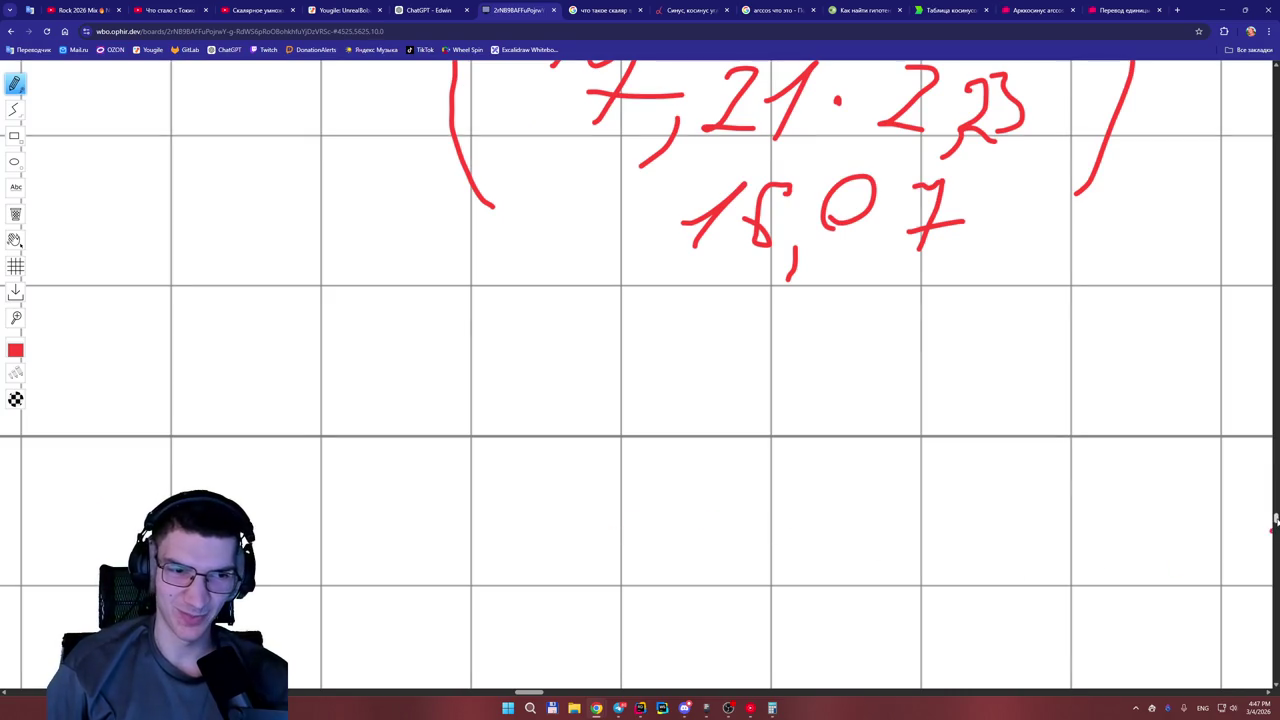
Scroll down to the red derivation ending in a = arccos(0,87).
{"action": "left_click_drag", "start_coordinate": [1274, 520], "coordinate": [1275, 512]}
{"action": "scroll", "coordinate": [1152, 529], "scroll_direction": "down", "scroll_amount": 1}
{"action": "scroll", "coordinate": [711, 531], "scroll_direction": "down", "scroll_amount": 1}
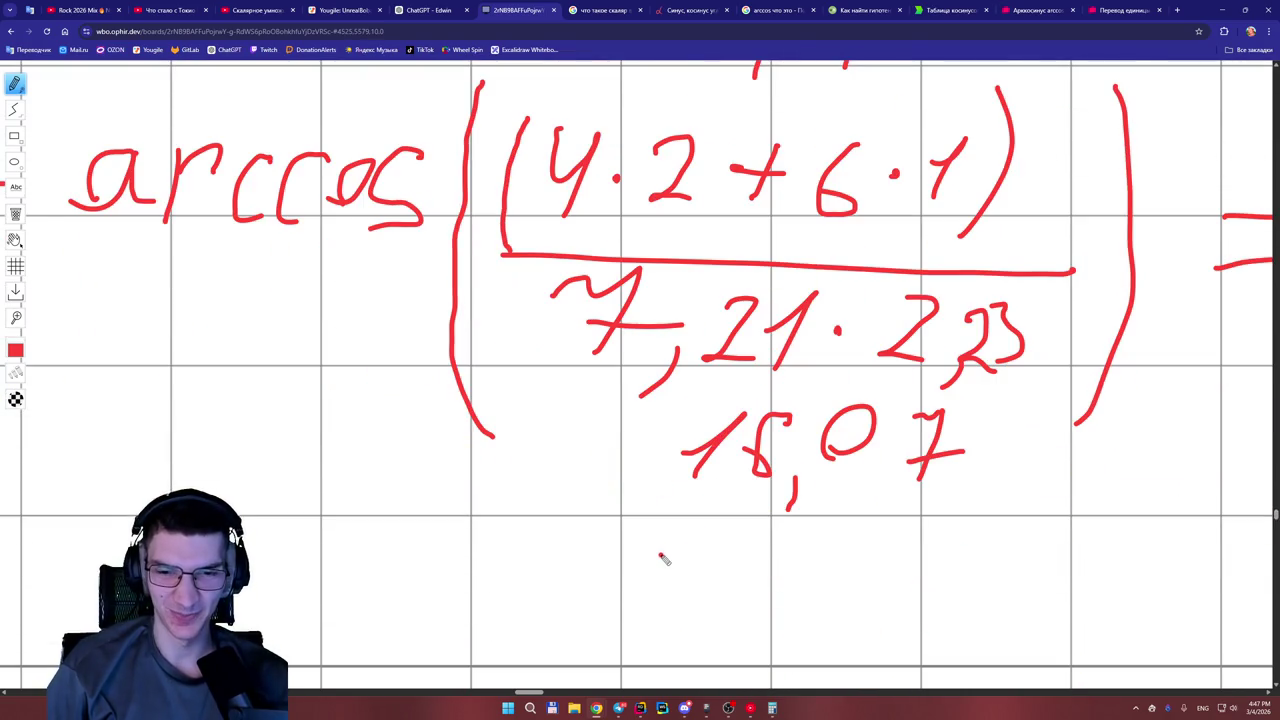
{"action": "scroll", "coordinate": [662, 549], "scroll_direction": "down", "scroll_amount": 1, "text": "ctrl"}
{"action": "scroll", "coordinate": [662, 549], "scroll_direction": "down", "scroll_amount": 5, "text": "ctrl"}
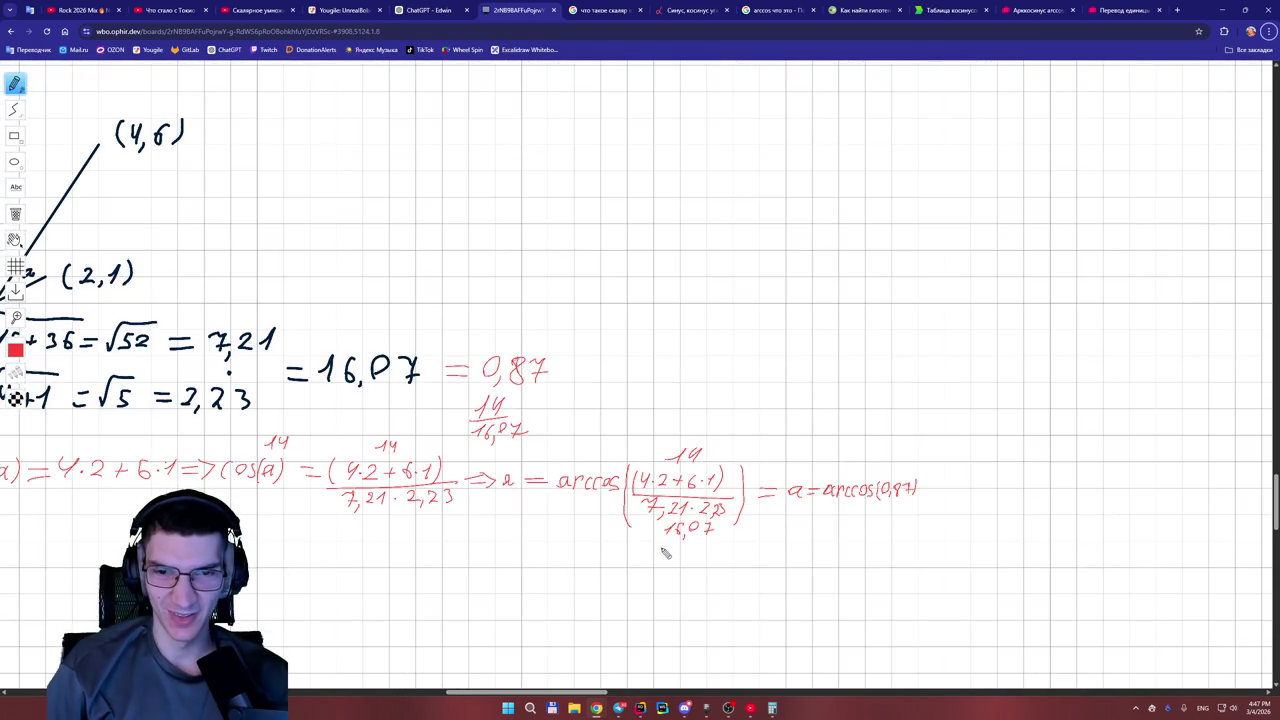
{"action": "left_click_drag", "start_coordinate": [543, 692], "coordinate": [503, 695]}
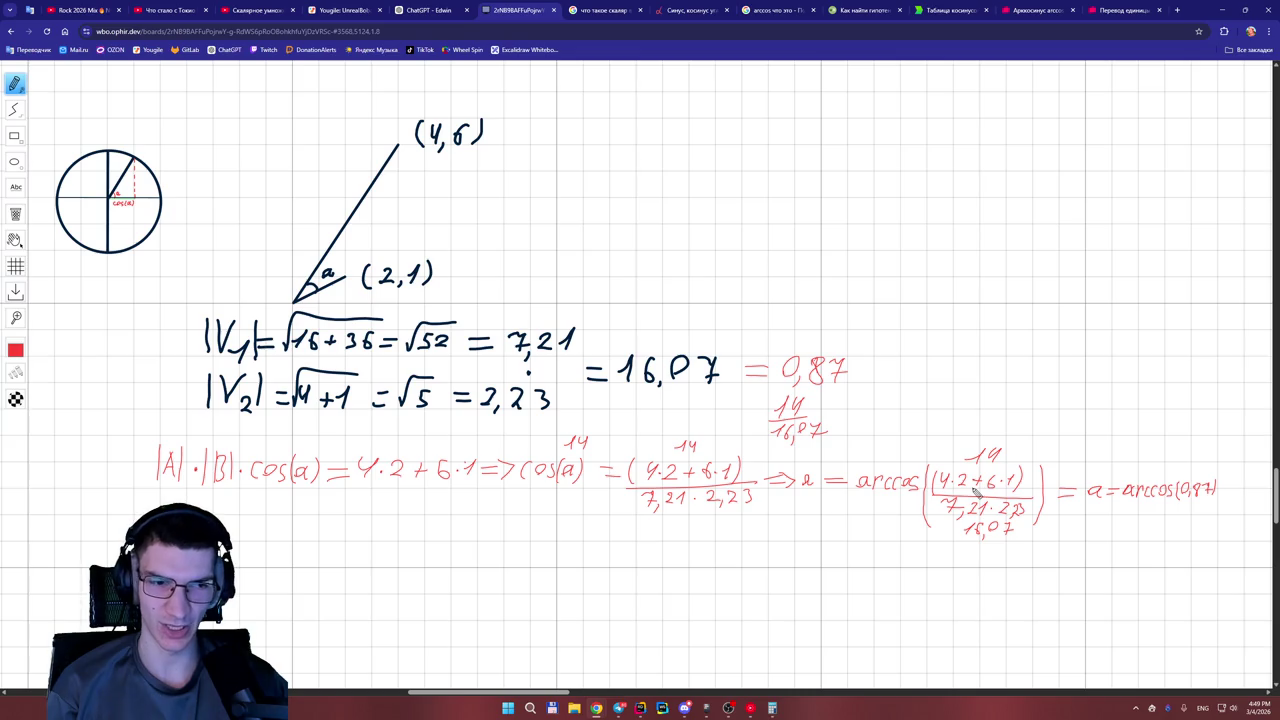
{"action": "left_click_drag", "start_coordinate": [562, 692], "coordinate": [573, 693]}
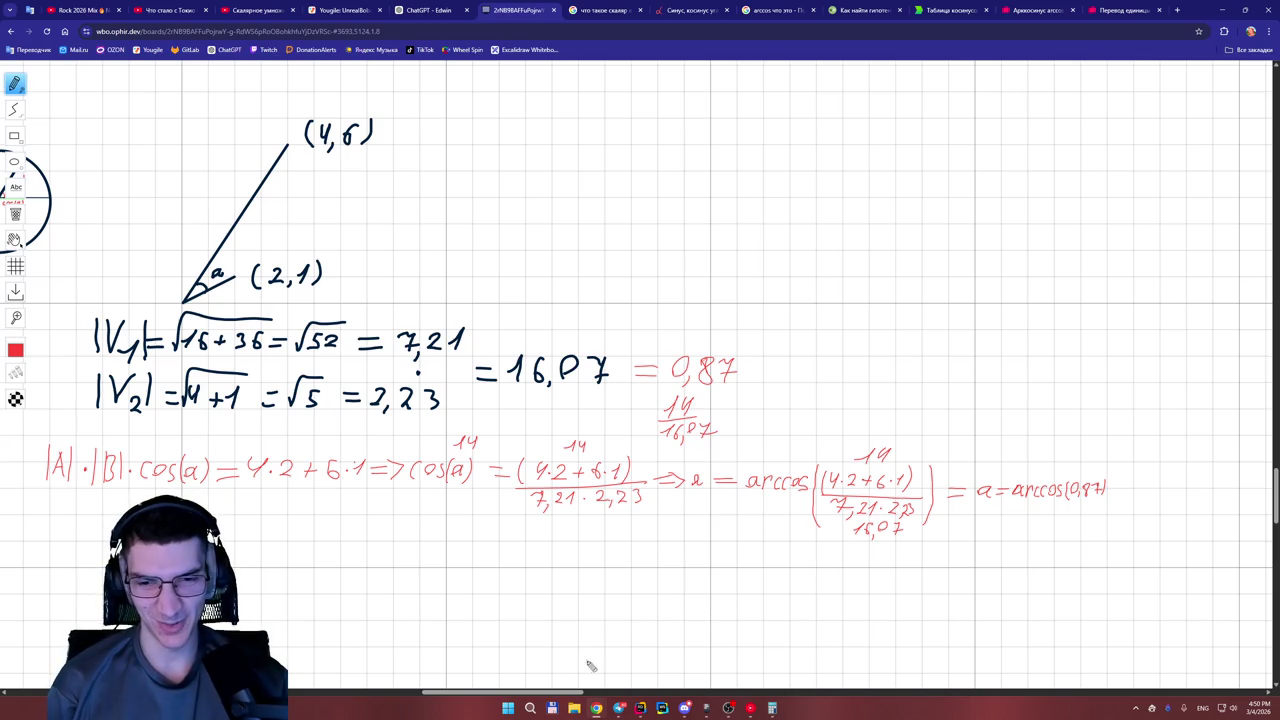
{"action": "left_click_drag", "start_coordinate": [576, 693], "coordinate": [580, 692]}
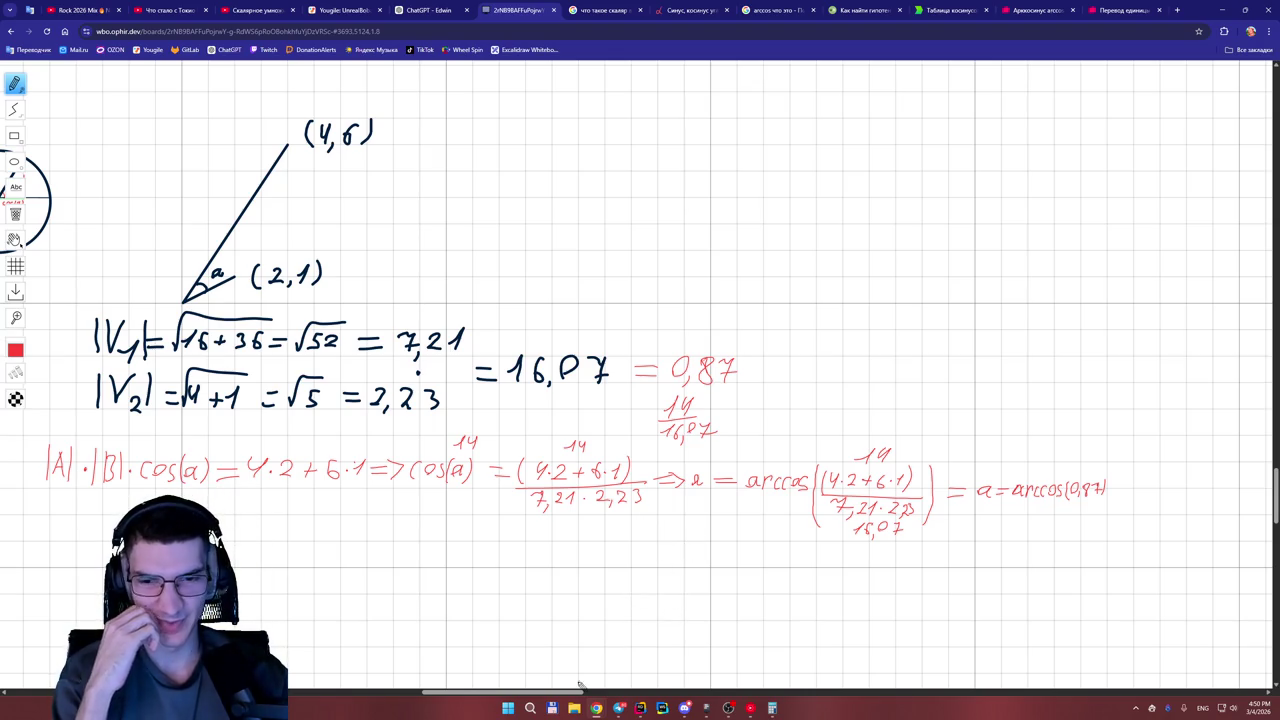
{"action": "left_click_drag", "start_coordinate": [570, 694], "coordinate": [556, 697]}
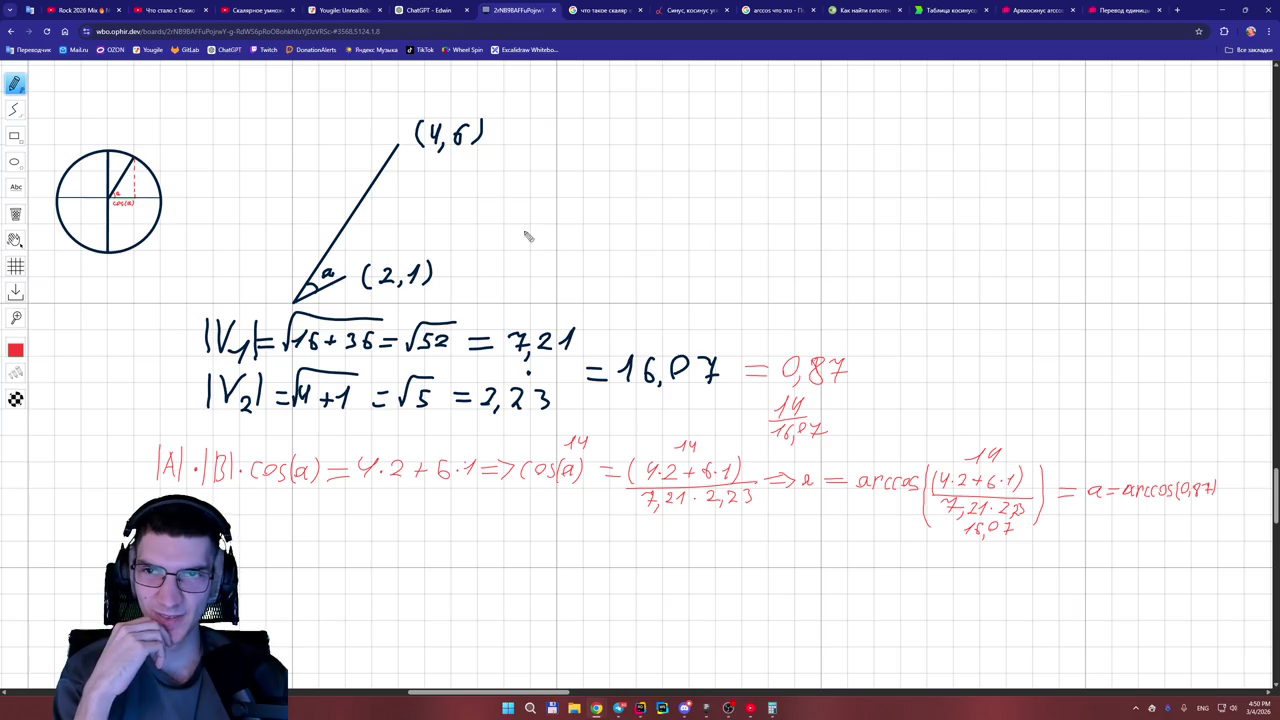
Return to the ChatGPT vectors chat and scroll down to section 6, 'Очень важный инсайт'.
{"action": "left_click", "coordinate": [424, 12]}
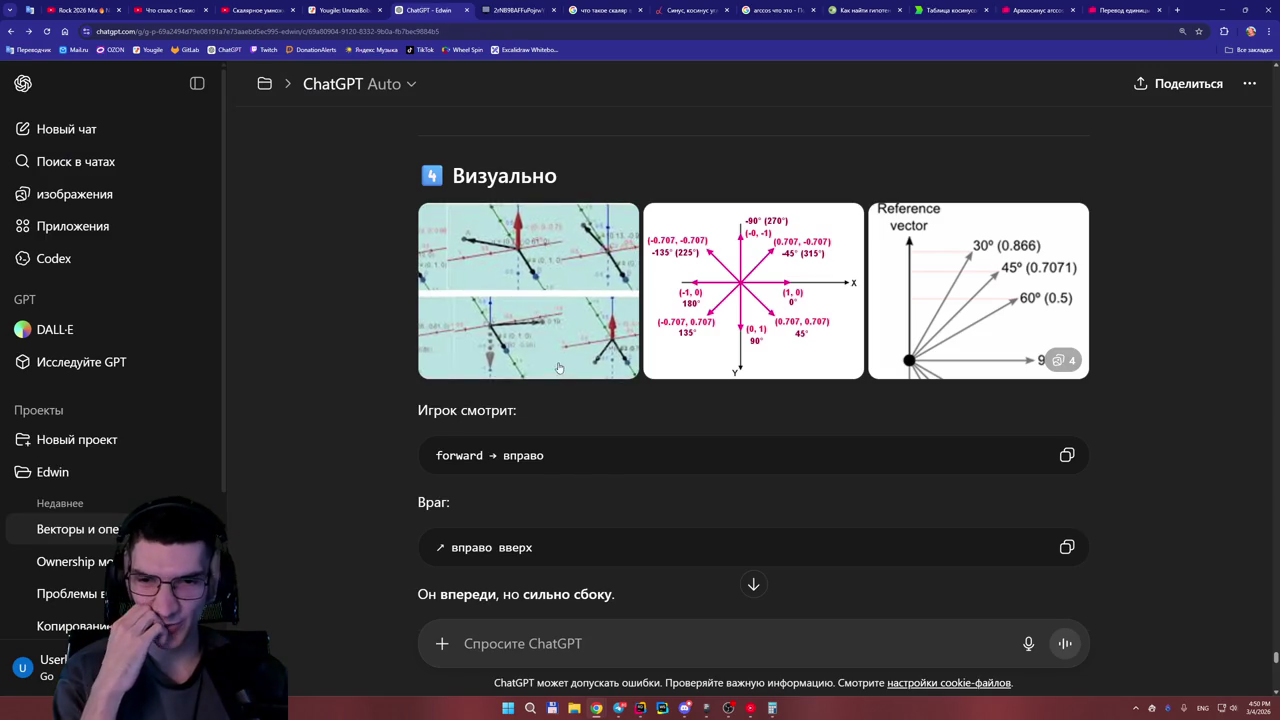
{"action": "scroll", "coordinate": [635, 410], "scroll_direction": "down", "scroll_amount": 3}
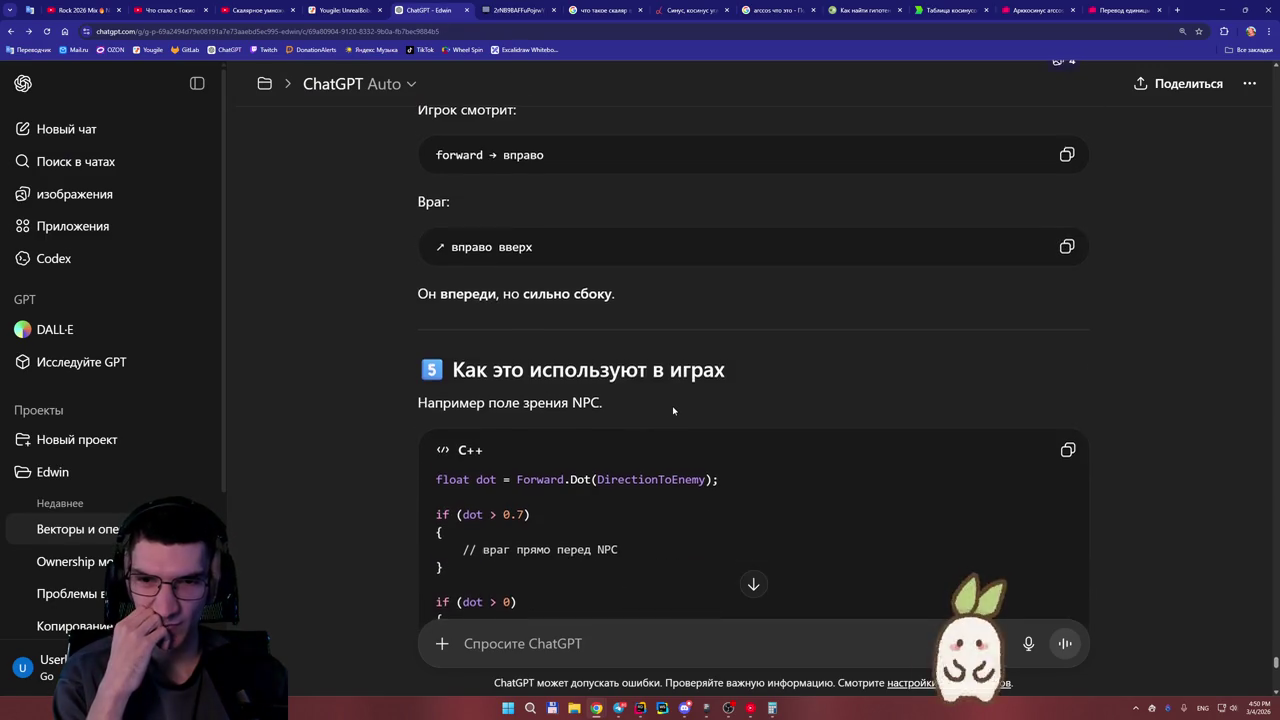
{"action": "scroll", "coordinate": [670, 410], "scroll_direction": "down", "scroll_amount": 3}
{"action": "scroll", "coordinate": [677, 404], "scroll_direction": "down", "scroll_amount": 2}
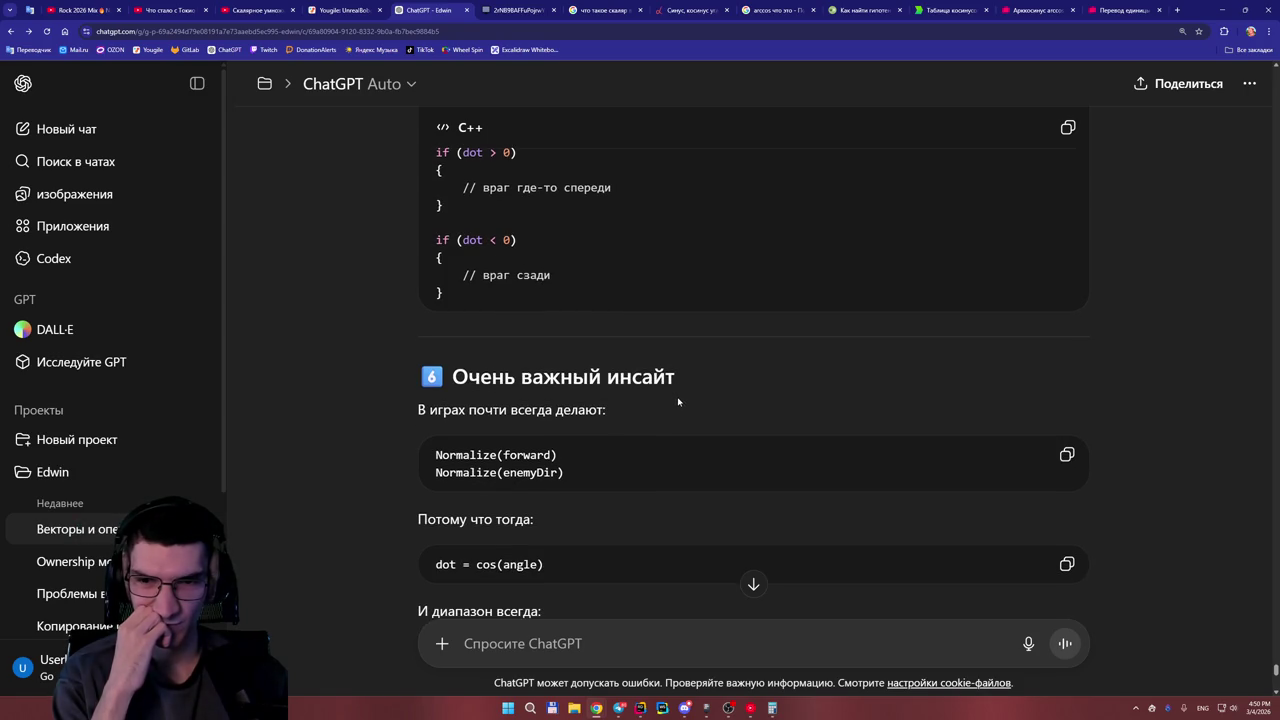
{"action": "scroll", "coordinate": [678, 402], "scroll_direction": "down", "scroll_amount": 2}
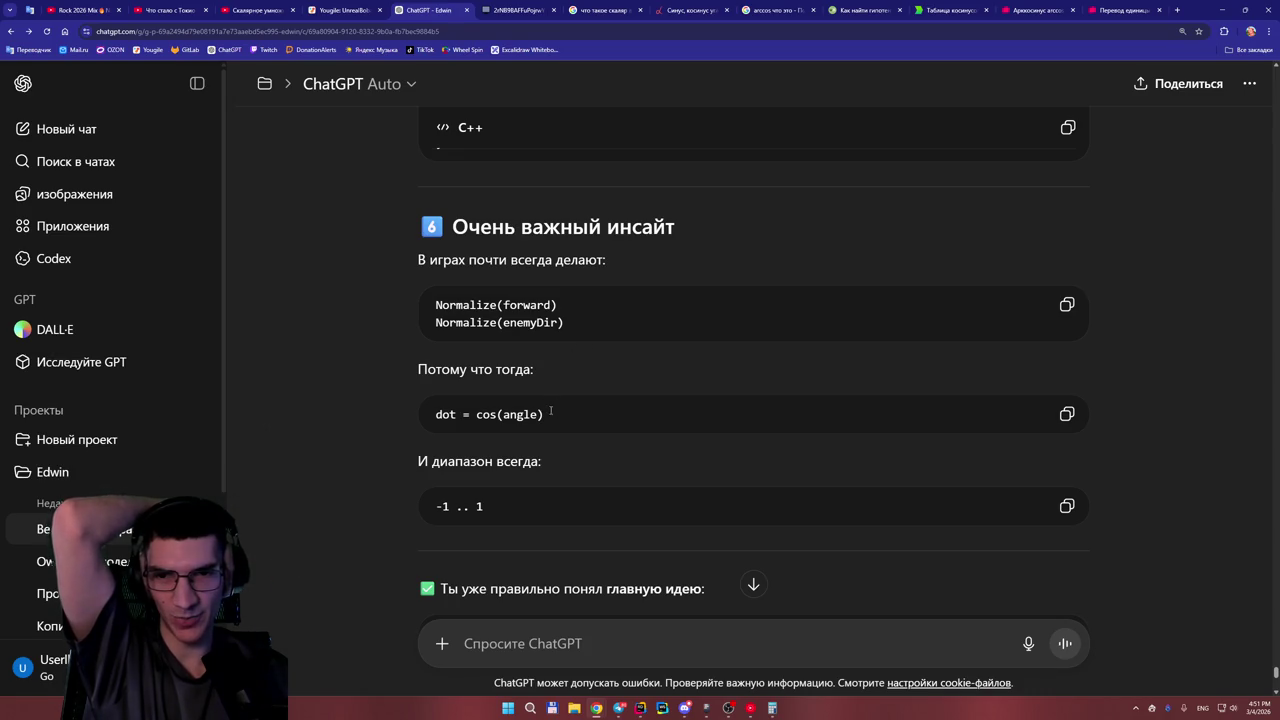
Read the dot-product summary, highlighting the word dot and the -1 .. 1 range.
{"action": "scroll", "coordinate": [522, 381], "scroll_direction": "down", "scroll_amount": 1}
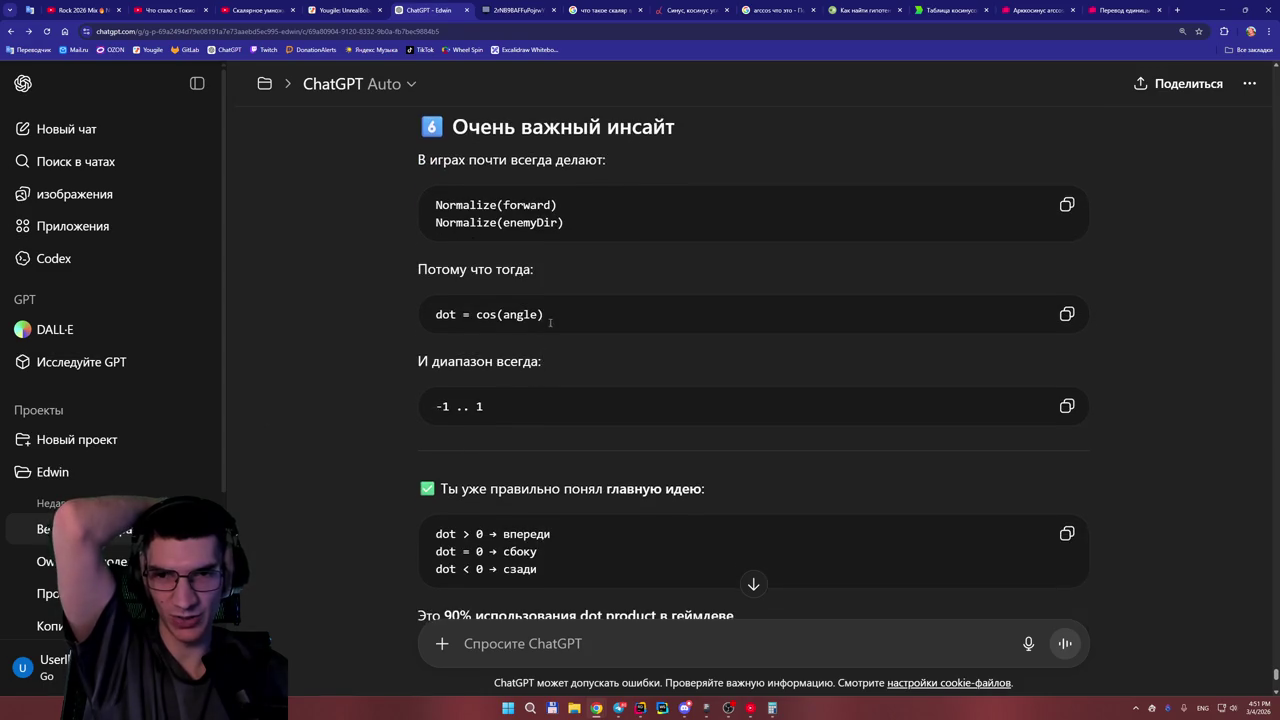
{"action": "double_click", "coordinate": [450, 315]}
{"action": "left_click", "coordinate": [518, 344]}
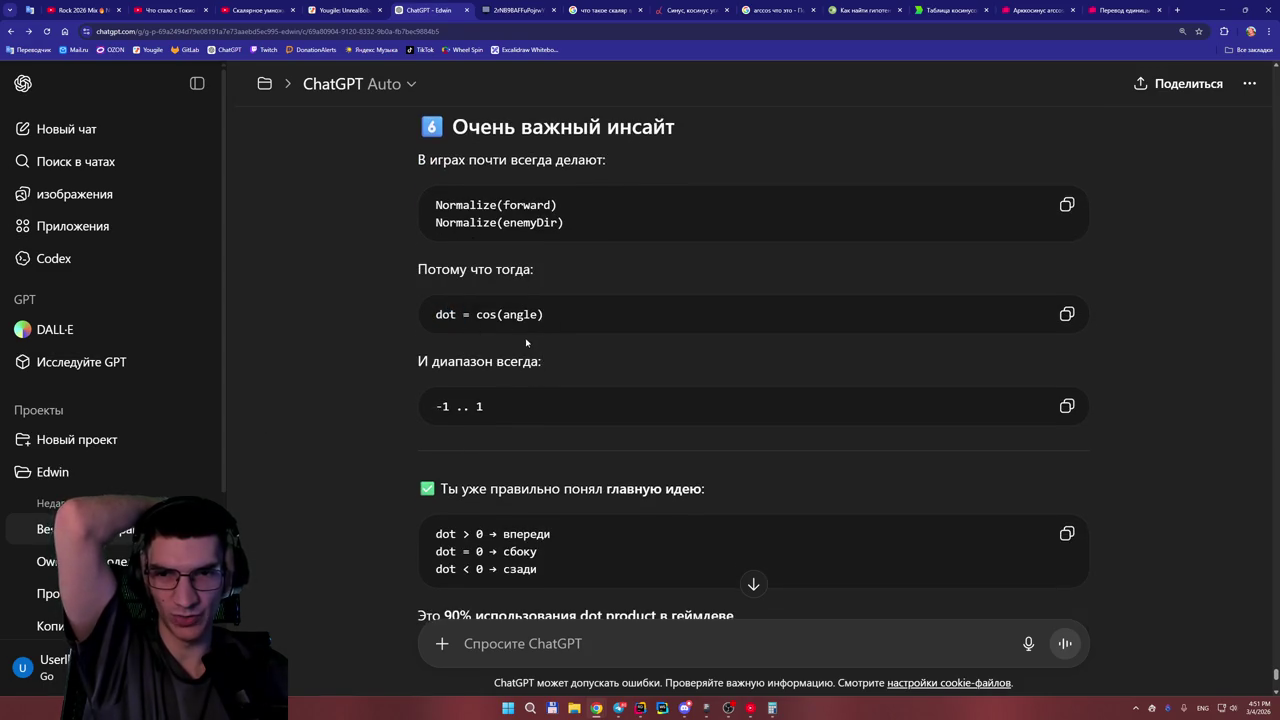
{"action": "scroll", "coordinate": [526, 337], "scroll_direction": "down", "scroll_amount": 1}
{"action": "left_click_drag", "start_coordinate": [526, 337], "coordinate": [452, 356]}
{"action": "left_click", "coordinate": [538, 364]}
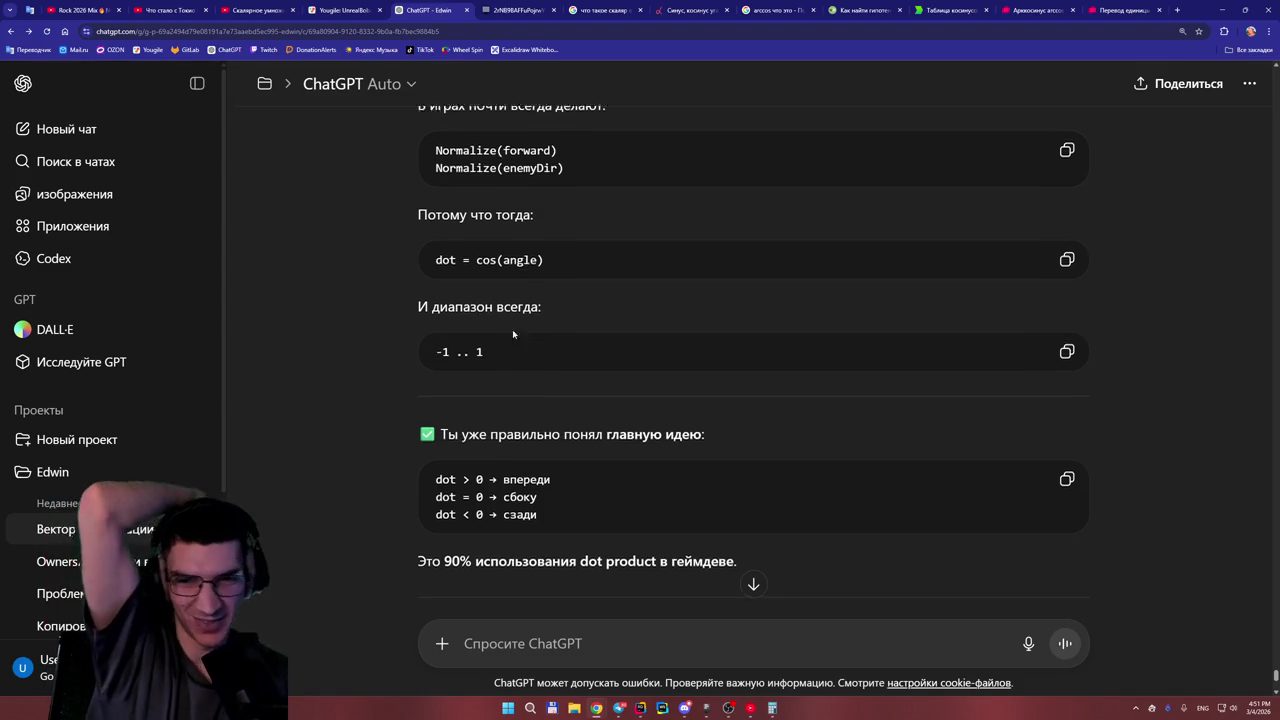
Scroll through the rest of the answer and return to the WBO whiteboard.
{"action": "scroll", "coordinate": [524, 335], "scroll_direction": "down", "scroll_amount": 2}
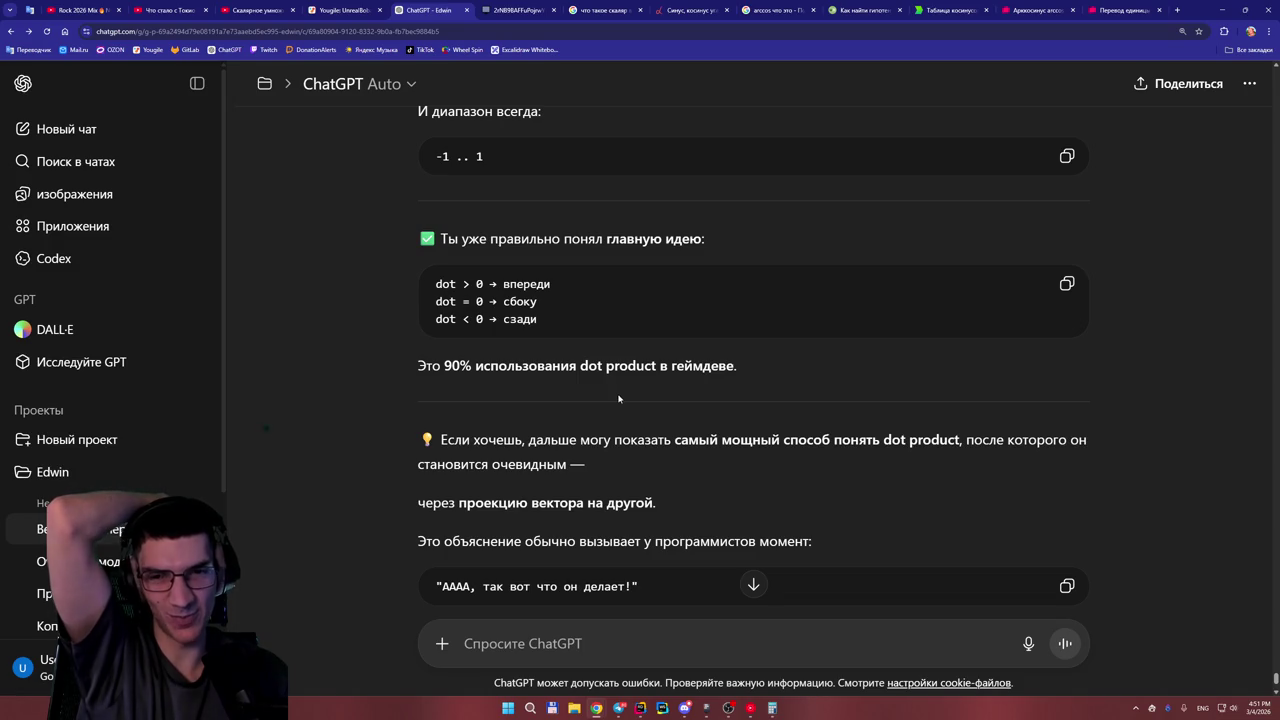
{"action": "scroll", "coordinate": [618, 398], "scroll_direction": "down", "scroll_amount": 1}
{"action": "scroll", "coordinate": [618, 398], "scroll_direction": "up", "scroll_amount": 2}
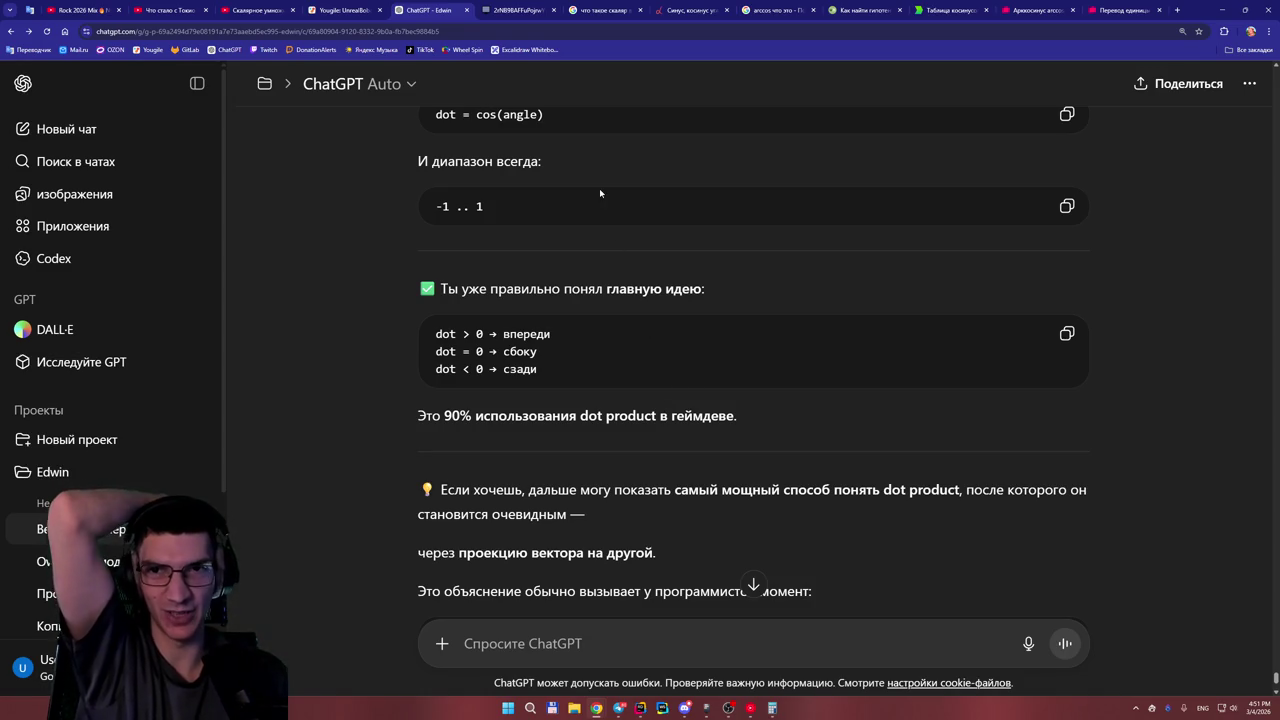
{"action": "left_click", "coordinate": [520, 10]}
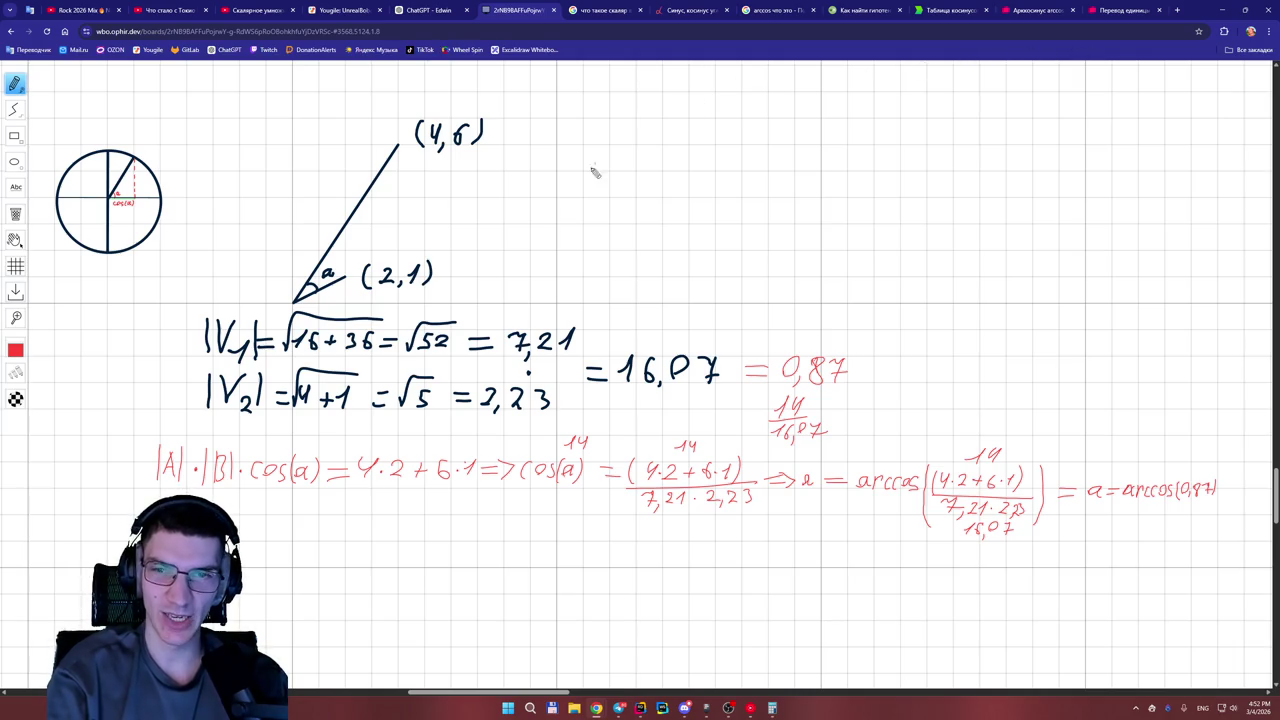
Scroll the board up and left to the unit-circle diagram with angle a and cos(a).
{"action": "scroll", "coordinate": [155, 262], "scroll_direction": "up", "scroll_amount": 5}
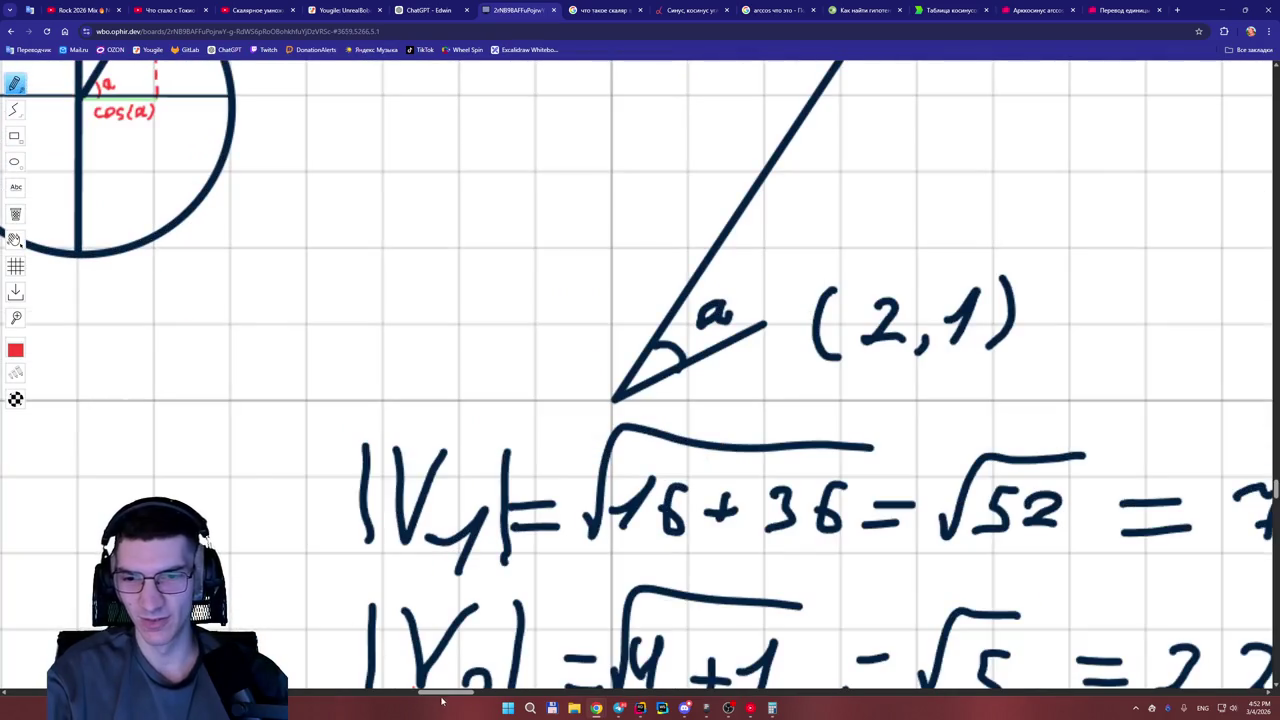
{"action": "scroll", "coordinate": [441, 690], "scroll_direction": "left", "scroll_amount": 5}
{"action": "scroll", "coordinate": [534, 623], "scroll_direction": "up", "scroll_amount": 2}
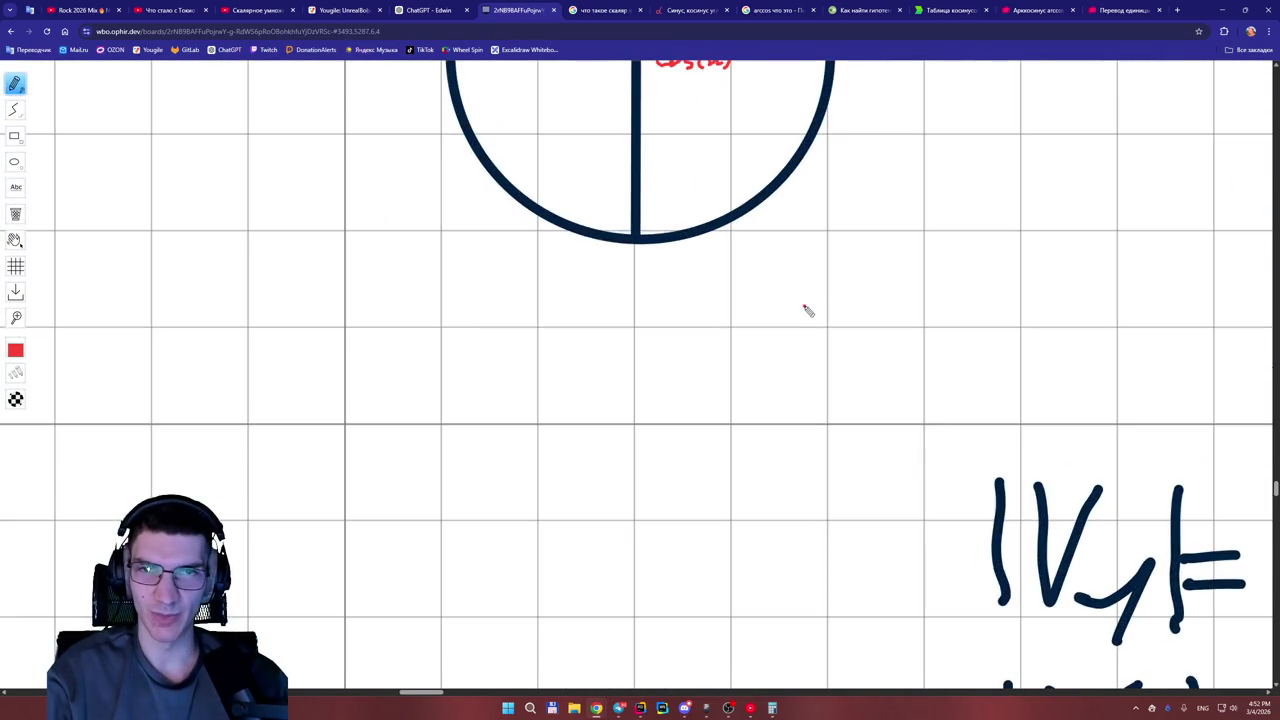
{"action": "scroll", "coordinate": [808, 311], "scroll_direction": "up", "scroll_amount": 3}
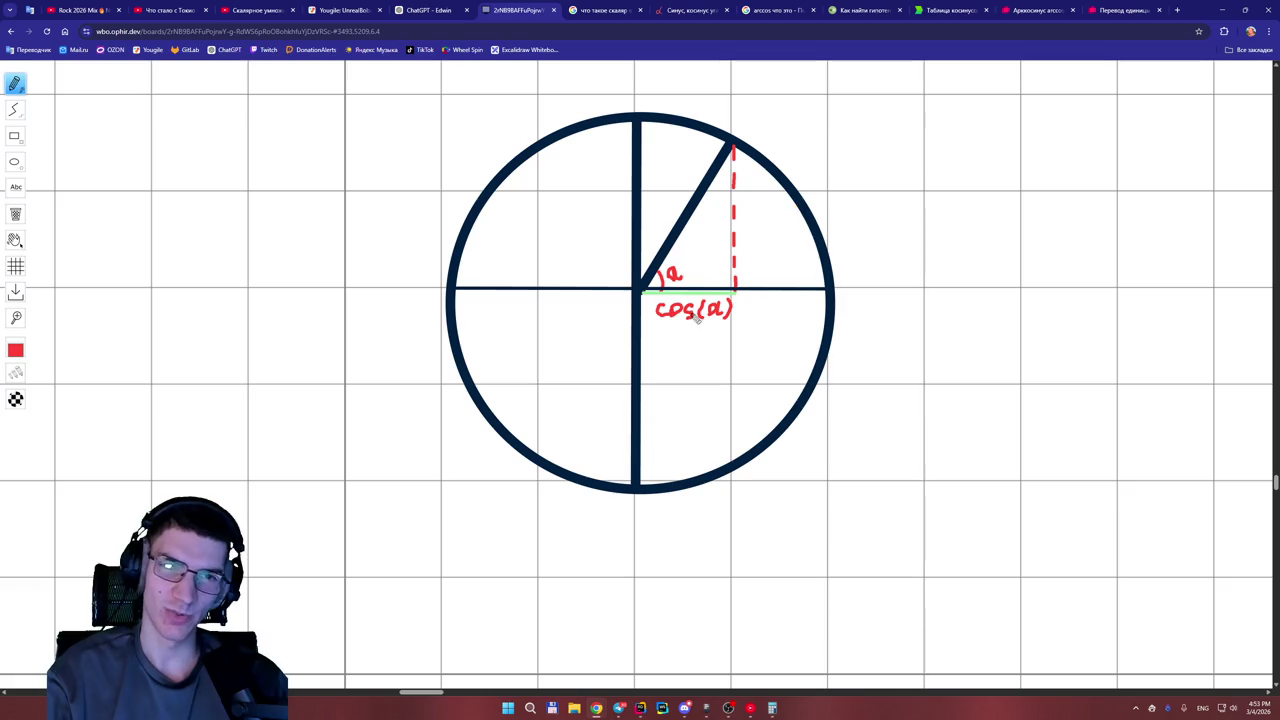
{"action": "left_click_drag", "start_coordinate": [430, 692], "coordinate": [462, 693]}
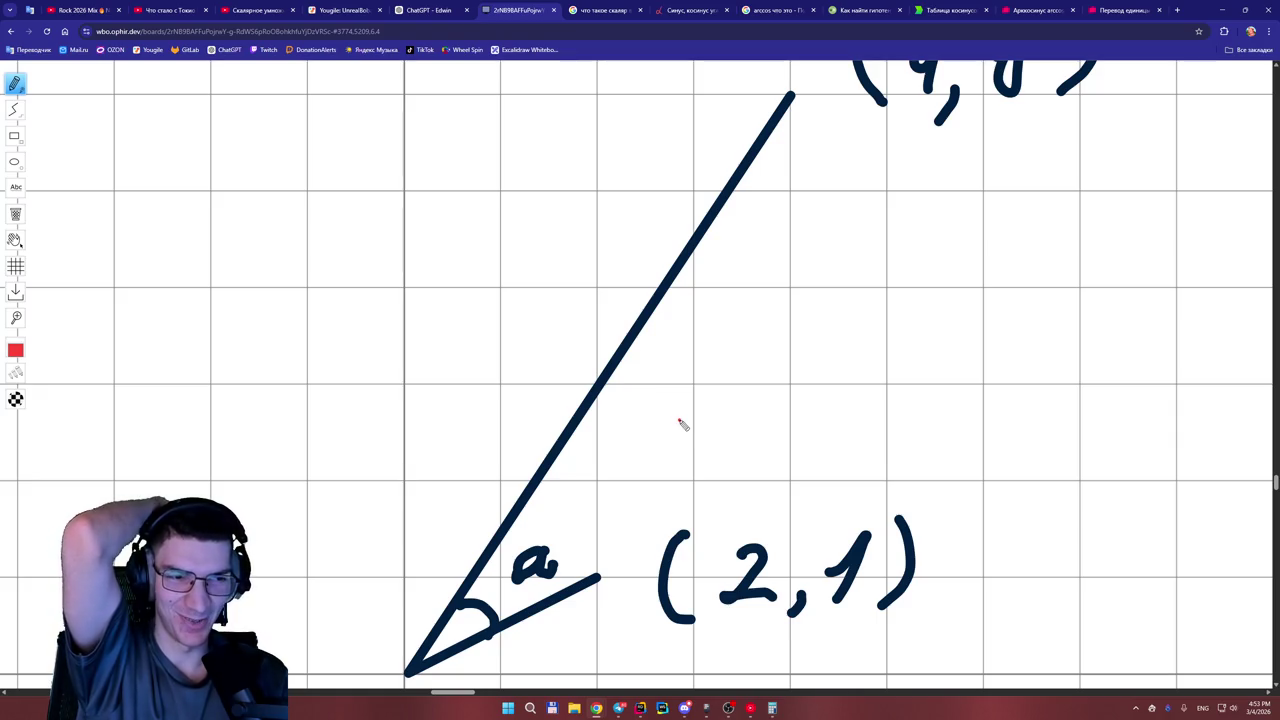
Scroll down to the |V1| = √52 = 7,21 and |V2| = √5 = 2,23 calculations.
{"action": "scroll", "coordinate": [497, 650], "scroll_direction": "left", "scroll_amount": 1}
{"action": "scroll", "coordinate": [650, 600], "scroll_direction": "right", "scroll_amount": 3}
{"action": "scroll", "coordinate": [835, 541], "scroll_direction": "down", "scroll_amount": 2, "text": "ctrl"}
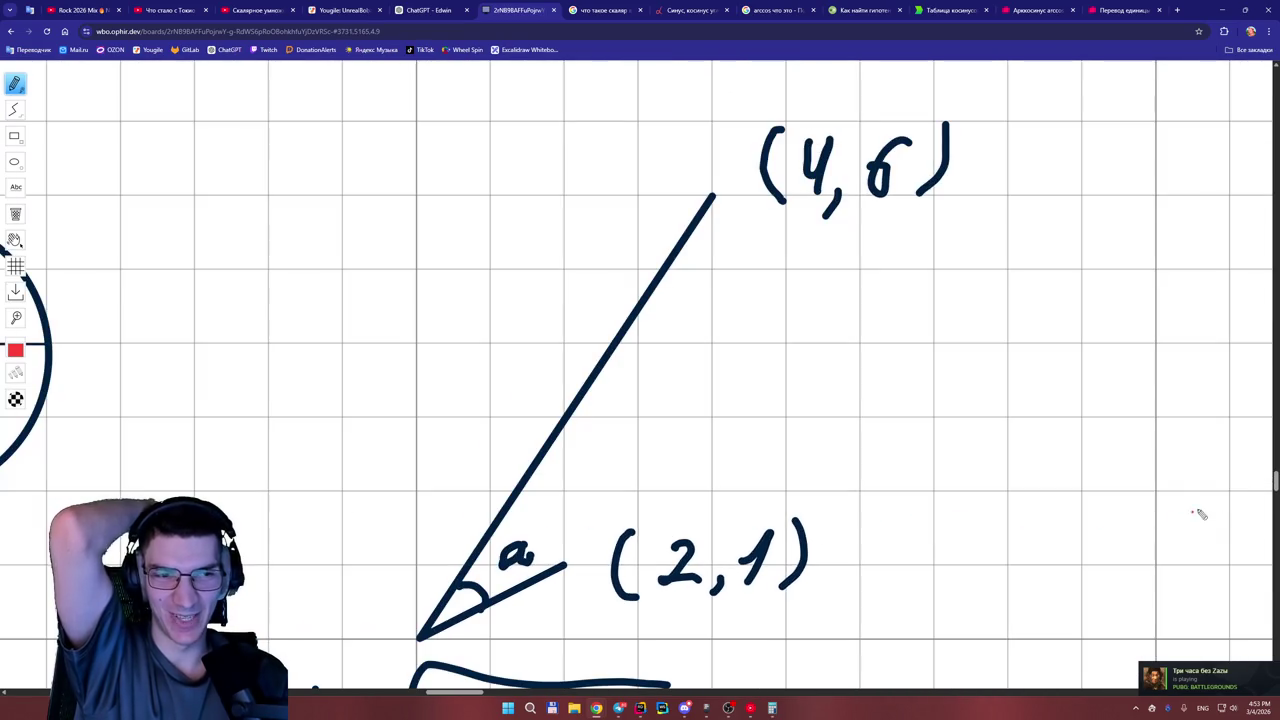
{"action": "scroll", "coordinate": [1270, 488], "scroll_direction": "down", "scroll_amount": 4}
{"action": "scroll", "coordinate": [1275, 494], "scroll_direction": "up", "scroll_amount": 1}
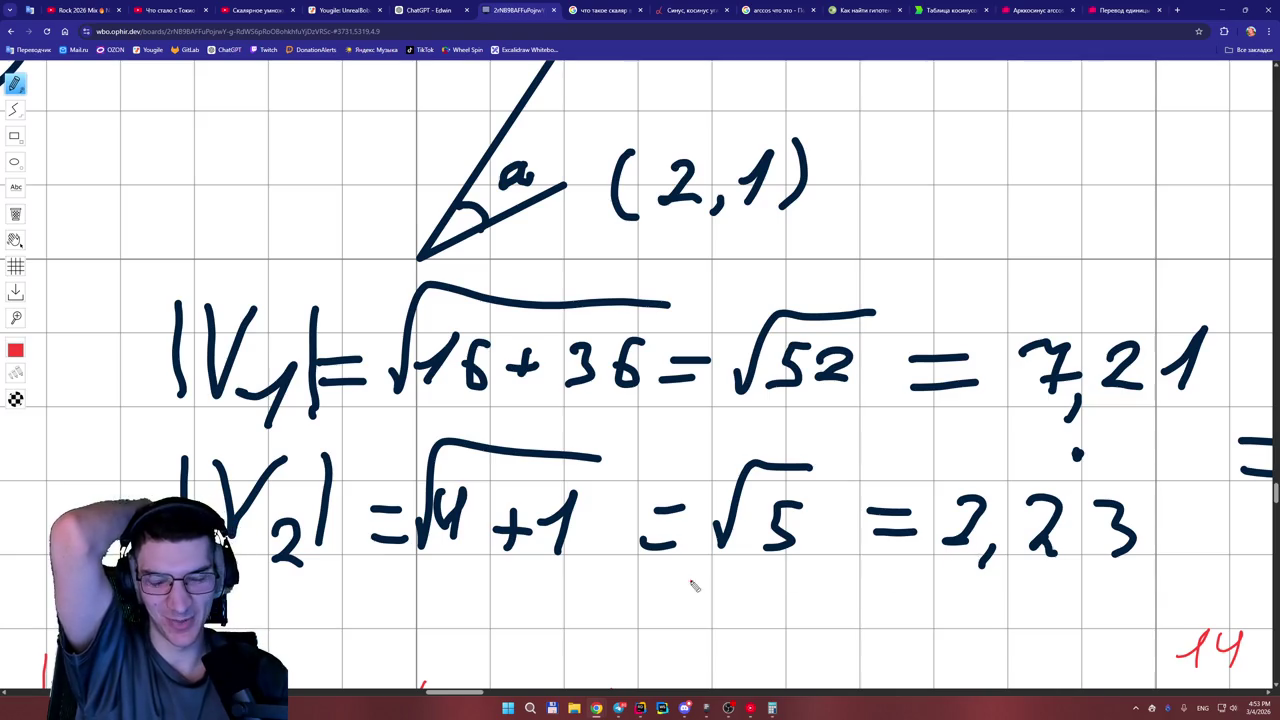
{"action": "scroll", "coordinate": [680, 600], "scroll_direction": "down", "scroll_amount": 1}
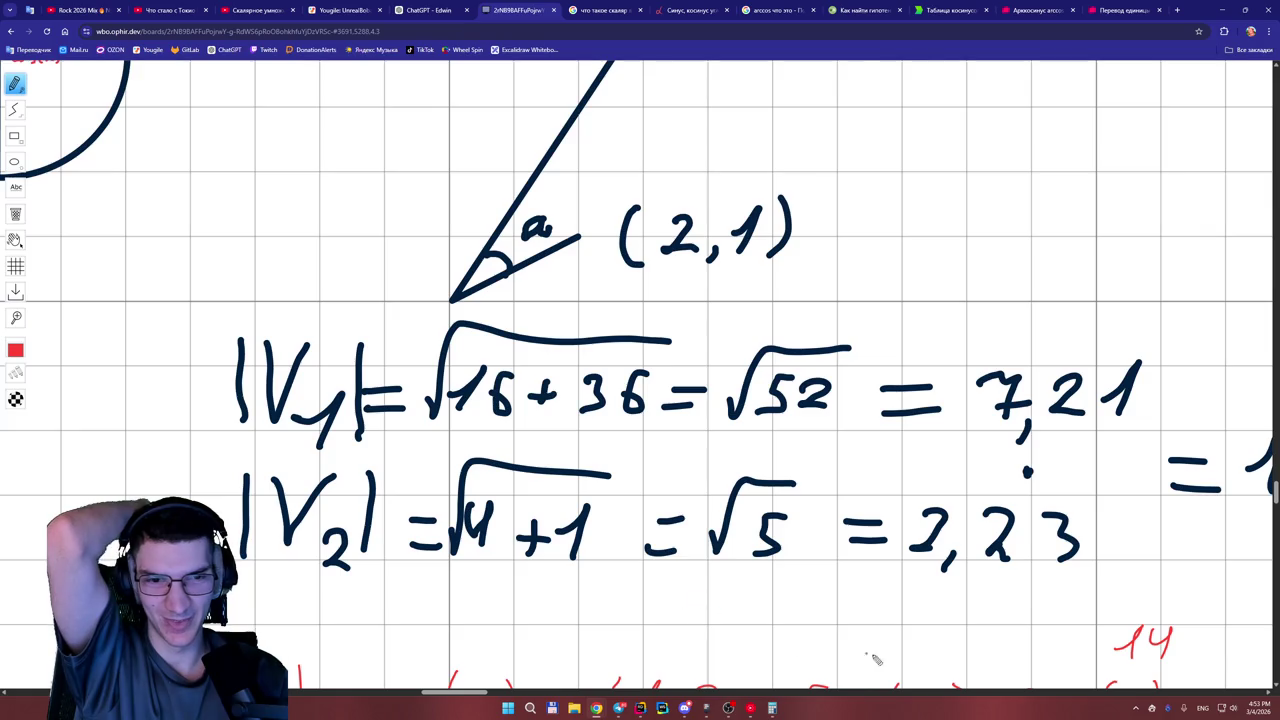
{"action": "scroll", "coordinate": [1274, 506], "scroll_direction": "down", "scroll_amount": 1}
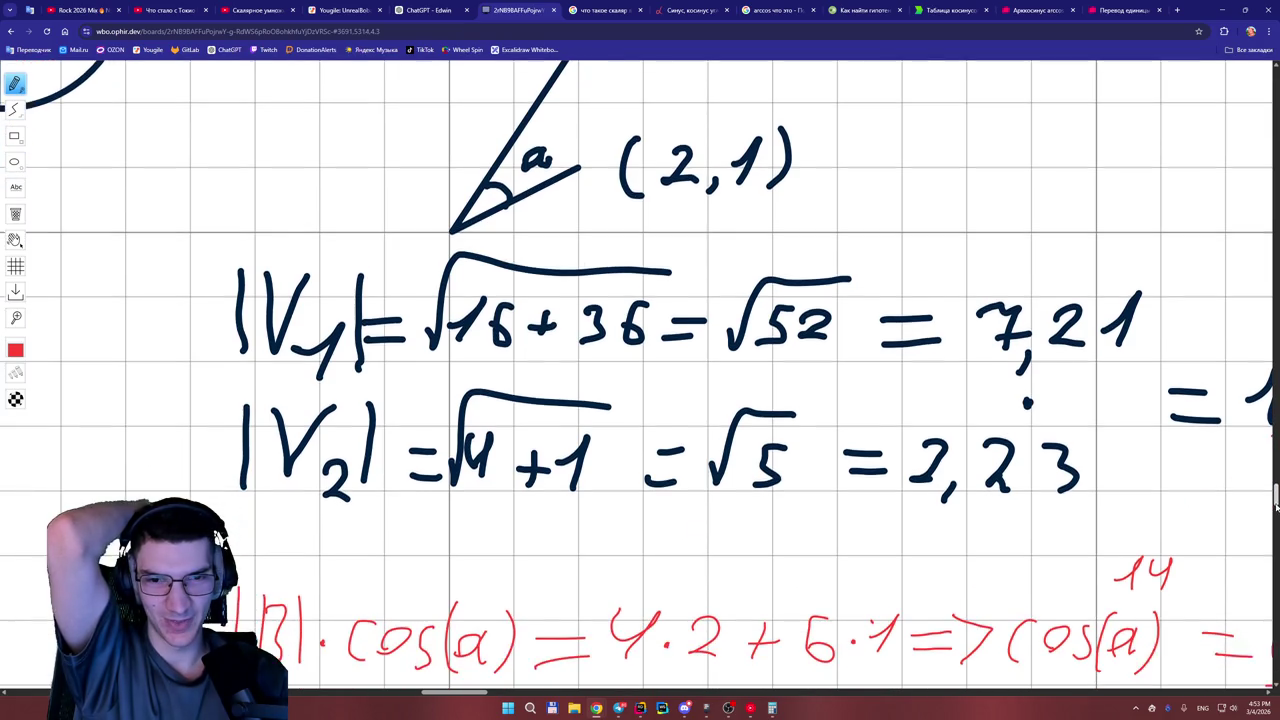
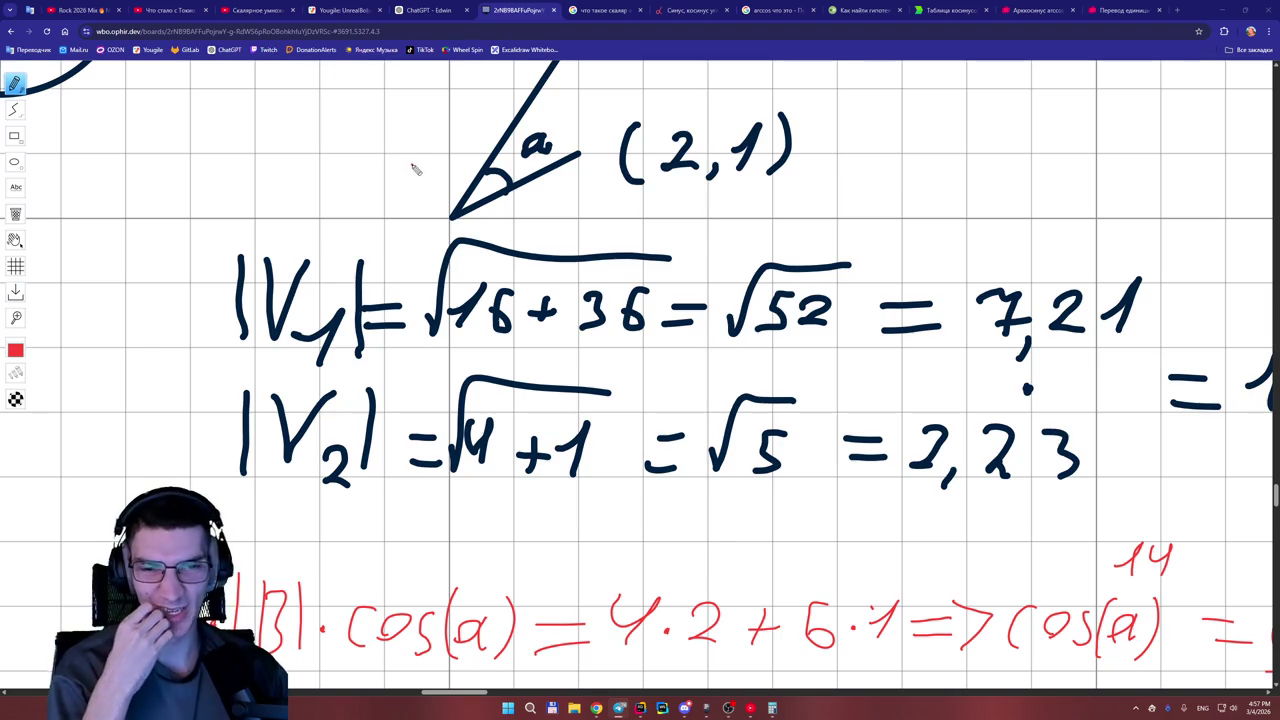
Bring up the 'ChatGPT - Edwin' tab with the dot-product explanation.
{"action": "left_click", "coordinate": [423, 15]}
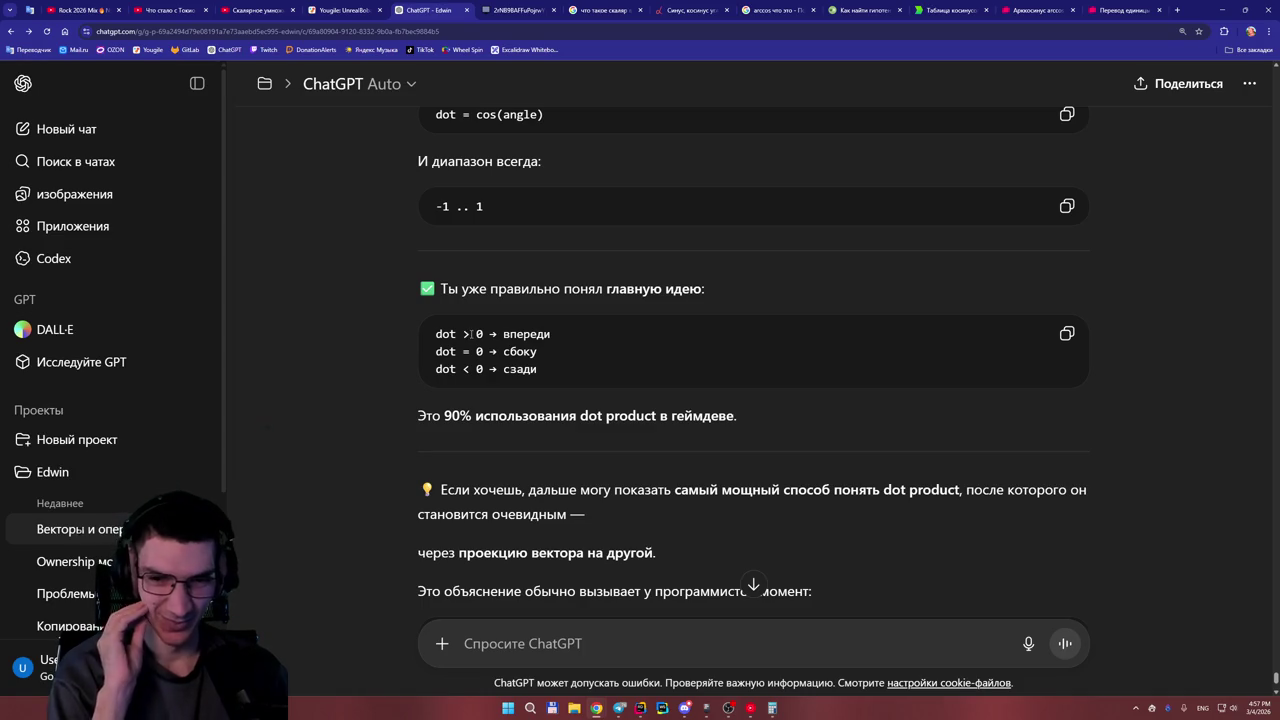
Reply 'Давай так' in Russian to accept the vector projection explanation.
{"action": "scroll", "coordinate": [471, 334], "scroll_direction": "down", "scroll_amount": 3}
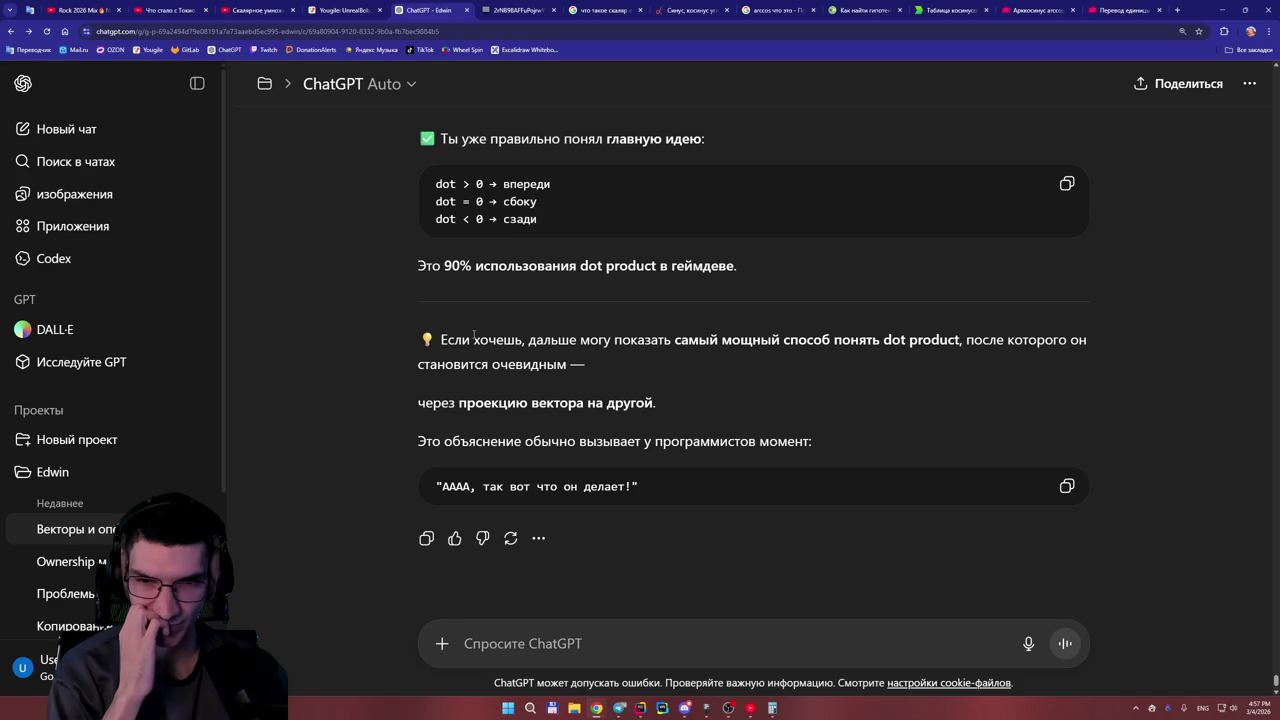
{"action": "left_click", "coordinate": [627, 645]}
{"action": "type", "text": "ч"}
{"action": "key", "text": "BackSpace"}
{"action": "key", "text": "alt+shift"}
{"action": "type", "text": "Дав"}
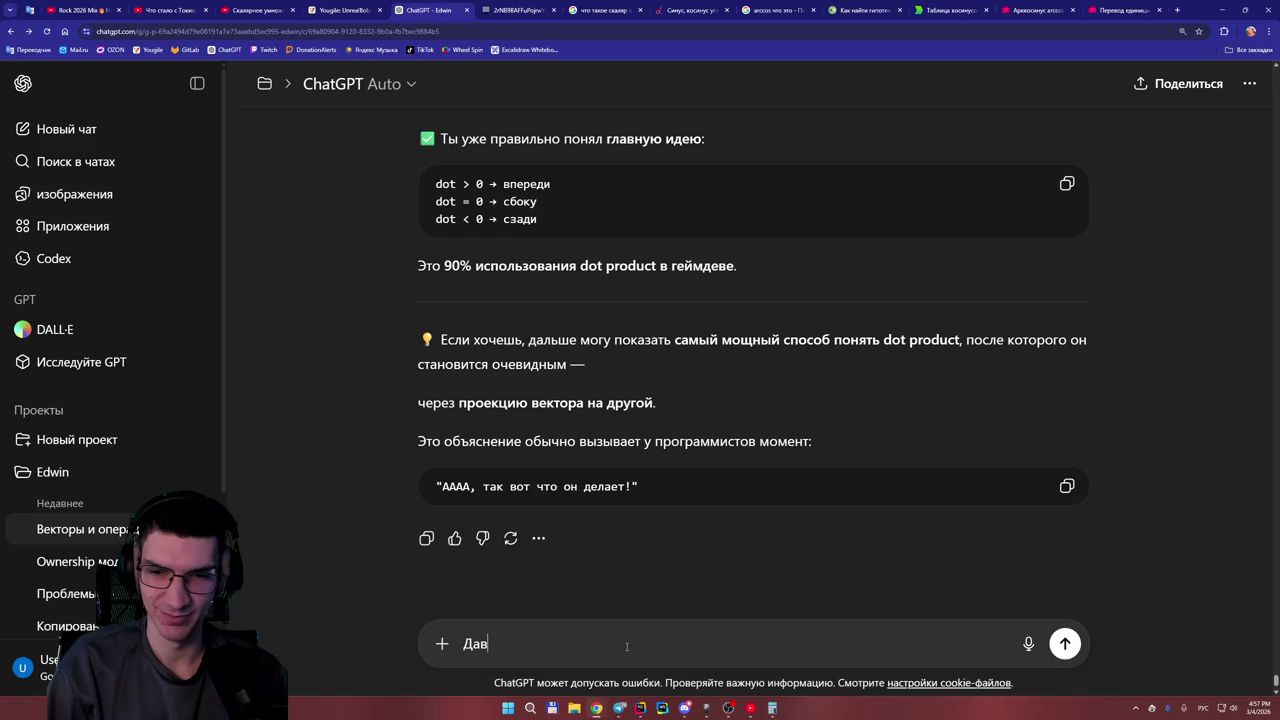
{"action": "type", "text": "ай так"}
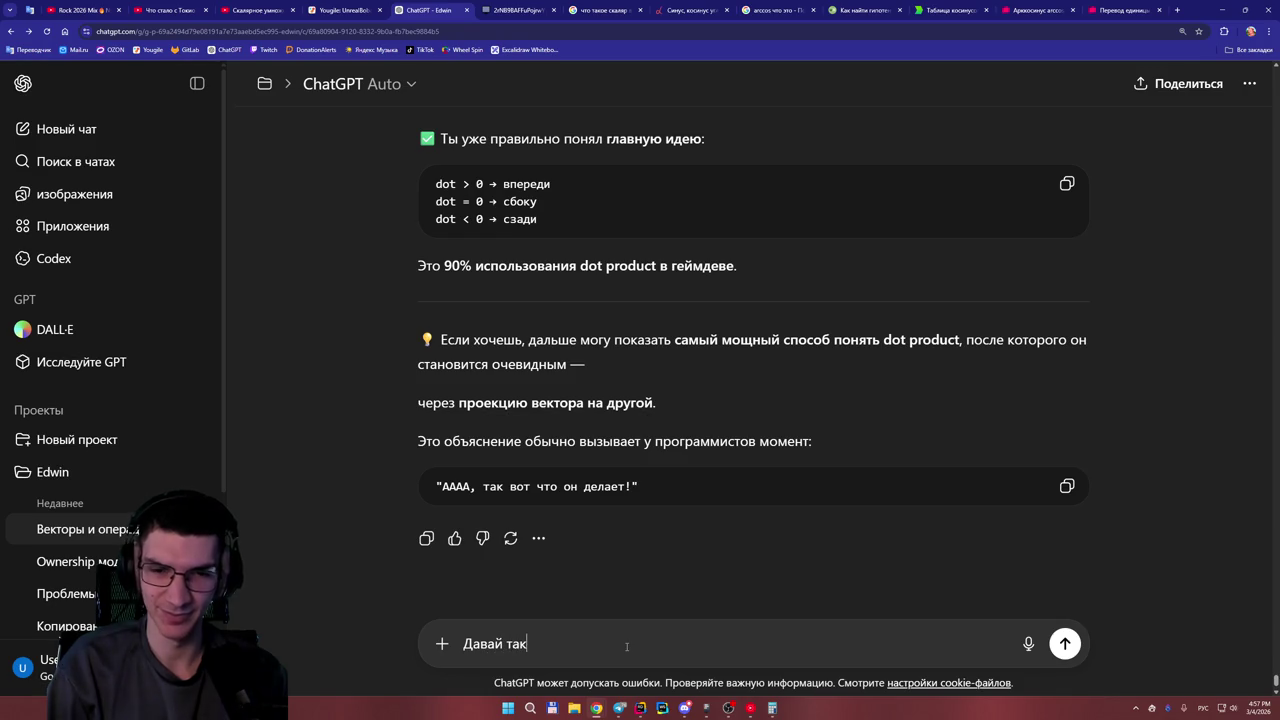
{"action": "key", "text": "Return"}
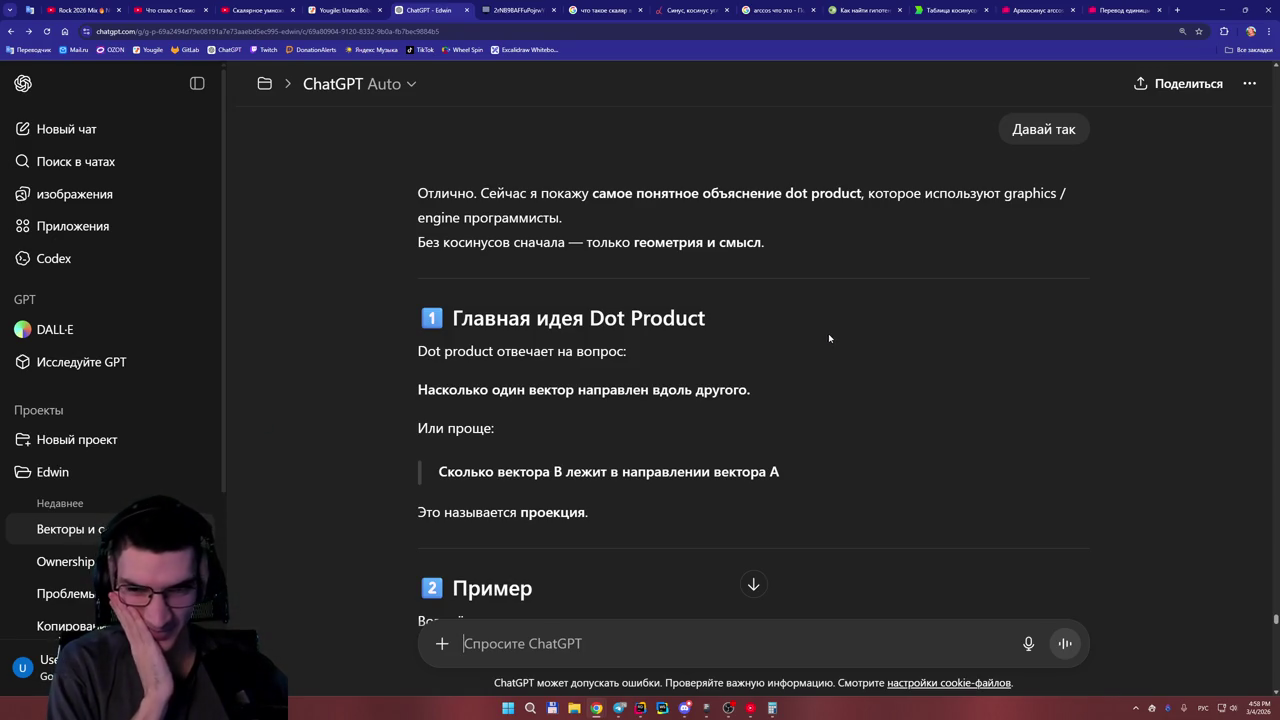
{"action": "scroll", "coordinate": [783, 335], "scroll_direction": "down", "scroll_amount": 6}
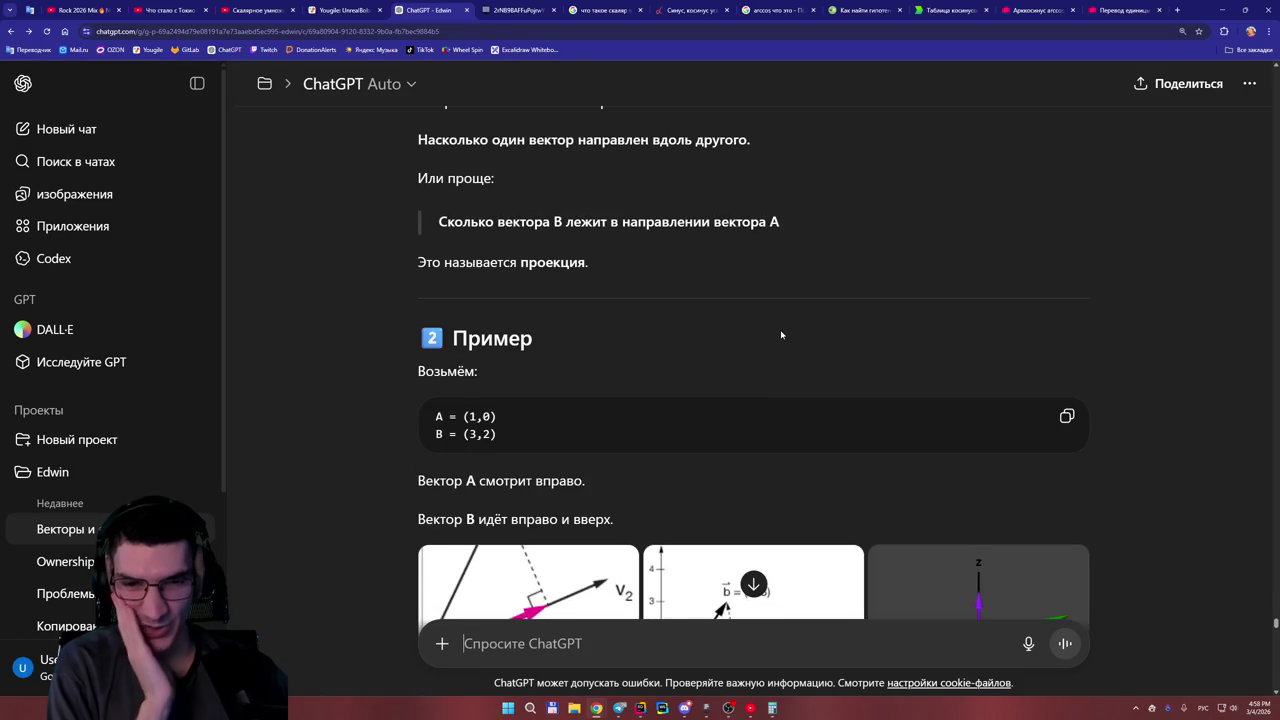
{"action": "scroll", "coordinate": [783, 340], "scroll_direction": "down", "scroll_amount": 3}
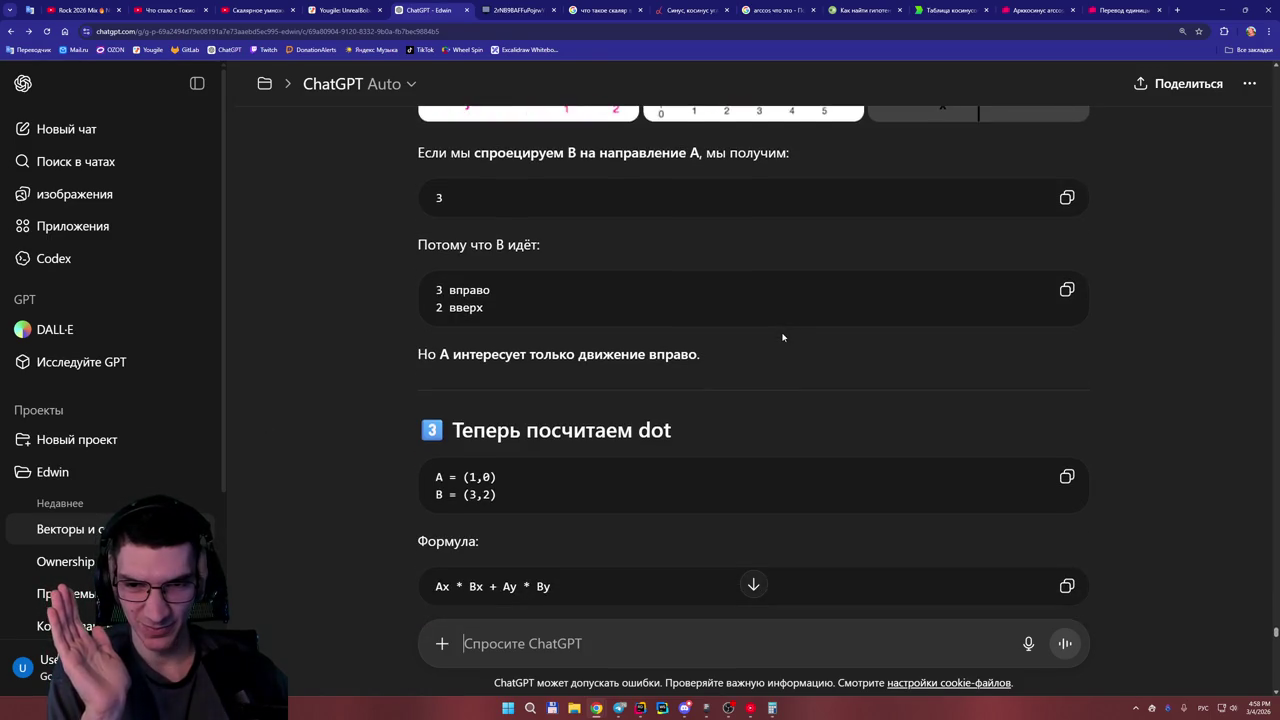
{"action": "scroll", "coordinate": [783, 340], "scroll_direction": "up", "scroll_amount": 10}
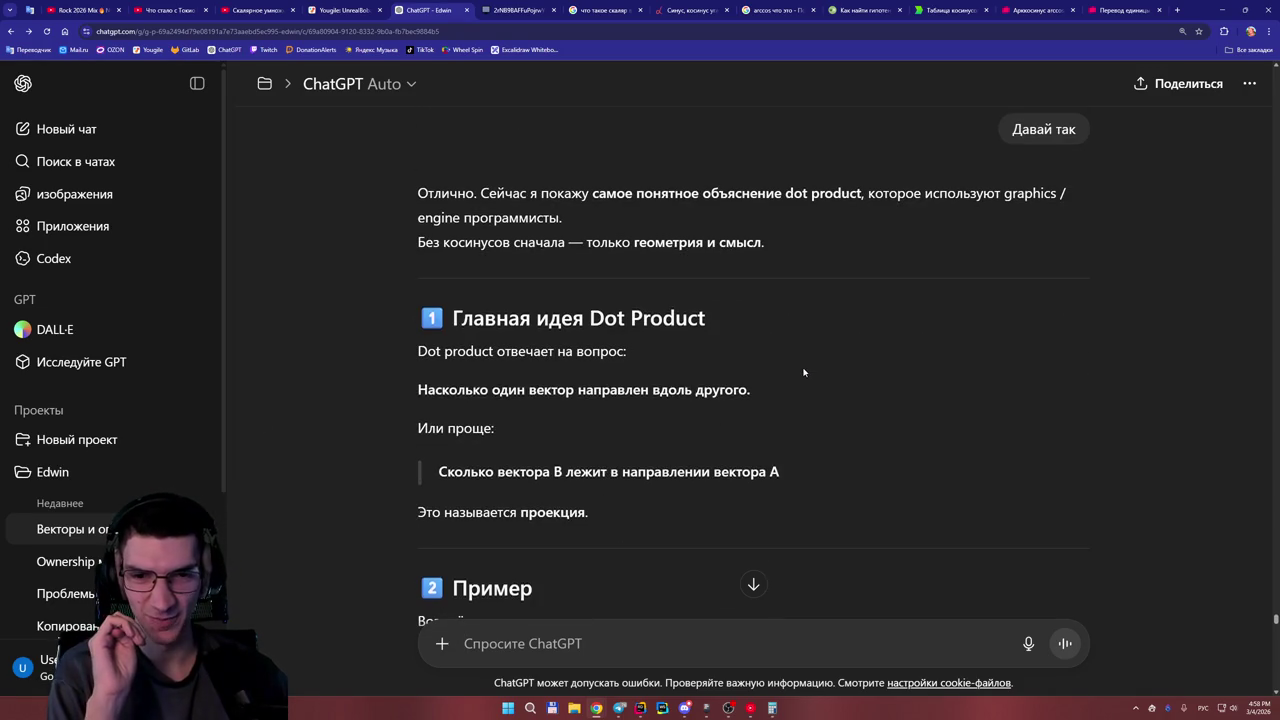
Scroll down to the Пример section and enlarge the 'Projection of v1 on v2' illustration.
{"action": "scroll", "coordinate": [803, 372], "scroll_direction": "up", "scroll_amount": 1}
{"action": "scroll", "coordinate": [803, 372], "scroll_direction": "up", "scroll_amount": 2}
{"action": "scroll", "coordinate": [804, 376], "scroll_direction": "down", "scroll_amount": 2}
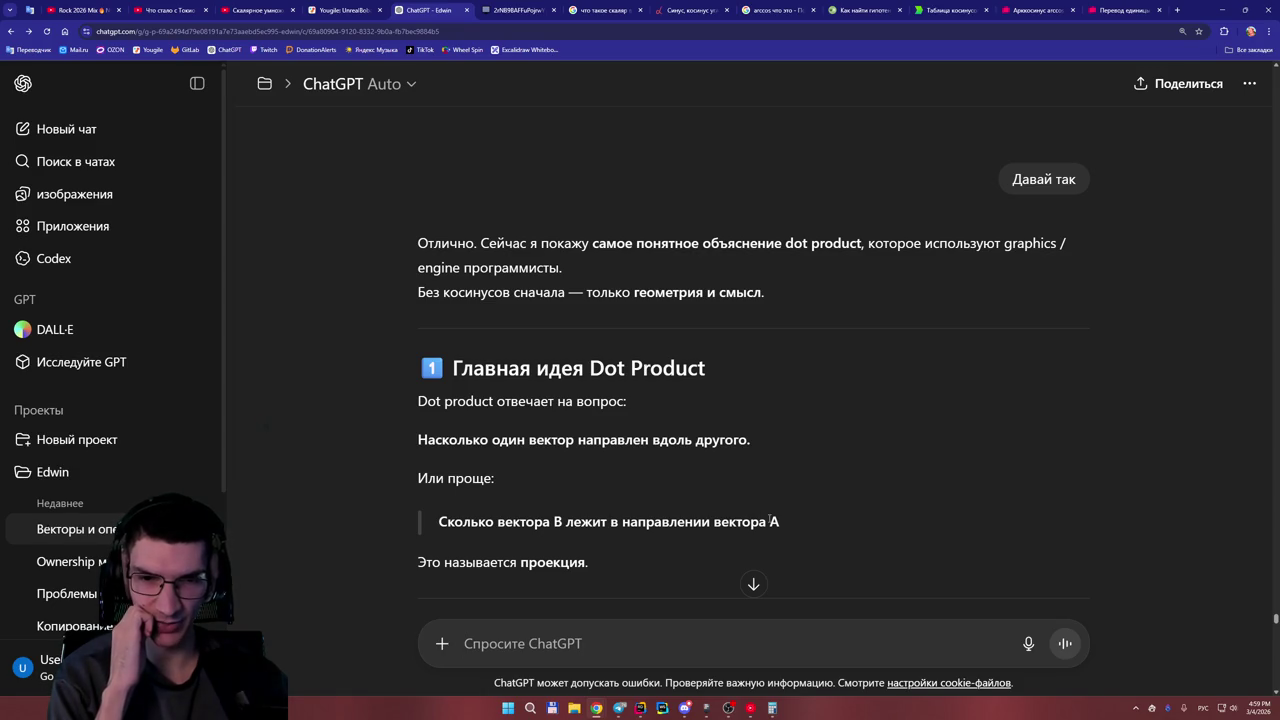
{"action": "scroll", "coordinate": [636, 506], "scroll_direction": "down", "scroll_amount": 1}
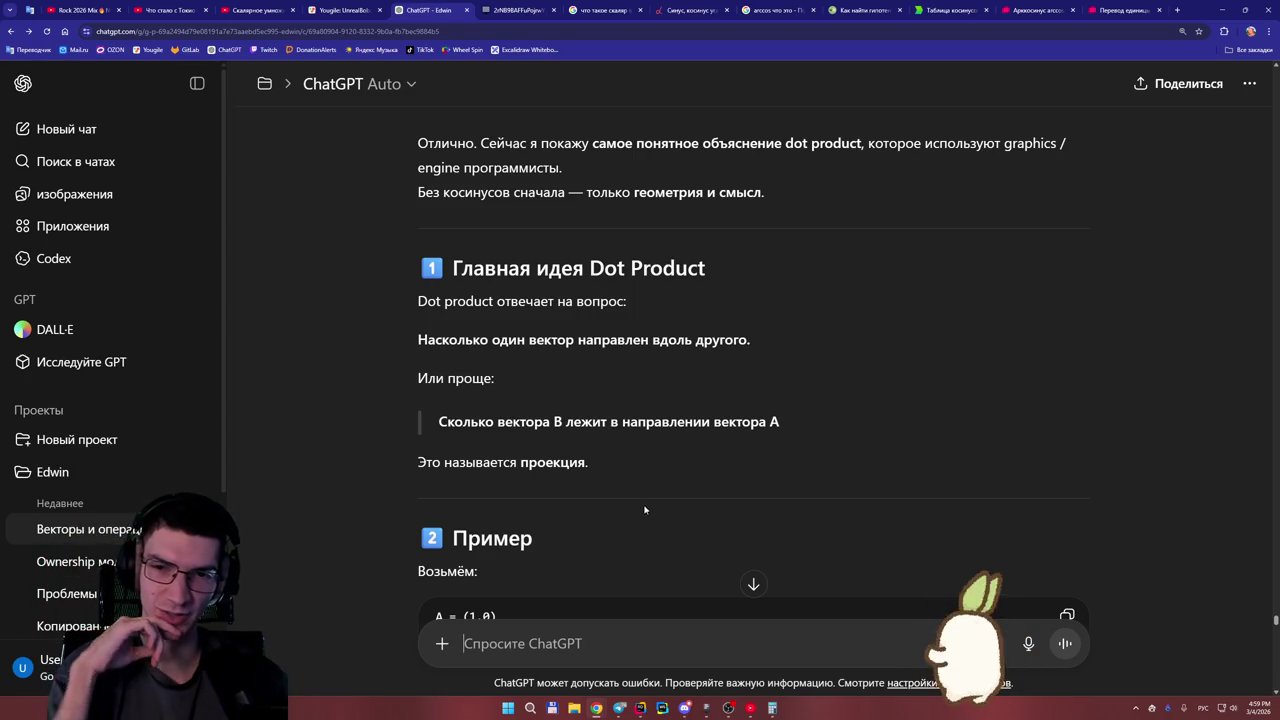
{"action": "scroll", "coordinate": [650, 495], "scroll_direction": "down", "scroll_amount": 1}
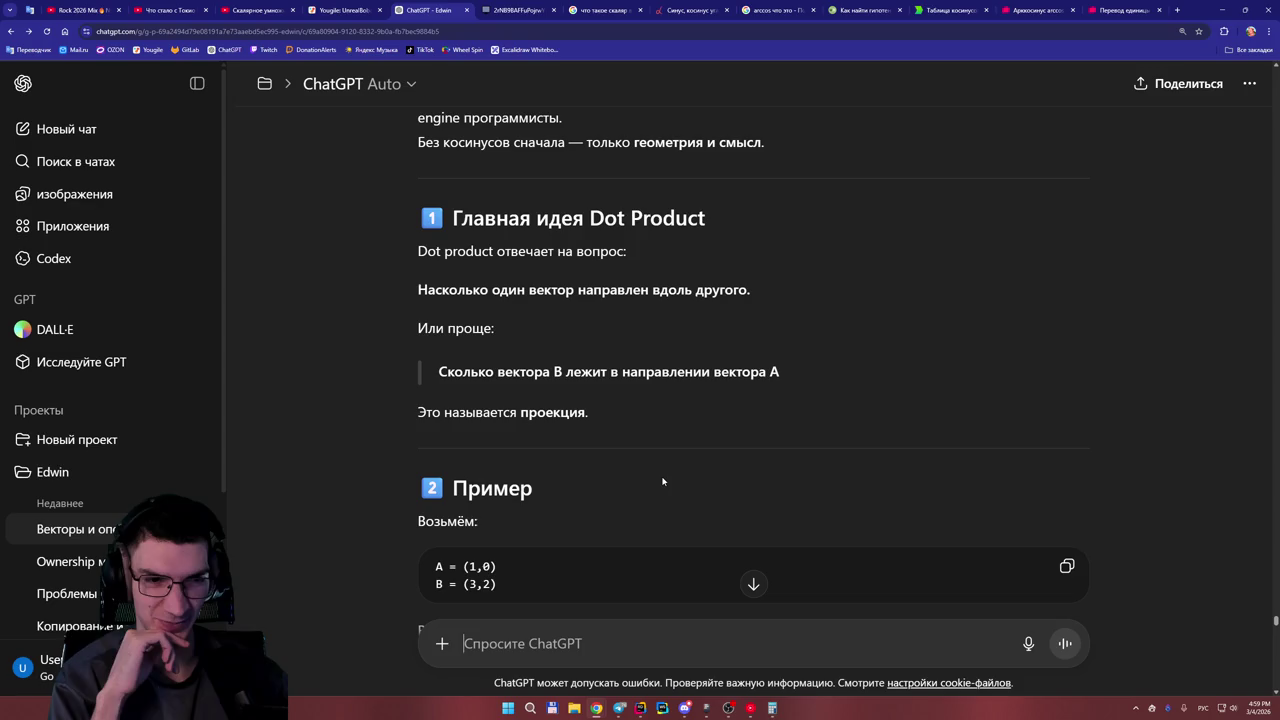
{"action": "scroll", "coordinate": [560, 440], "scroll_direction": "down", "scroll_amount": 1}
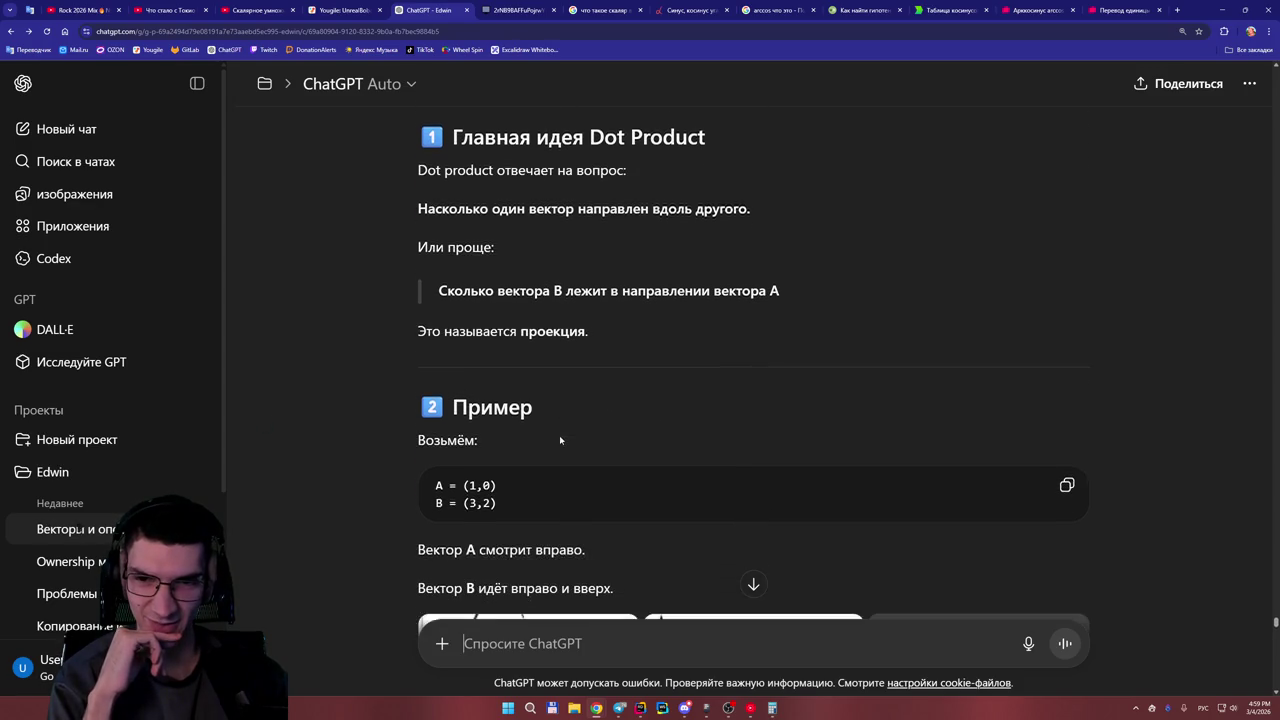
{"action": "scroll", "coordinate": [527, 413], "scroll_direction": "down", "scroll_amount": 1}
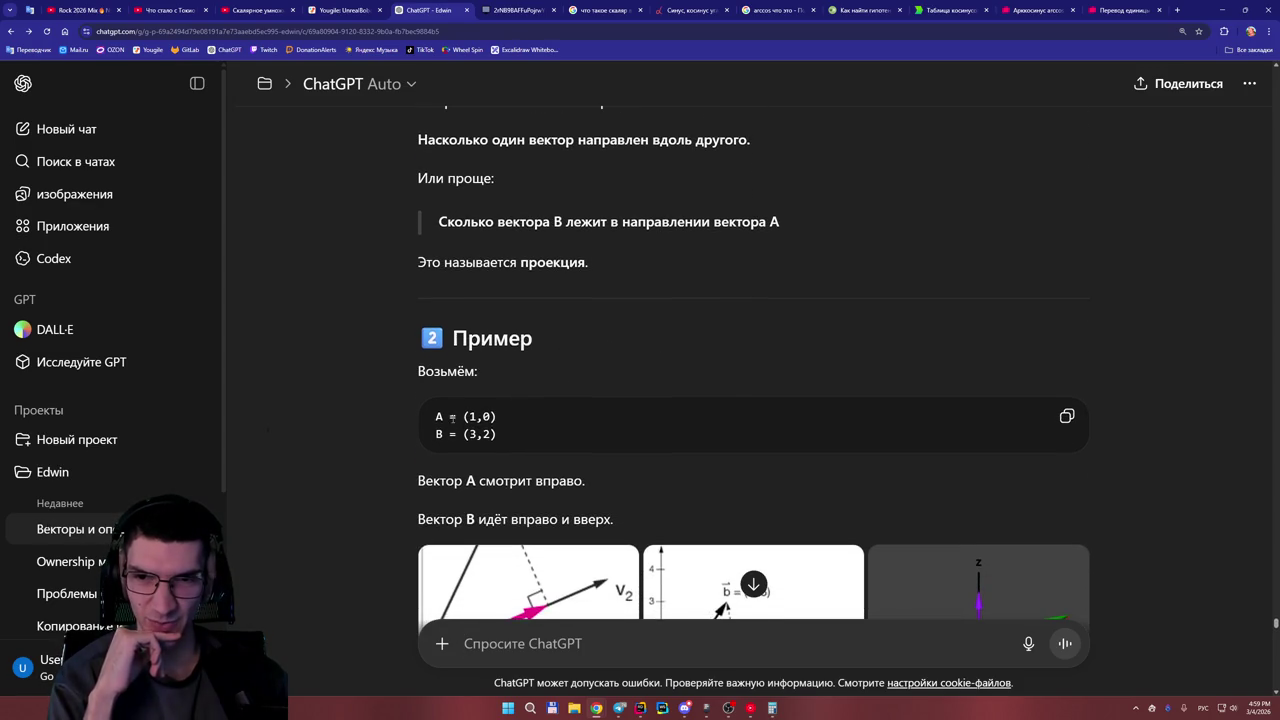
{"action": "scroll", "coordinate": [452, 418], "scroll_direction": "down", "scroll_amount": 1}
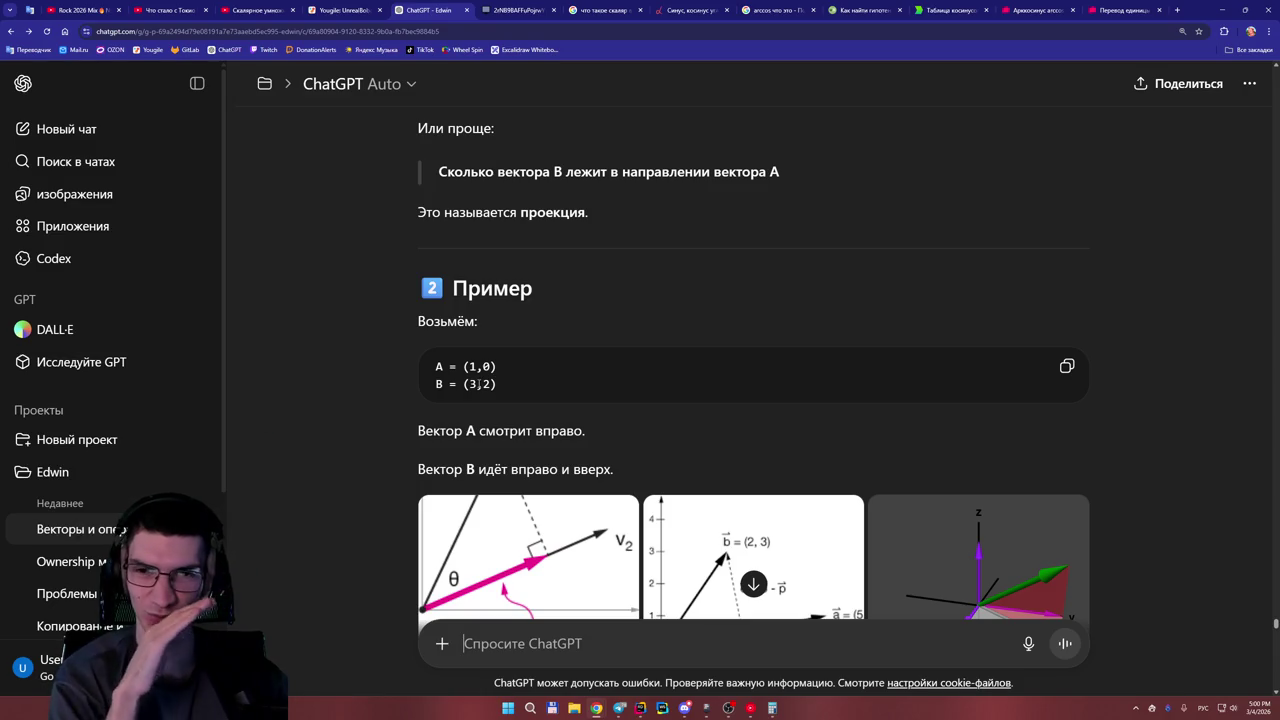
{"action": "scroll", "coordinate": [478, 384], "scroll_direction": "down", "scroll_amount": 1}
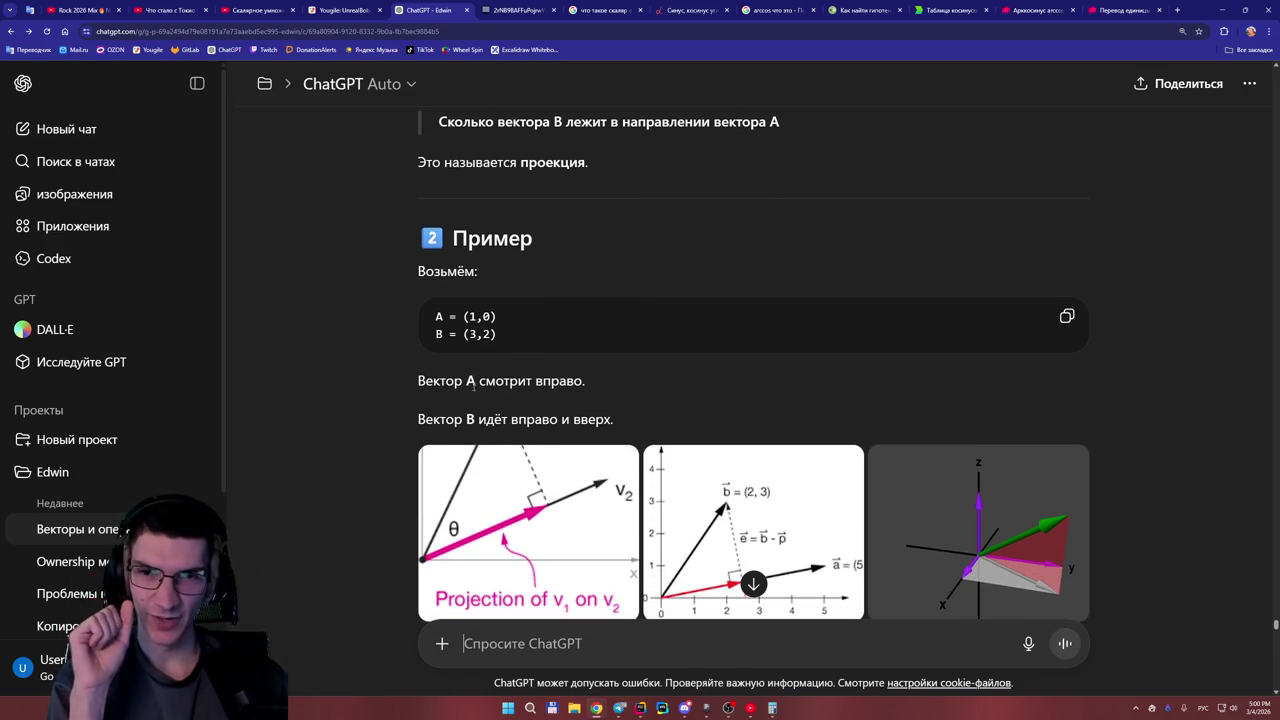
{"action": "scroll", "coordinate": [576, 401], "scroll_direction": "down", "scroll_amount": 1}
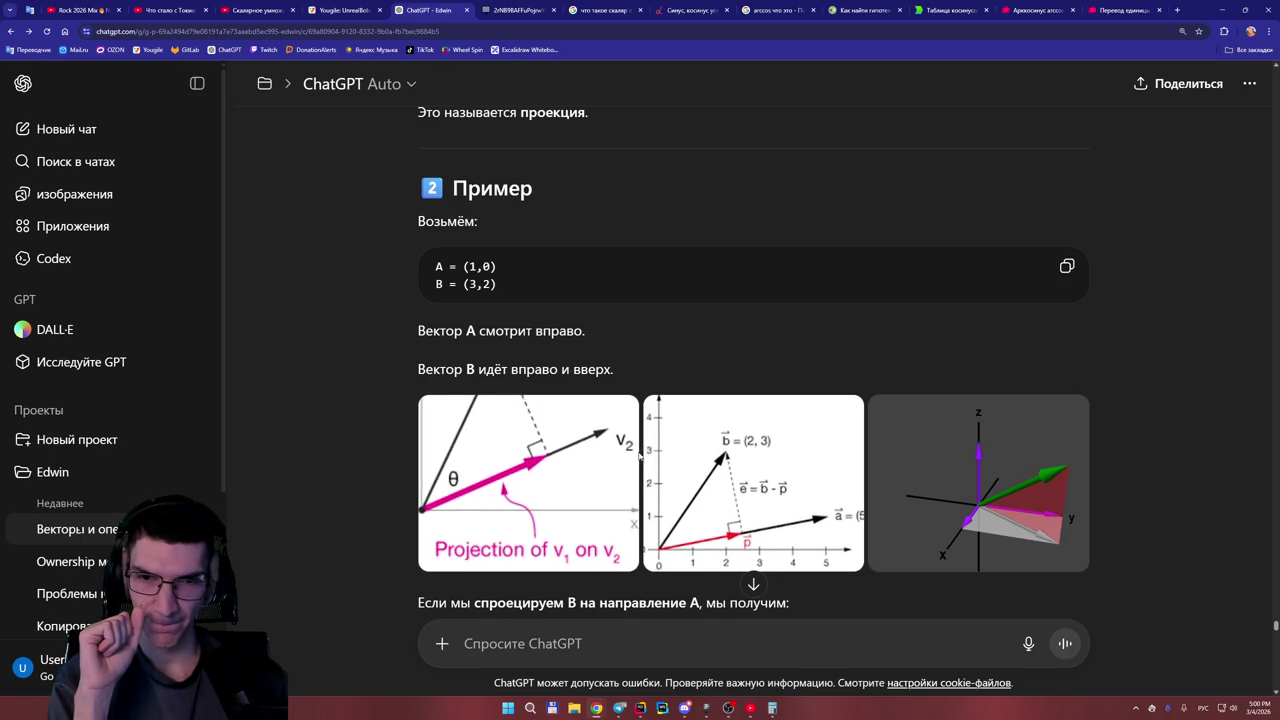
{"action": "left_click", "coordinate": [560, 445]}
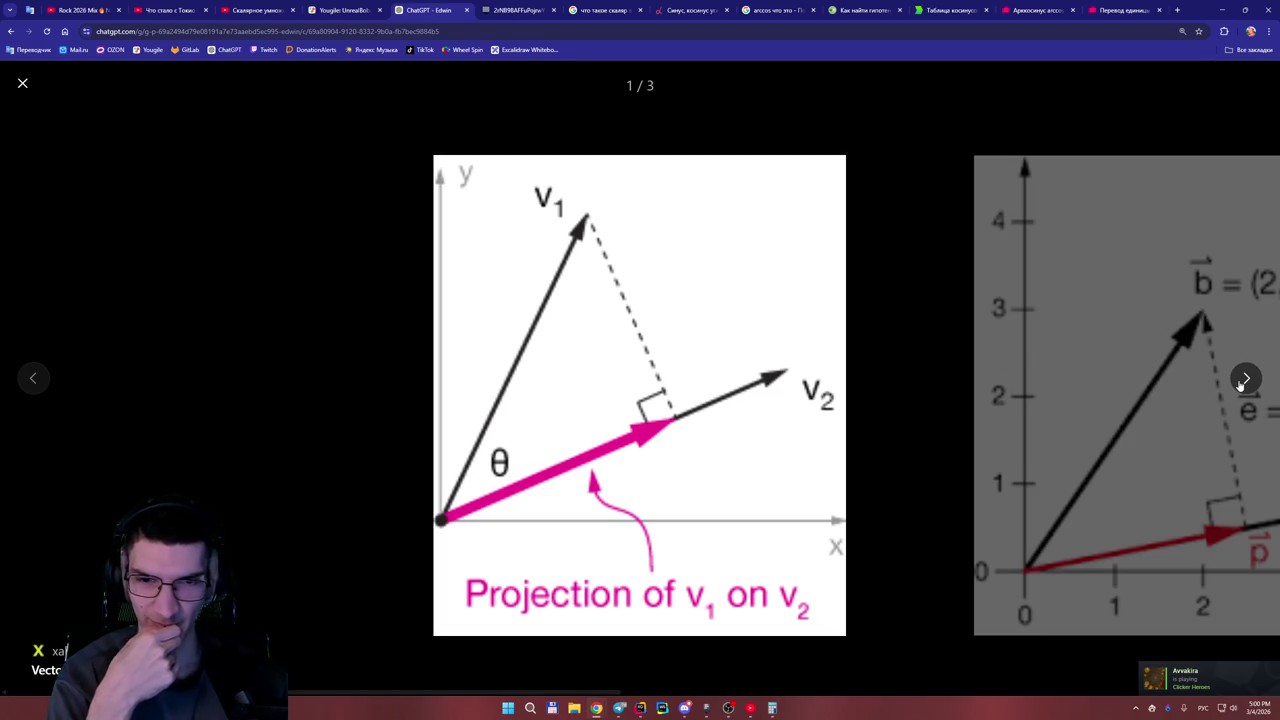
Flip between the first two projection diagrams, including b = (2, 3) onto a = (5, 1), then close the viewer.
{"action": "left_click", "coordinate": [1245, 379]}
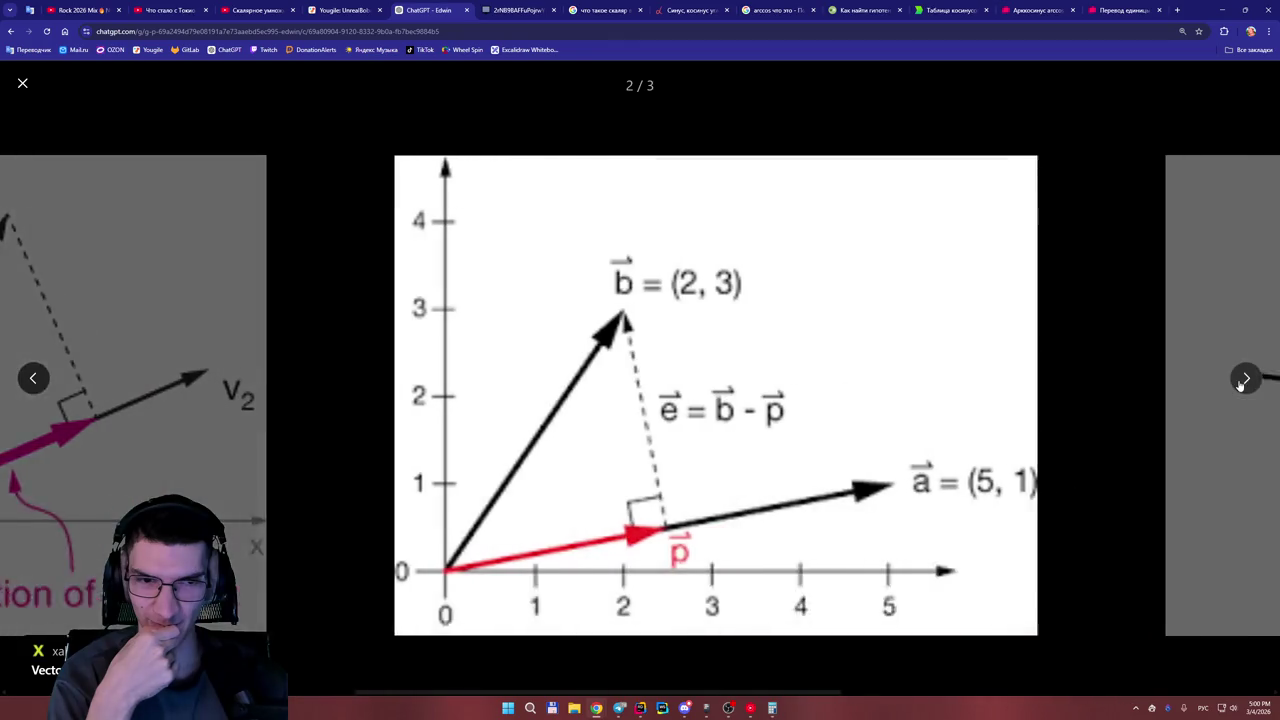
{"action": "left_click", "coordinate": [36, 377]}
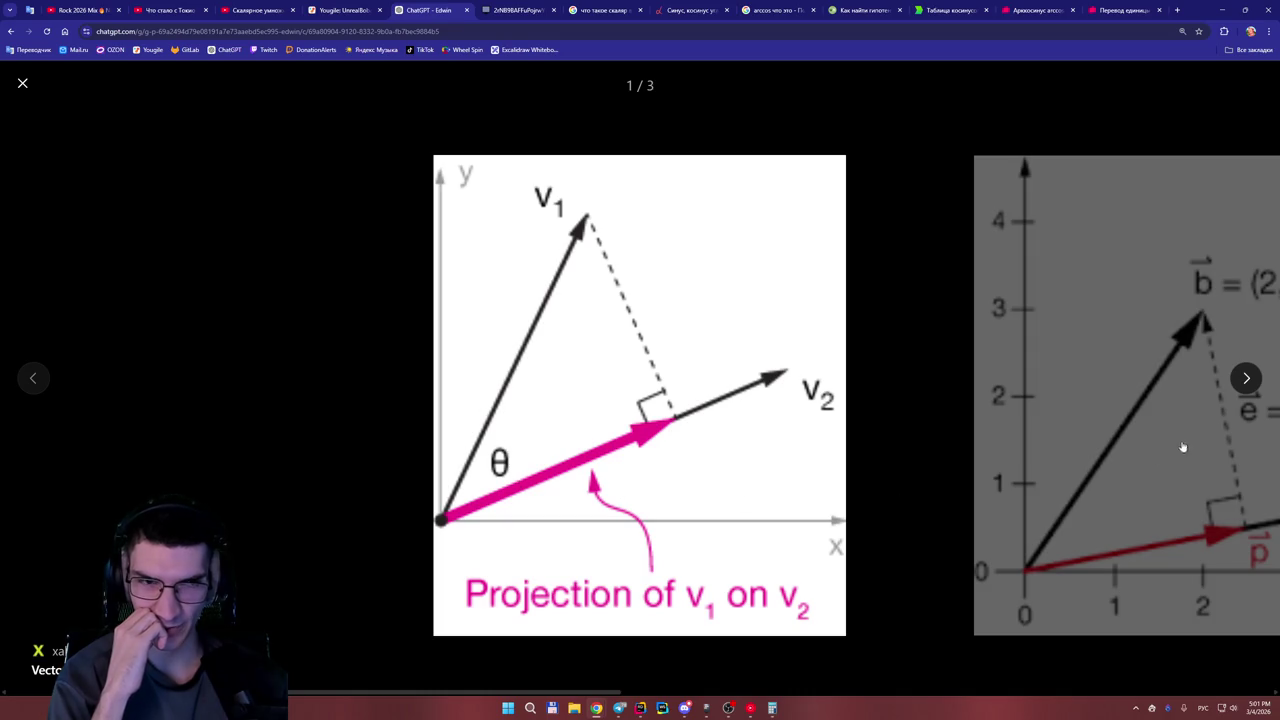
{"action": "left_click", "coordinate": [1248, 378]}
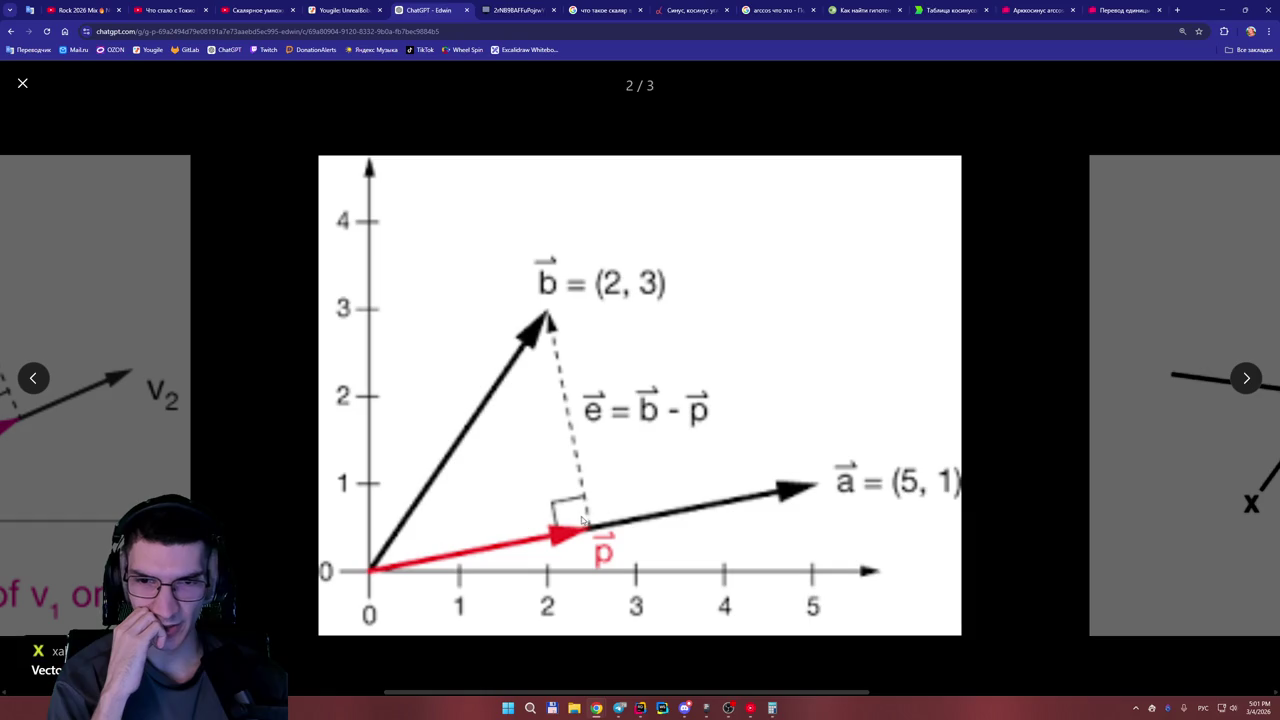
{"action": "left_click", "coordinate": [1036, 436]}
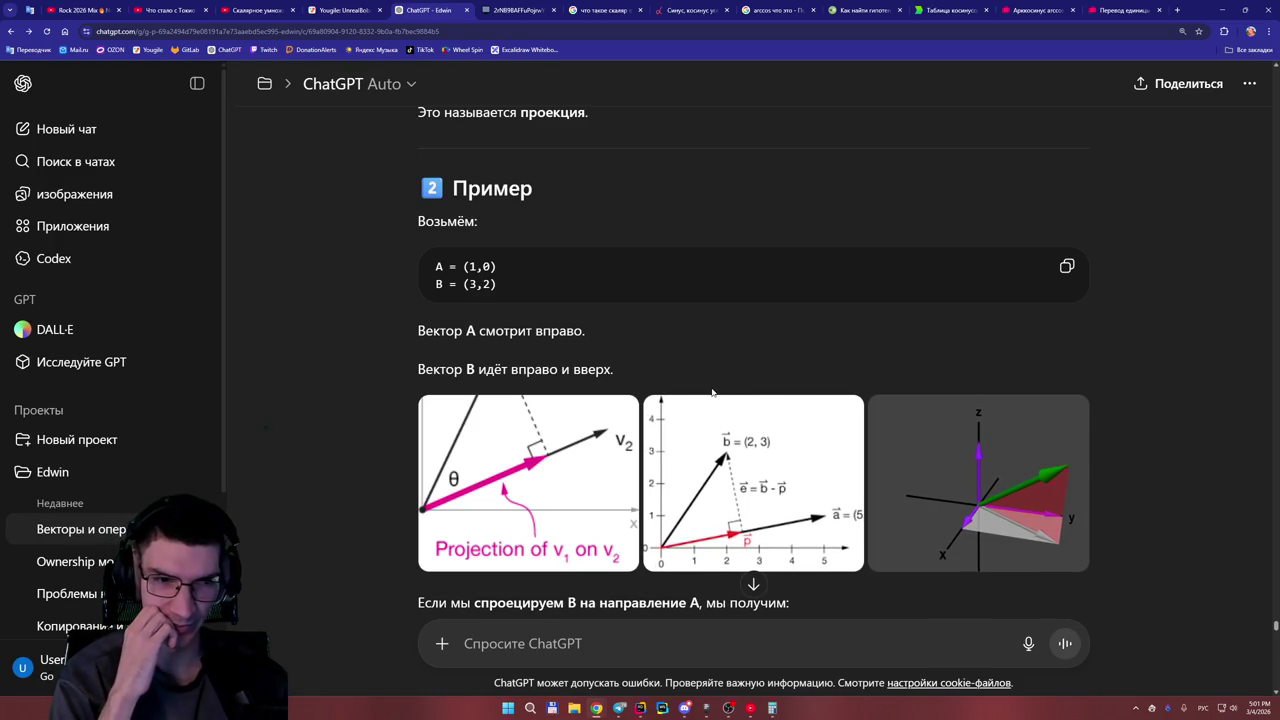
Reread the example's projection result of 3 and enlarge the 'Projection of v1 on v2' diagram again.
{"action": "scroll", "coordinate": [712, 395], "scroll_direction": "down", "scroll_amount": 1}
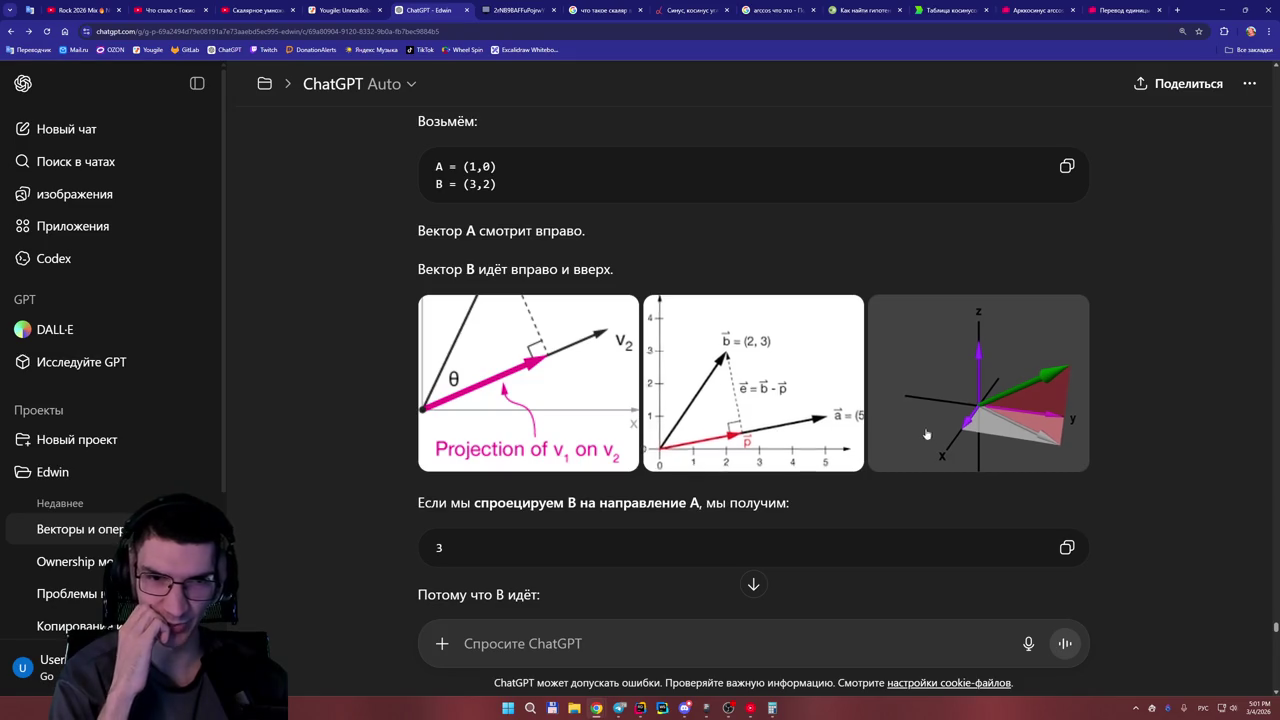
{"action": "scroll", "coordinate": [855, 427], "scroll_direction": "down", "scroll_amount": 1}
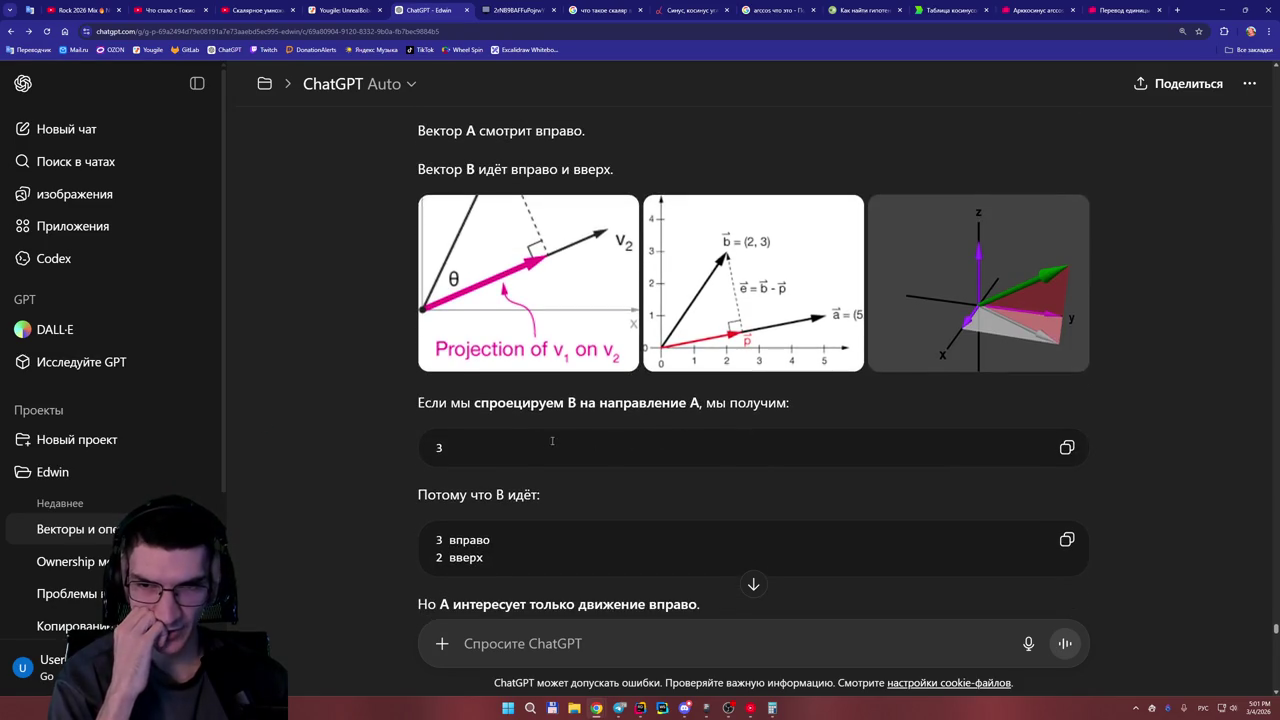
{"action": "scroll", "coordinate": [519, 468], "scroll_direction": "up", "scroll_amount": 1}
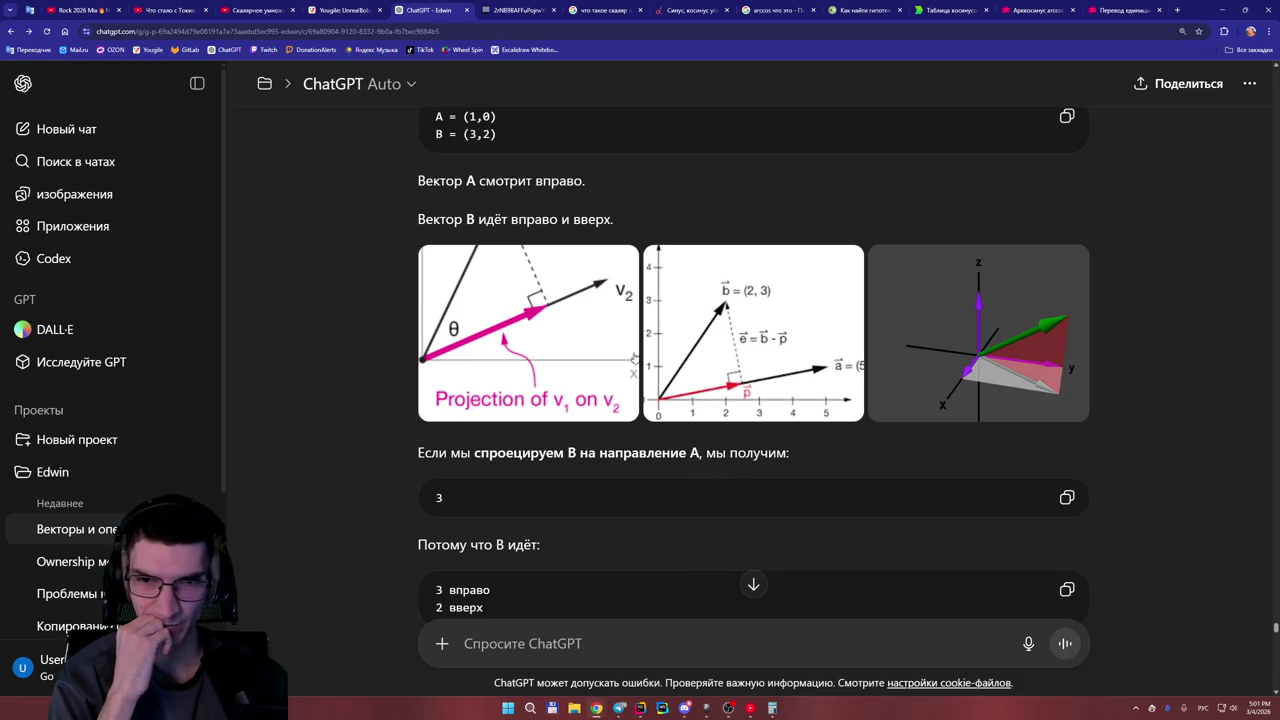
{"action": "scroll", "coordinate": [470, 189], "scroll_direction": "up", "scroll_amount": 1}
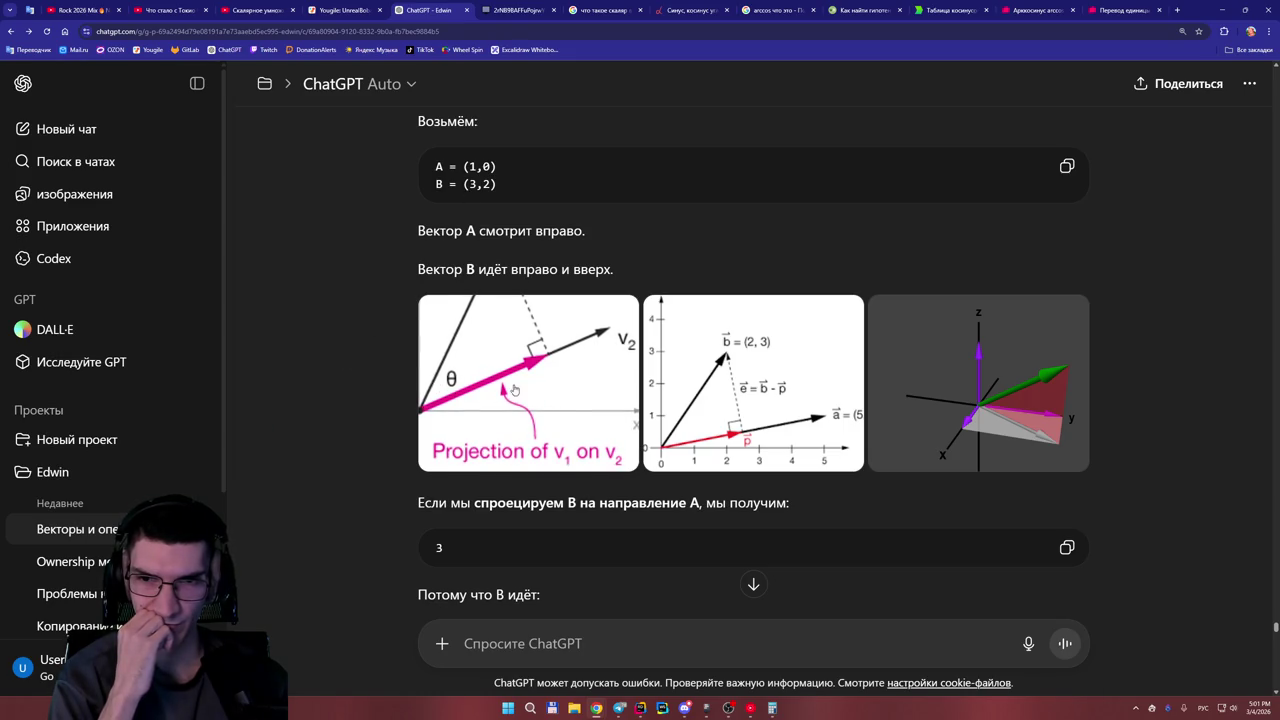
{"action": "scroll", "coordinate": [496, 389], "scroll_direction": "down", "scroll_amount": 2}
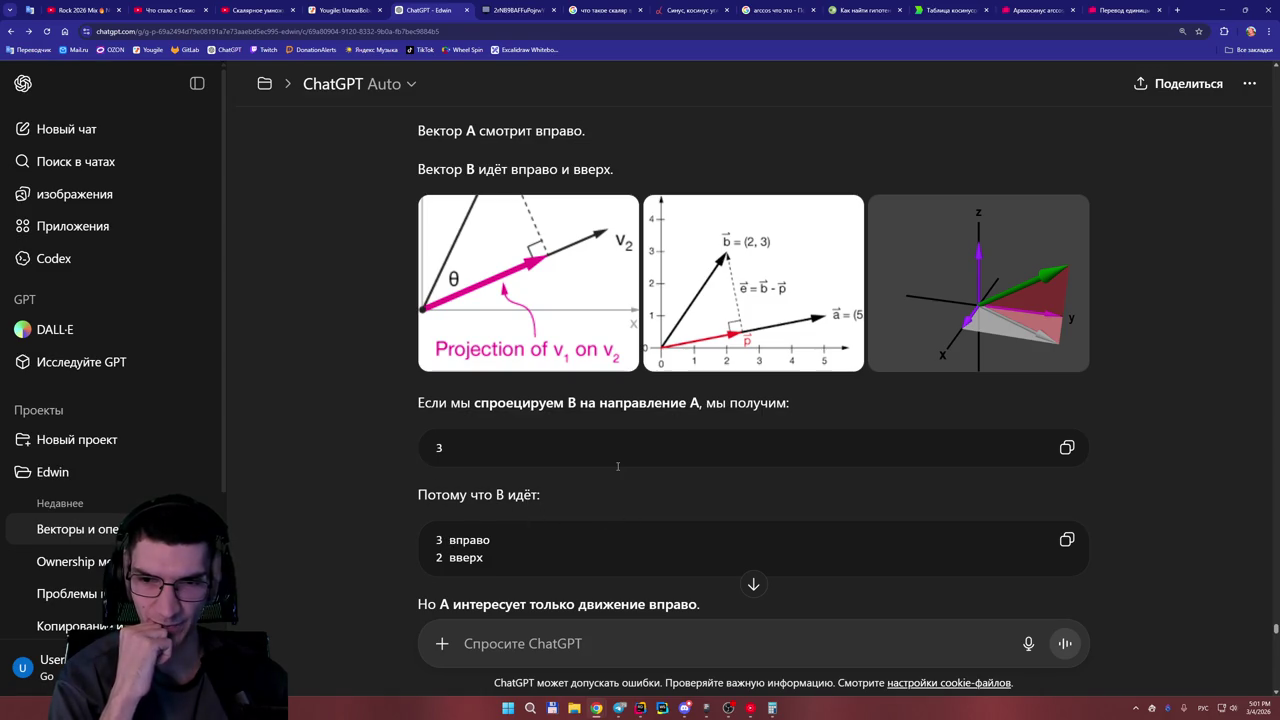
{"action": "scroll", "coordinate": [617, 466], "scroll_direction": "up", "scroll_amount": 2}
{"action": "scroll", "coordinate": [634, 421], "scroll_direction": "down", "scroll_amount": 2}
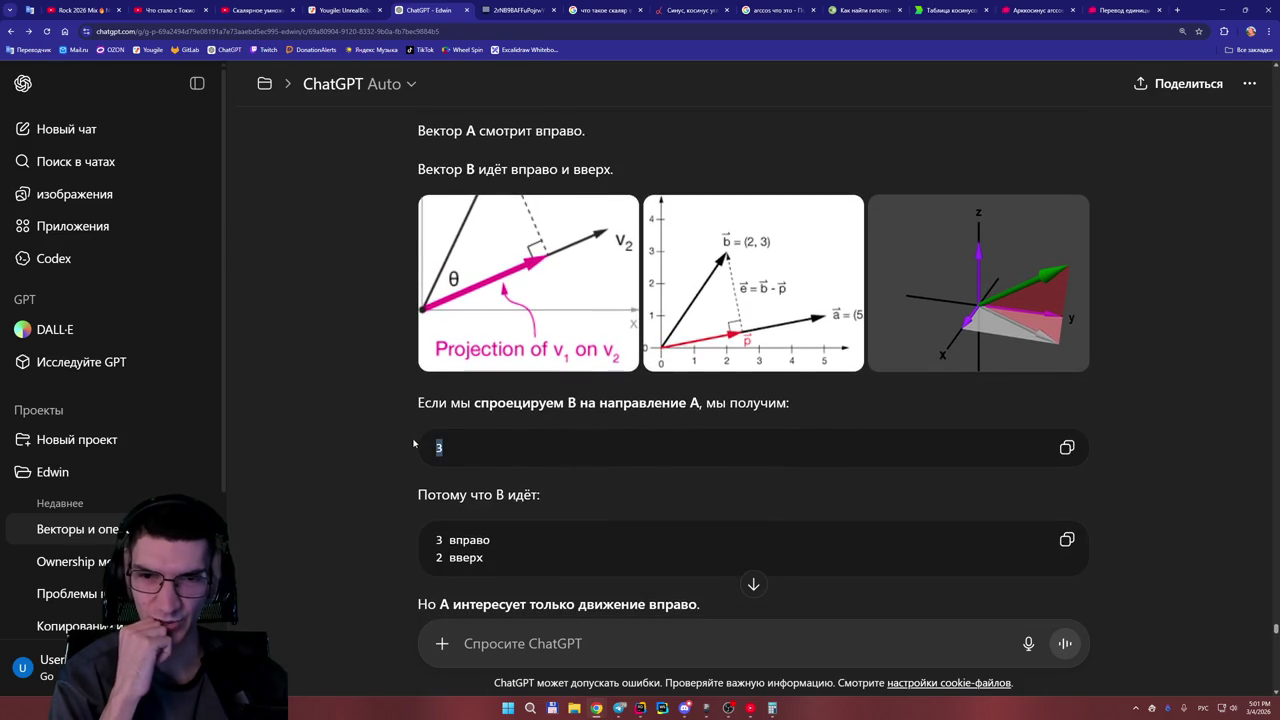
{"action": "scroll", "coordinate": [395, 432], "scroll_direction": "up", "scroll_amount": 1}
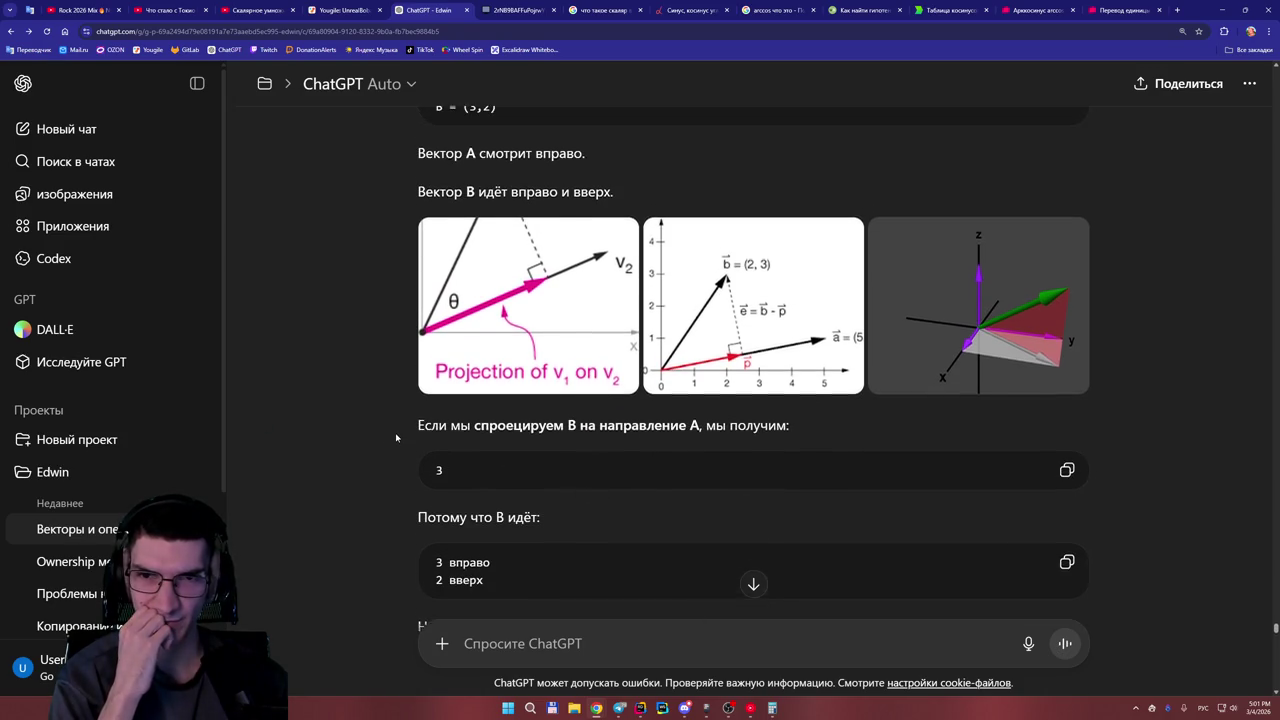
{"action": "left_click", "coordinate": [525, 365]}
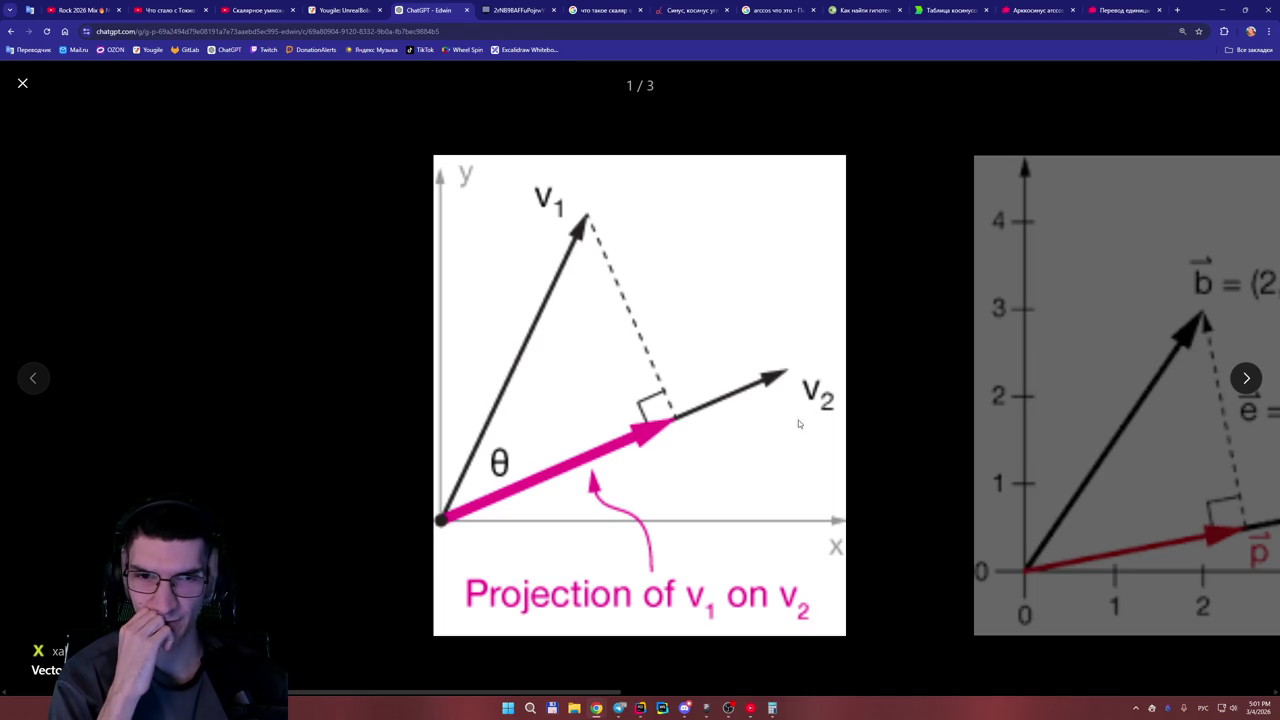
Close the enlarged diagram, view it once more, then close it to return to the example.
{"action": "left_click", "coordinate": [895, 431]}
{"action": "scroll", "coordinate": [522, 481], "scroll_direction": "up", "scroll_amount": 1}
{"action": "left_click", "coordinate": [522, 481]}
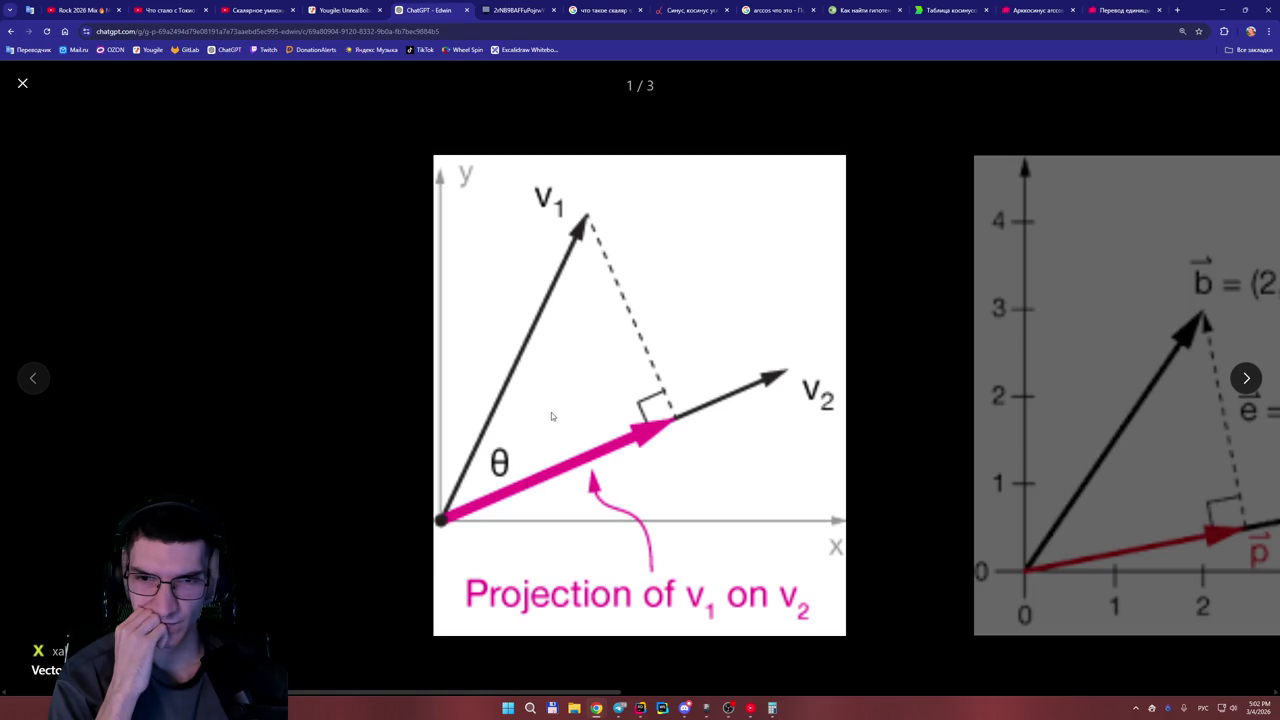
{"action": "left_click", "coordinate": [912, 381]}
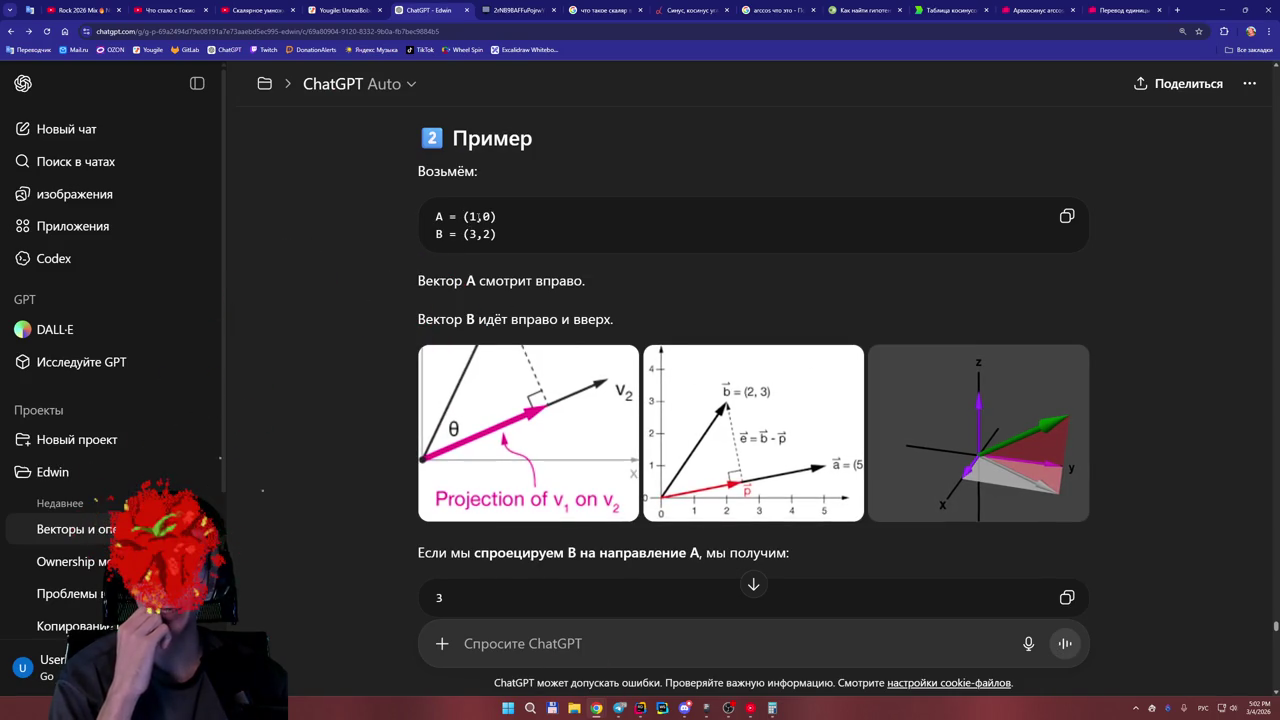
Scroll to the dot = 1*3 + 0*2 = 3 calculation and briefly highlight it.
{"action": "scroll", "coordinate": [478, 260], "scroll_direction": "down", "scroll_amount": 1}
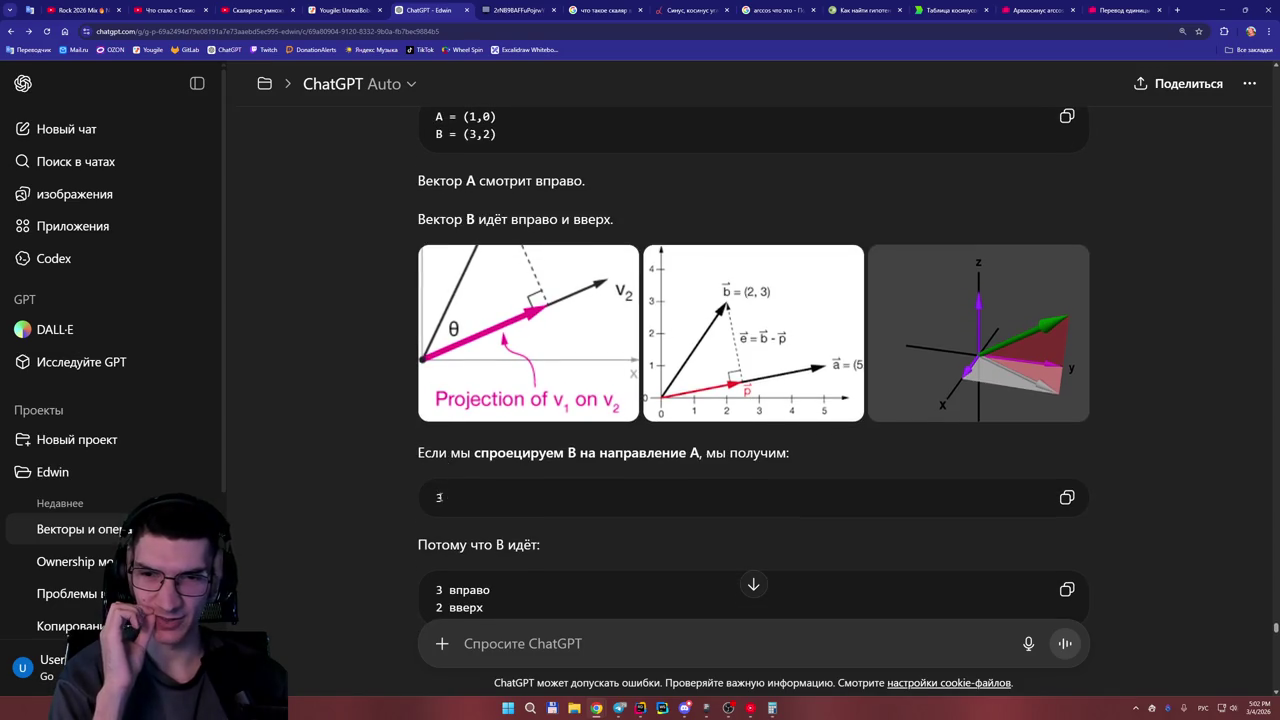
{"action": "scroll", "coordinate": [388, 427], "scroll_direction": "down", "scroll_amount": 2}
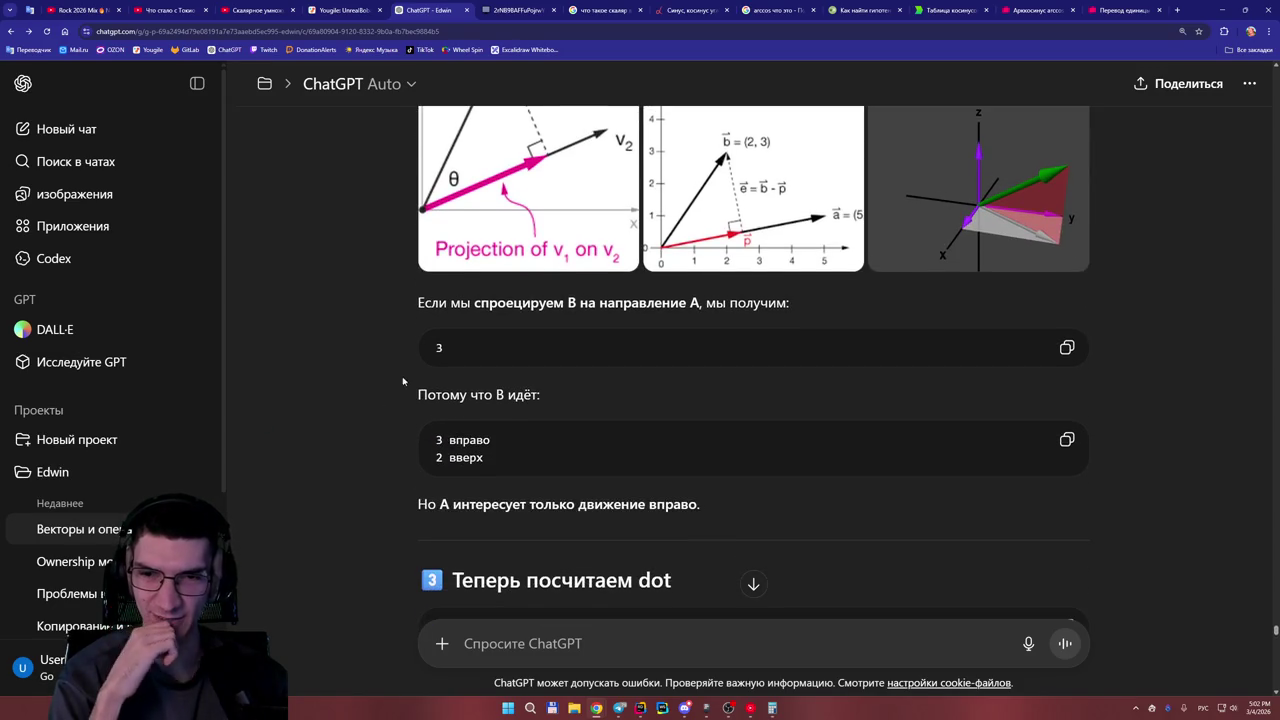
{"action": "scroll", "coordinate": [390, 380], "scroll_direction": "down", "scroll_amount": 1}
{"action": "scroll", "coordinate": [383, 378], "scroll_direction": "down", "scroll_amount": 1}
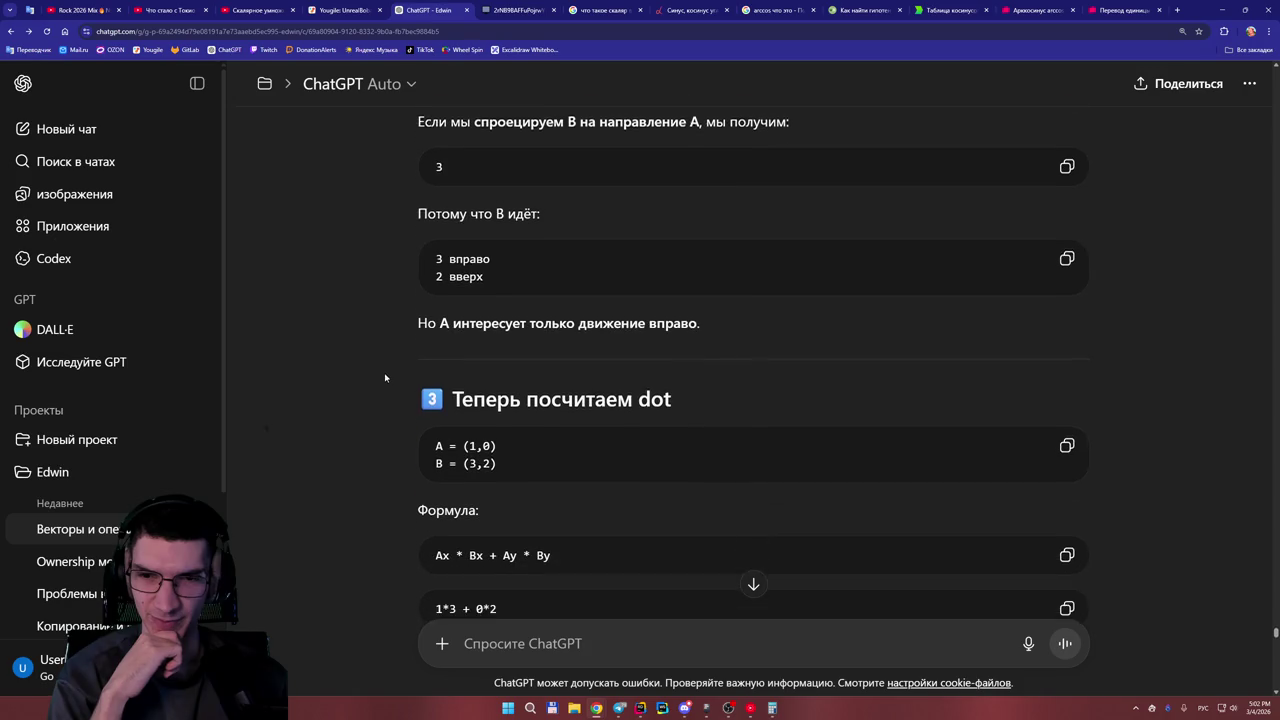
{"action": "scroll", "coordinate": [690, 396], "scroll_direction": "down", "scroll_amount": 1}
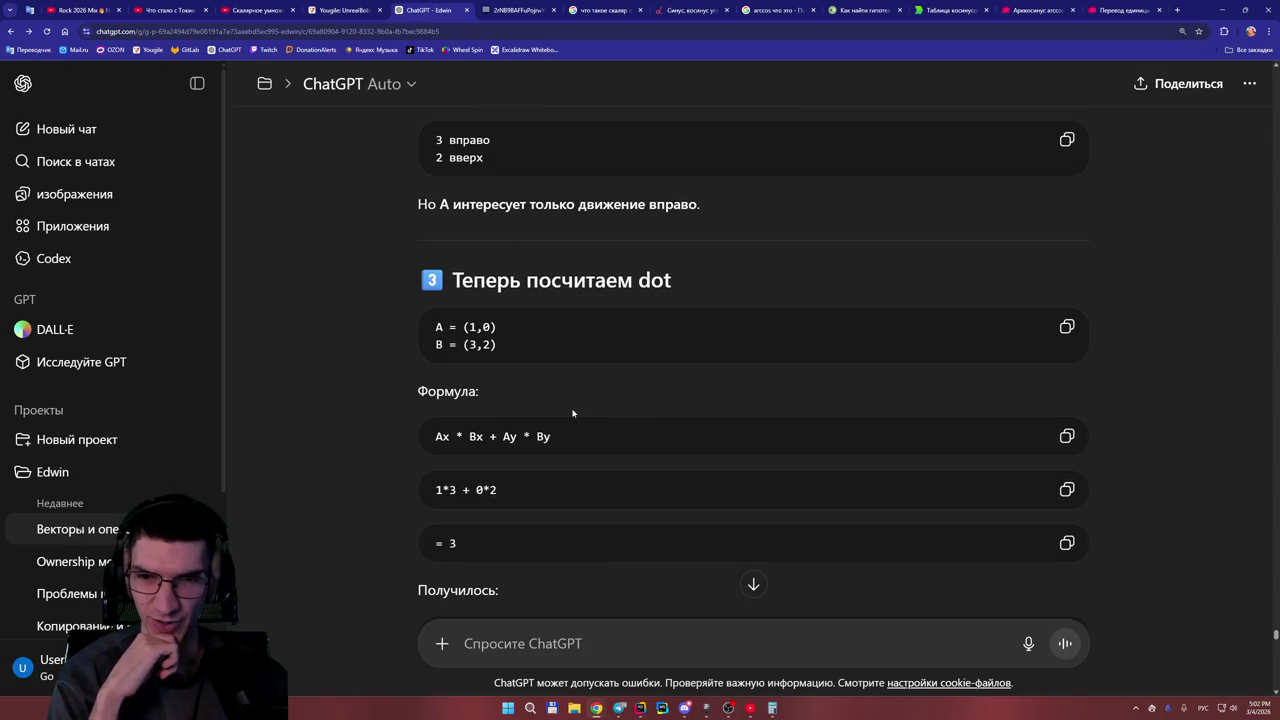
{"action": "left_click_drag", "start_coordinate": [436, 489], "coordinate": [494, 514]}
{"action": "left_click", "coordinate": [494, 514]}
Review the A = (1,0), B = (3,2) example again and drag the Twitch moderator tab into this window.
{"action": "scroll", "coordinate": [559, 440], "scroll_direction": "up", "scroll_amount": 1}
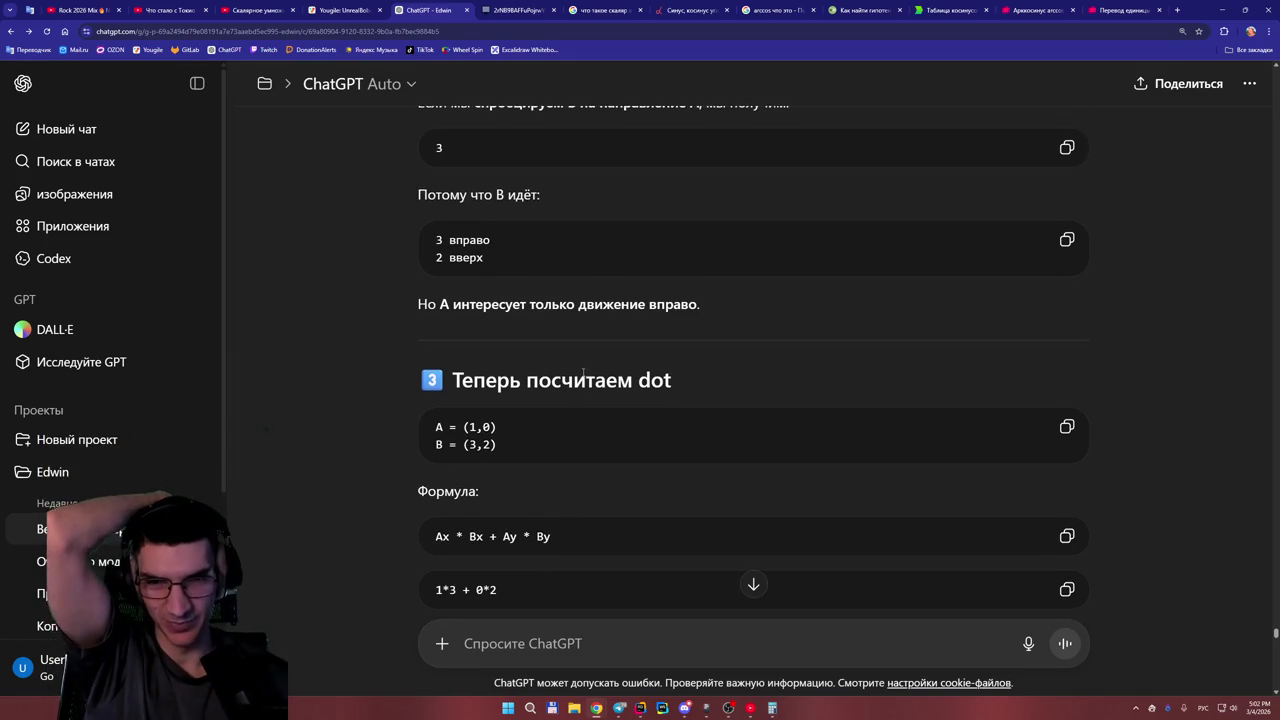
{"action": "scroll", "coordinate": [592, 406], "scroll_direction": "up", "scroll_amount": 2}
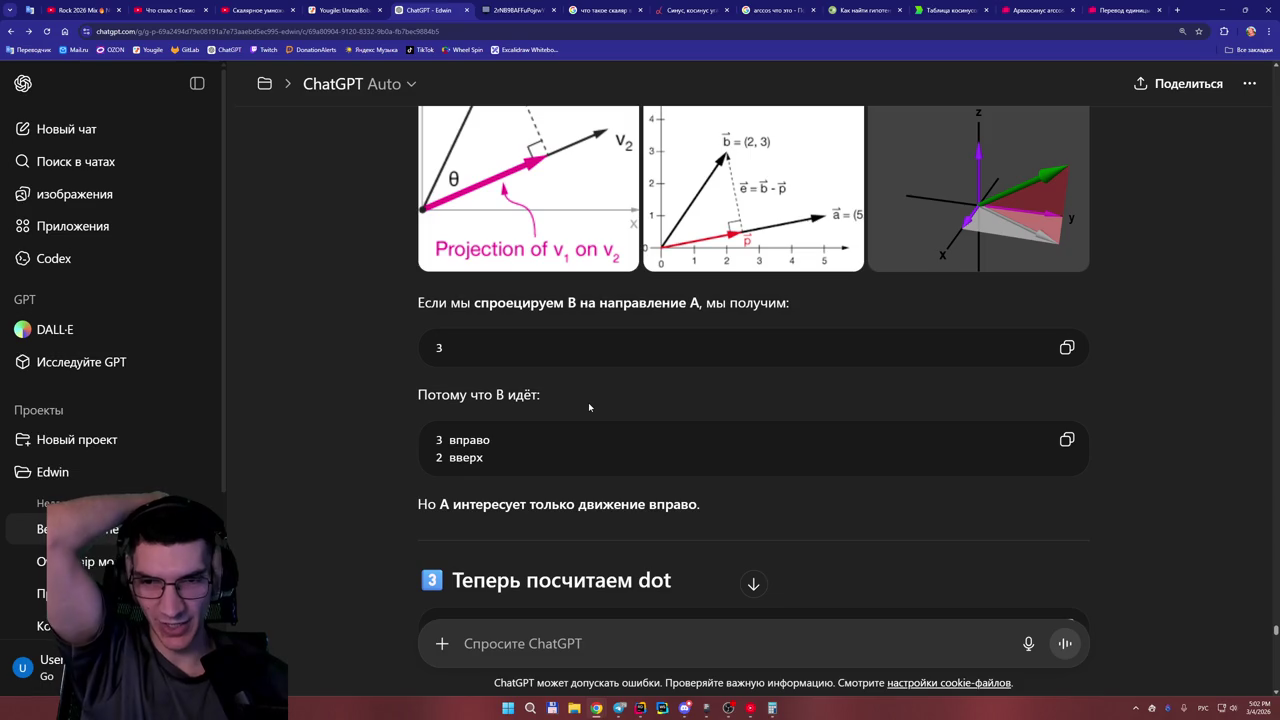
{"action": "scroll", "coordinate": [560, 410], "scroll_direction": "up", "scroll_amount": 1}
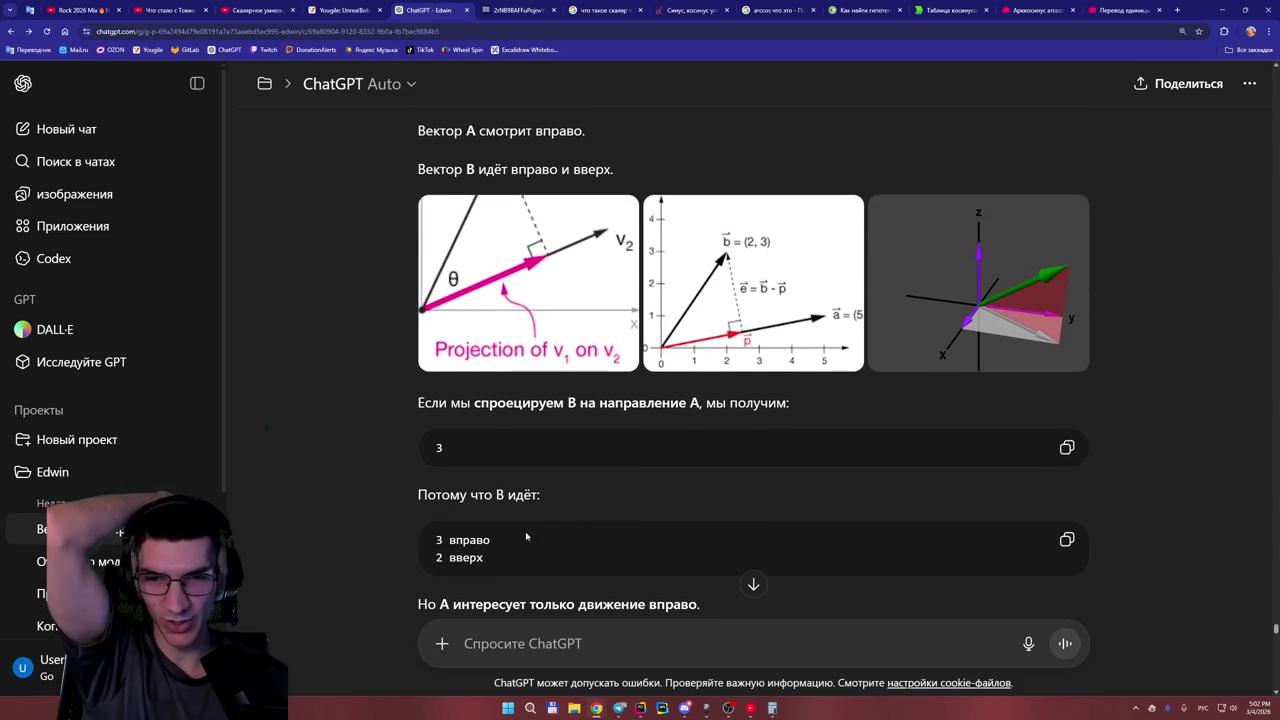
{"action": "scroll", "coordinate": [551, 490], "scroll_direction": "down", "scroll_amount": 2}
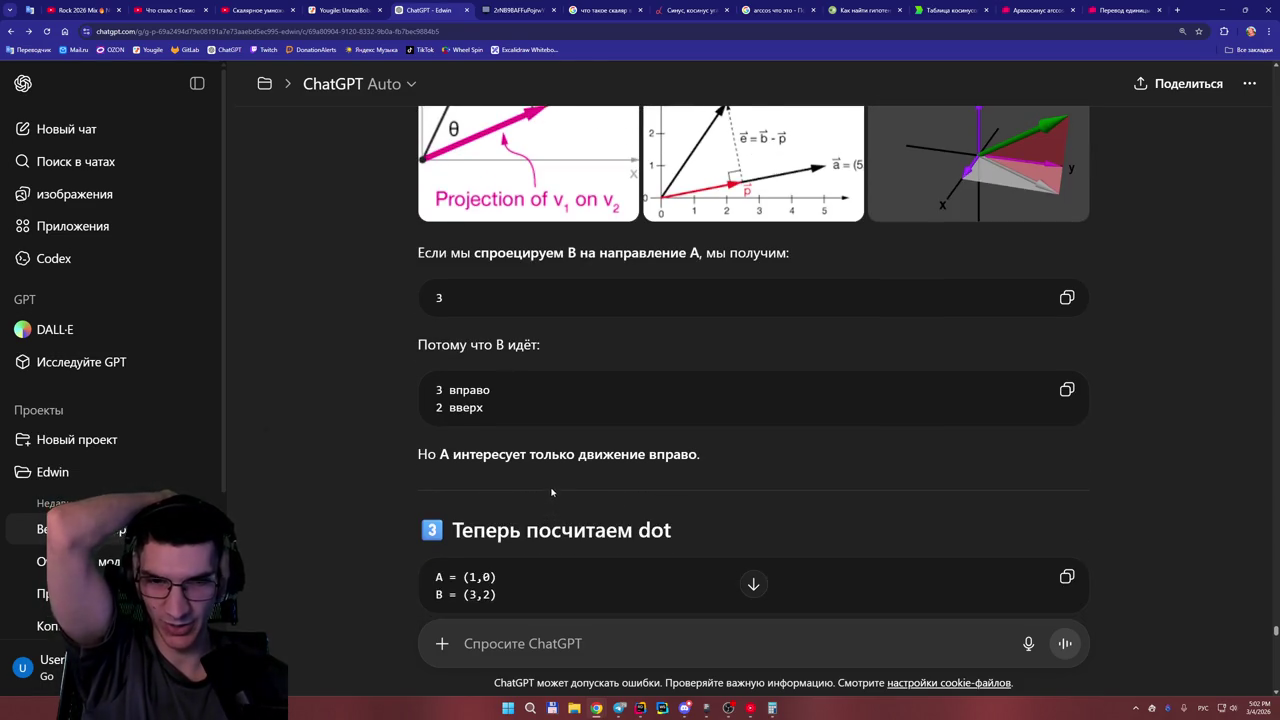
{"action": "scroll", "coordinate": [551, 490], "scroll_direction": "down", "scroll_amount": 1}
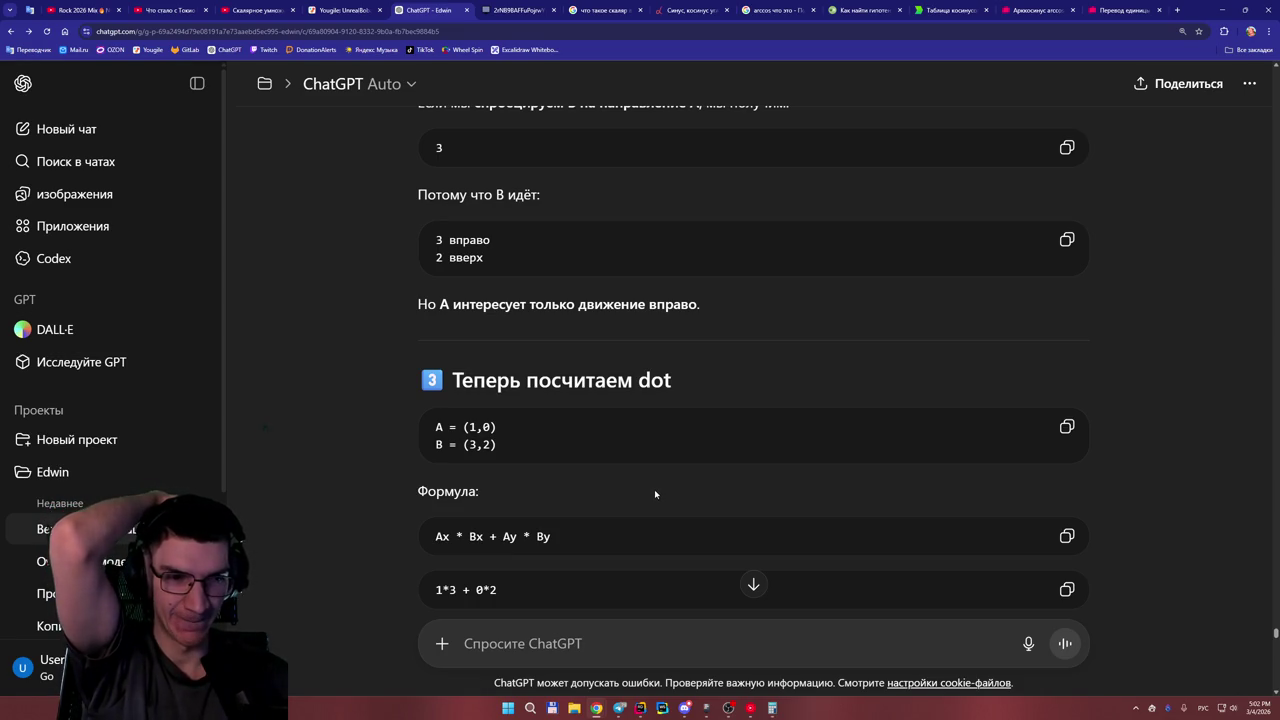
{"action": "scroll", "coordinate": [567, 461], "scroll_direction": "down", "scroll_amount": 1}
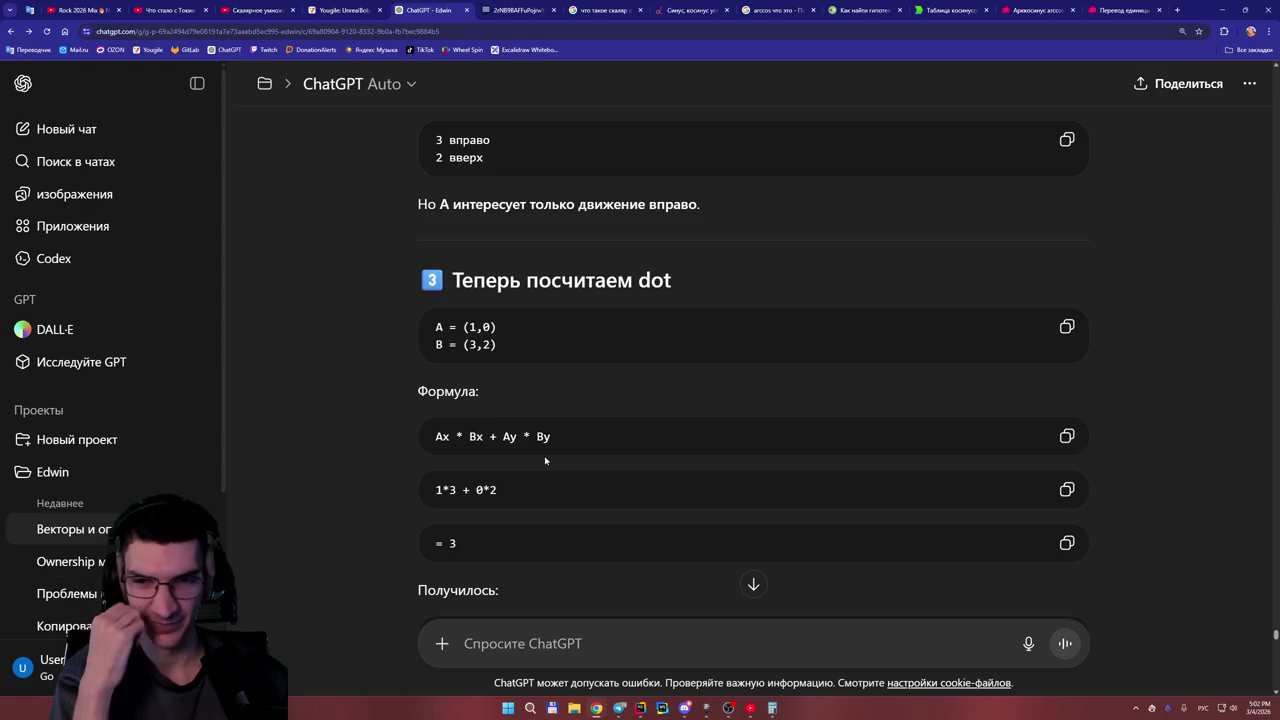
{"action": "scroll", "coordinate": [549, 456], "scroll_direction": "down", "scroll_amount": 1}
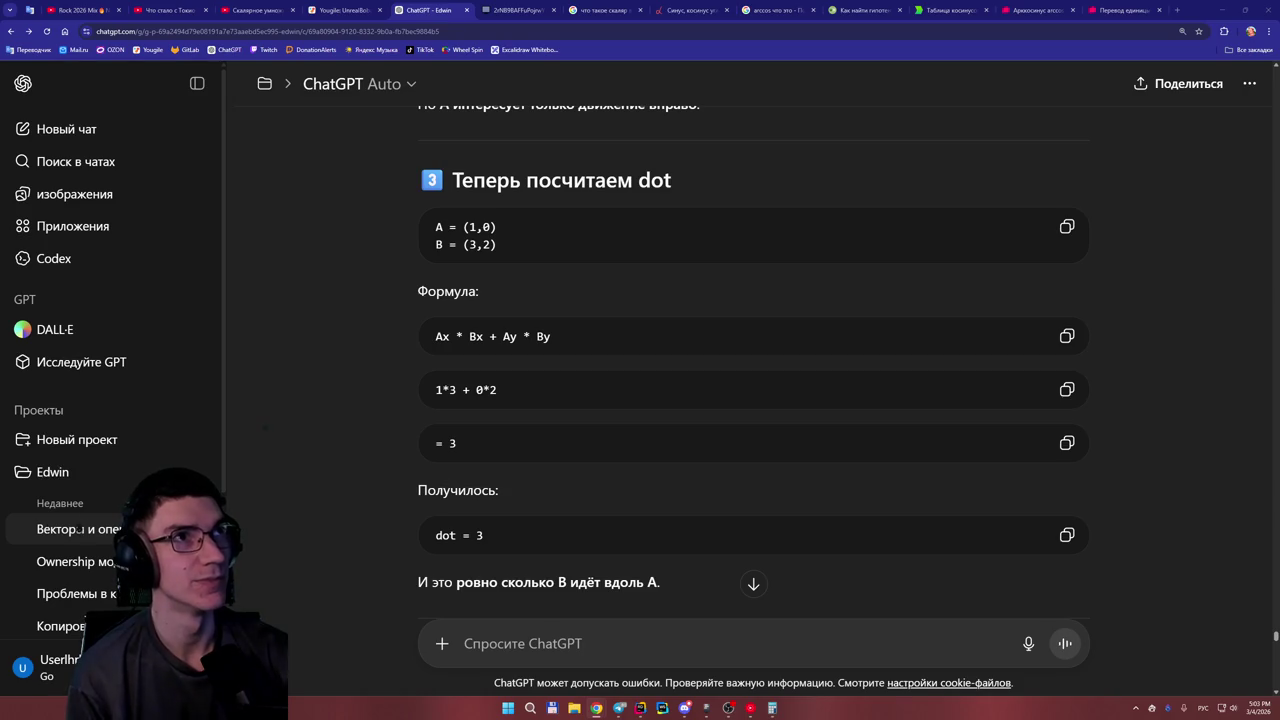
{"action": "mouse_move", "coordinate": [1180, 20]}
{"action": "left_mouse_down"}
{"action": "mouse_move", "coordinate": [1070, 12]}
{"action": "mouse_move", "coordinate": [1125, 10]}
{"action": "left_mouse_up"}
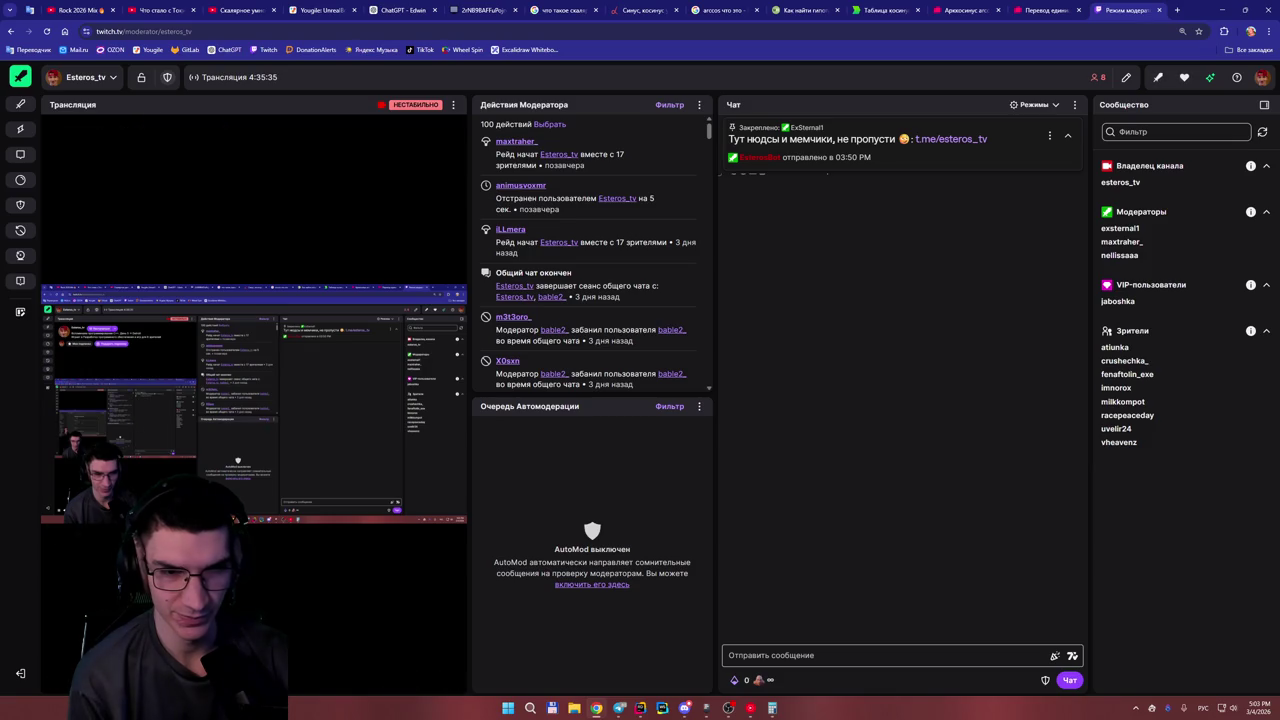
Pause the Twitch stream preview and show the browser extensions list.
{"action": "mouse_move", "coordinate": [56, 681]}
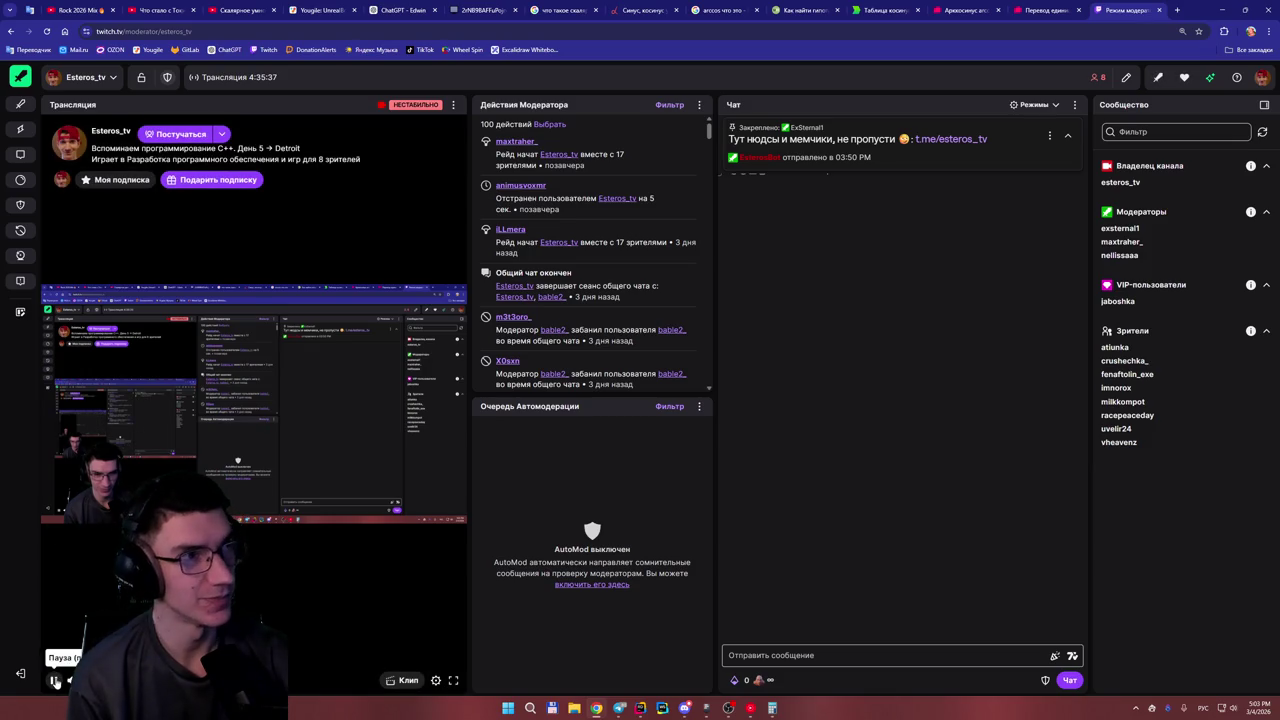
{"action": "left_click", "coordinate": [56, 681]}
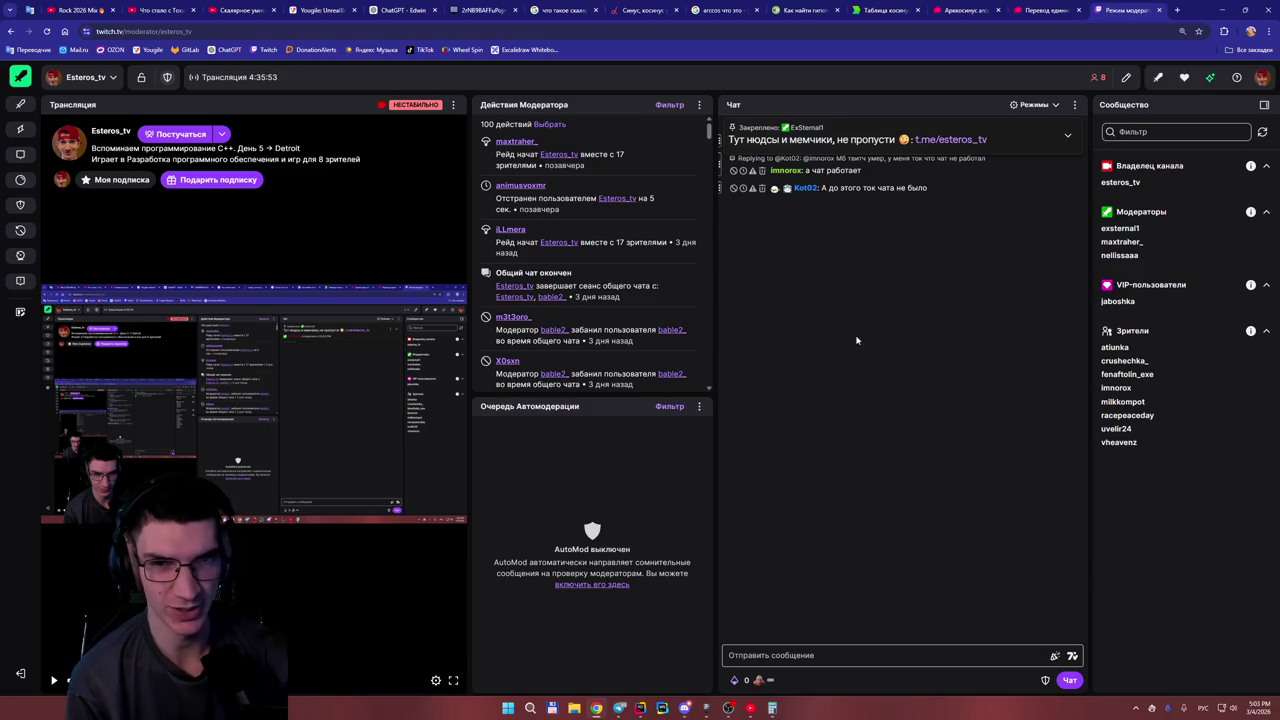
{"action": "left_click", "coordinate": [1224, 31]}
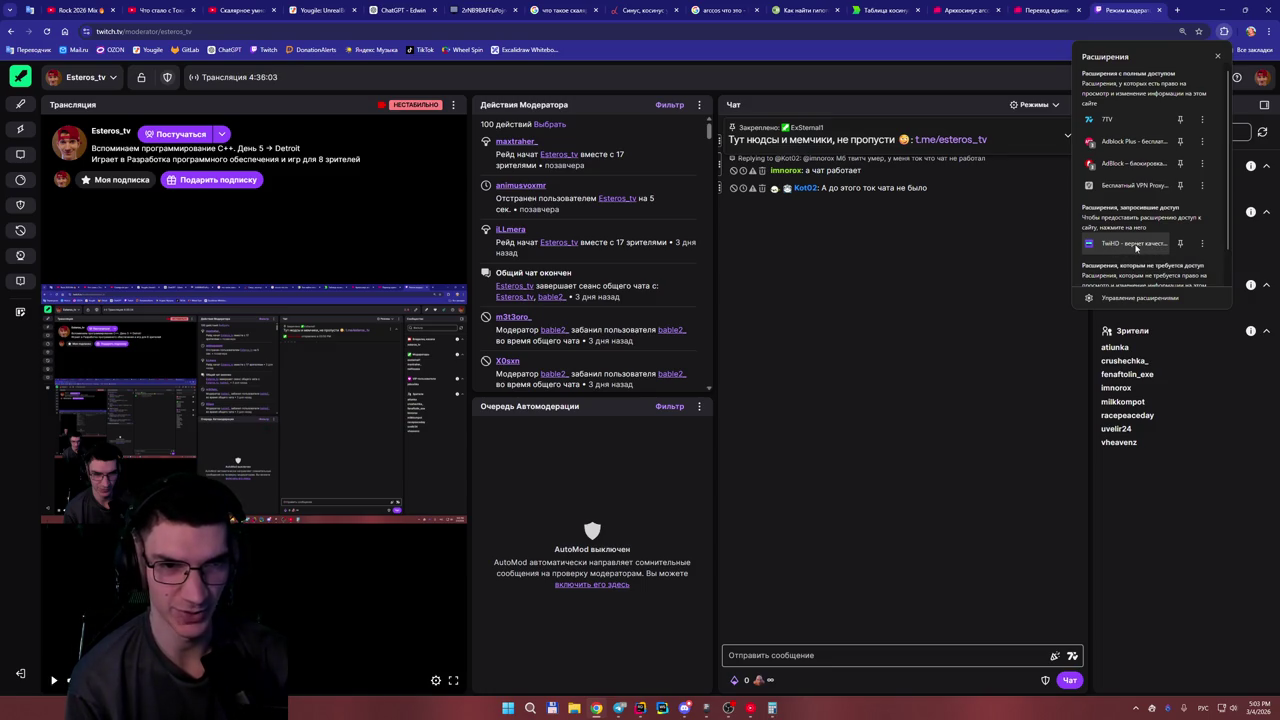
Post 'TwiHD' in the stream chat using the English layout, then go back to ChatGPT.
{"action": "left_click", "coordinate": [858, 657]}
{"action": "type", "text": "Е"}
{"action": "key", "text": "BackSpace"}
{"action": "key", "text": "alt+shift"}
{"action": "type", "text": "TwiHD"}
{"action": "key", "text": "Return"}
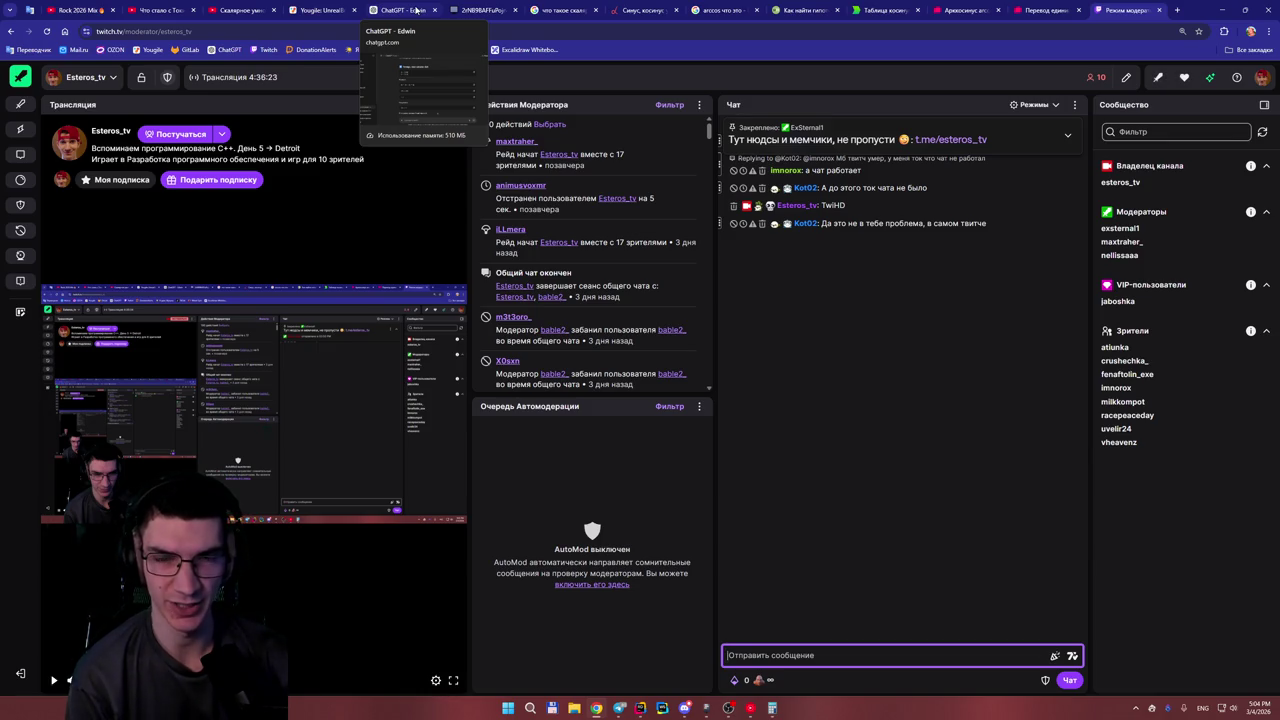
{"action": "left_click", "coordinate": [416, 10]}
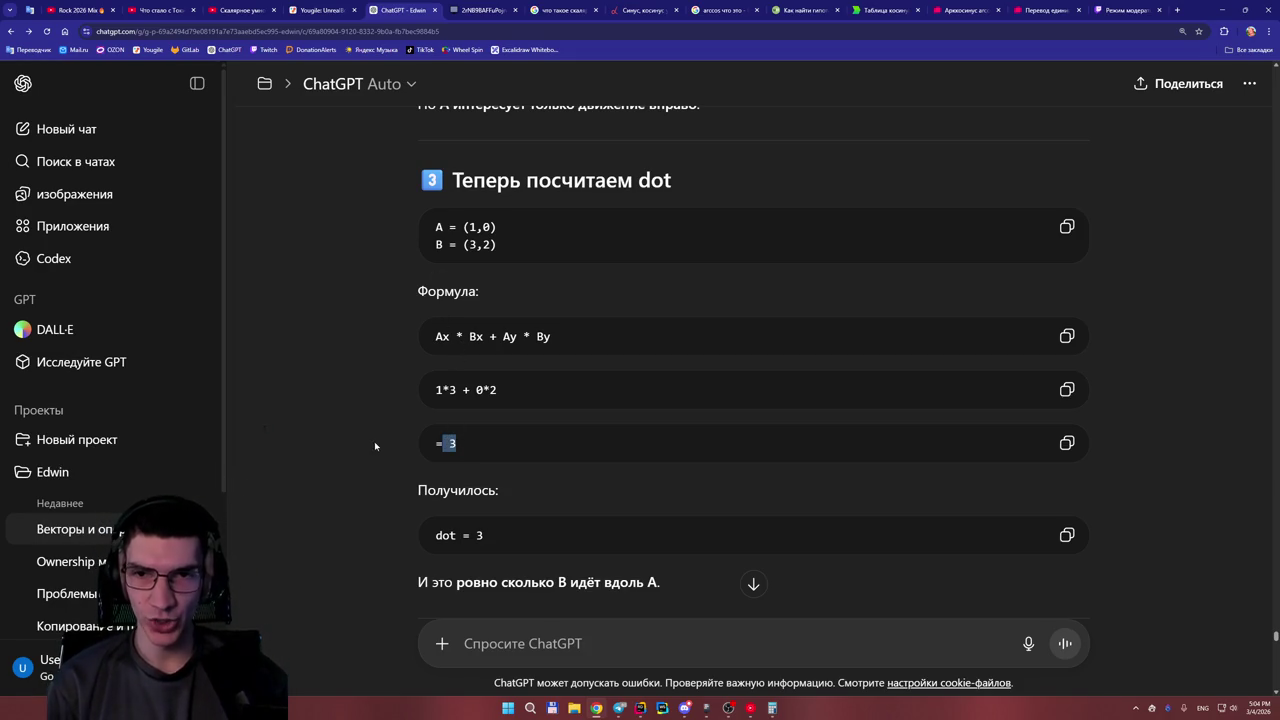
Read the negative and zero dot-product examples, briefly highlighting the 'против А' line.
{"action": "scroll", "coordinate": [383, 405], "scroll_direction": "down", "scroll_amount": 2}
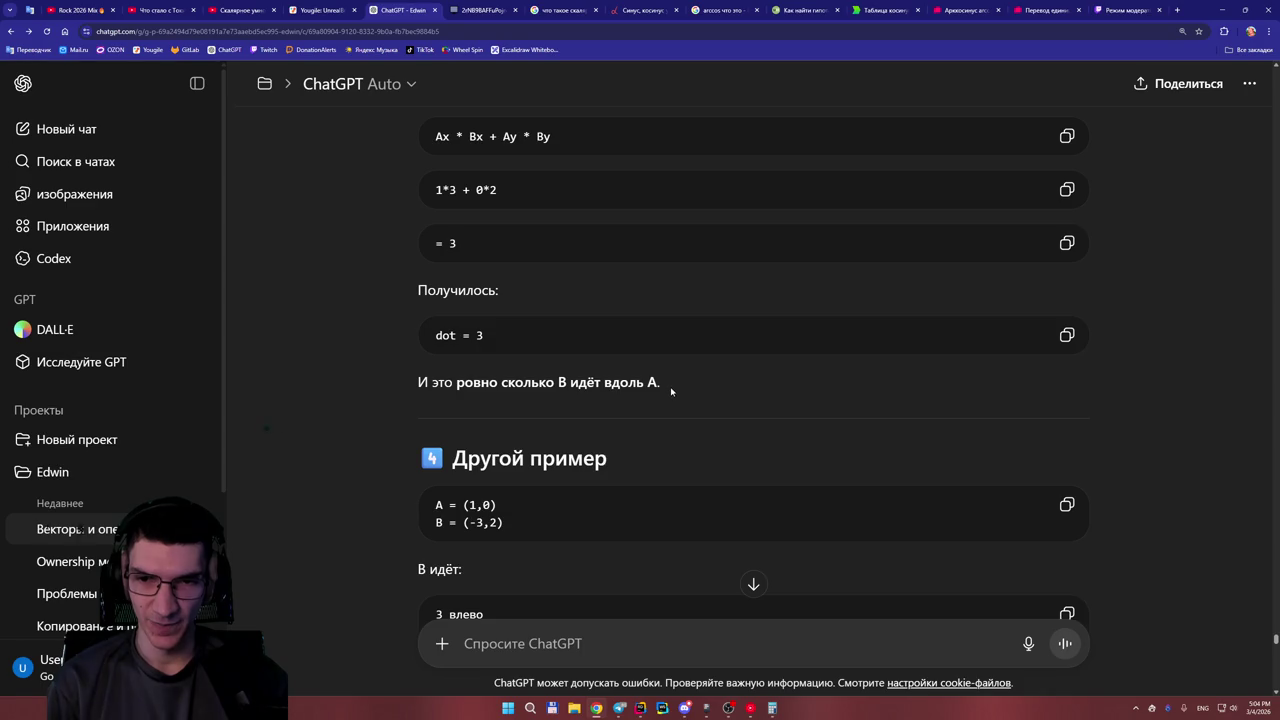
{"action": "scroll", "coordinate": [670, 392], "scroll_direction": "down", "scroll_amount": 2}
{"action": "scroll", "coordinate": [669, 393], "scroll_direction": "down", "scroll_amount": 1}
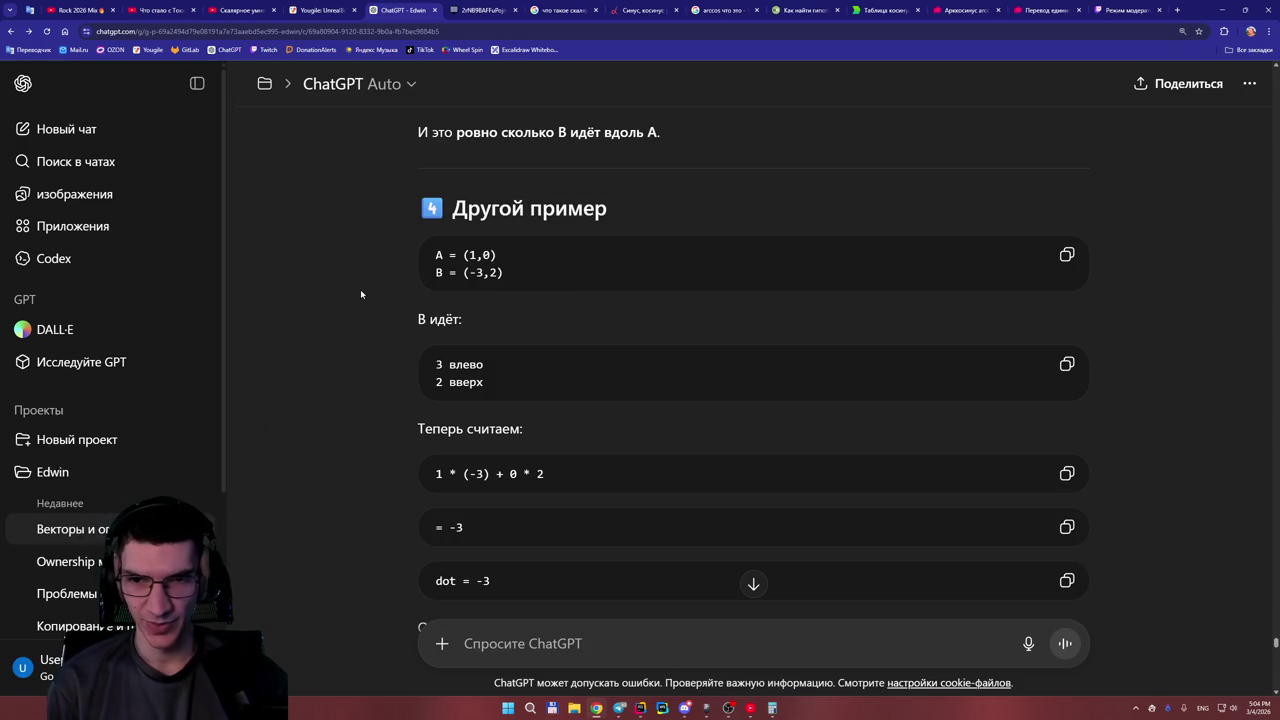
{"action": "scroll", "coordinate": [363, 297], "scroll_direction": "down", "scroll_amount": 1}
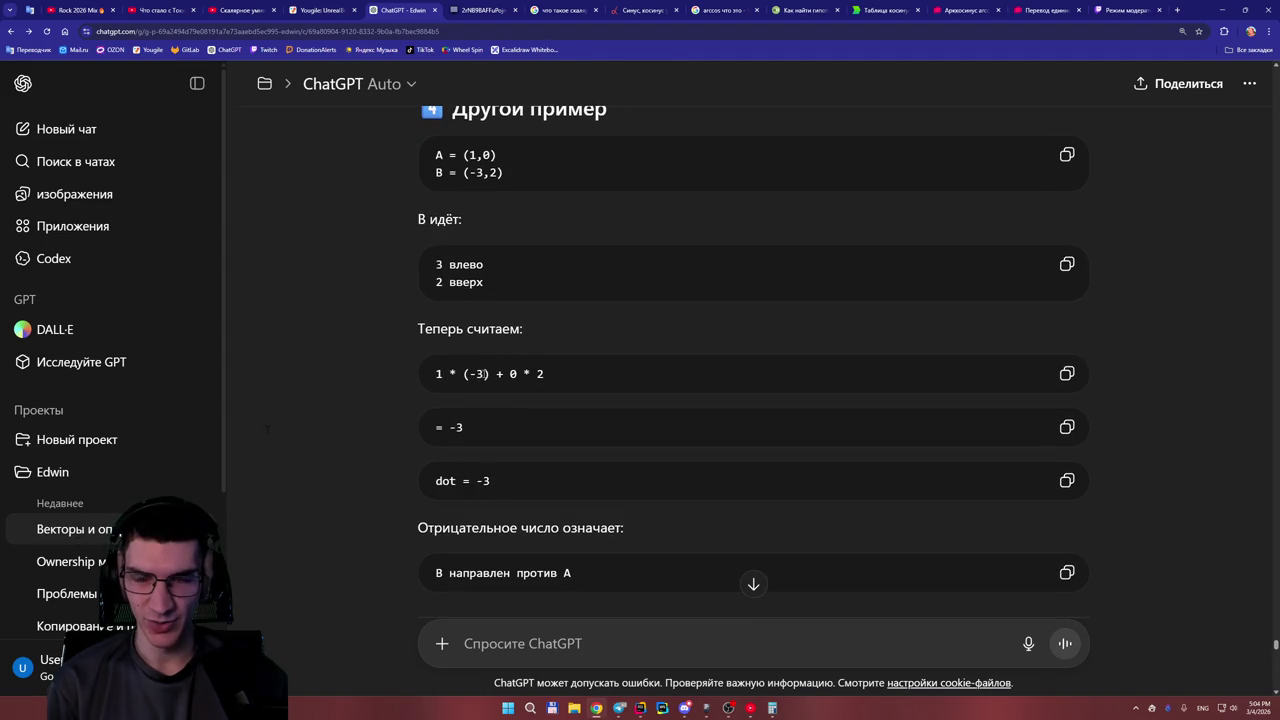
{"action": "scroll", "coordinate": [466, 439], "scroll_direction": "down", "scroll_amount": 1}
{"action": "scroll", "coordinate": [488, 452], "scroll_direction": "down", "scroll_amount": 1}
{"action": "left_click_drag", "start_coordinate": [597, 423], "coordinate": [562, 423]}
{"action": "left_click", "coordinate": [604, 419]}
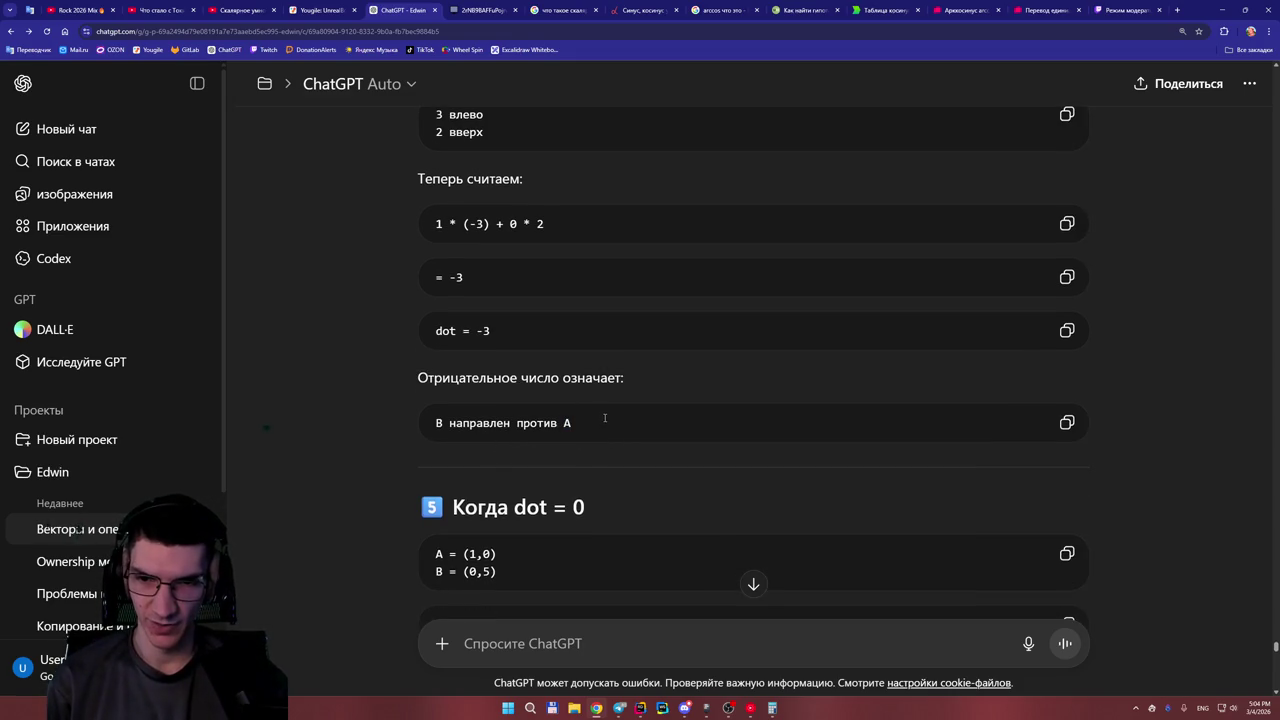
Continue to the dot-sign meaning table and the game example with forward = (1,0).
{"action": "scroll", "coordinate": [605, 418], "scroll_direction": "down", "scroll_amount": 1}
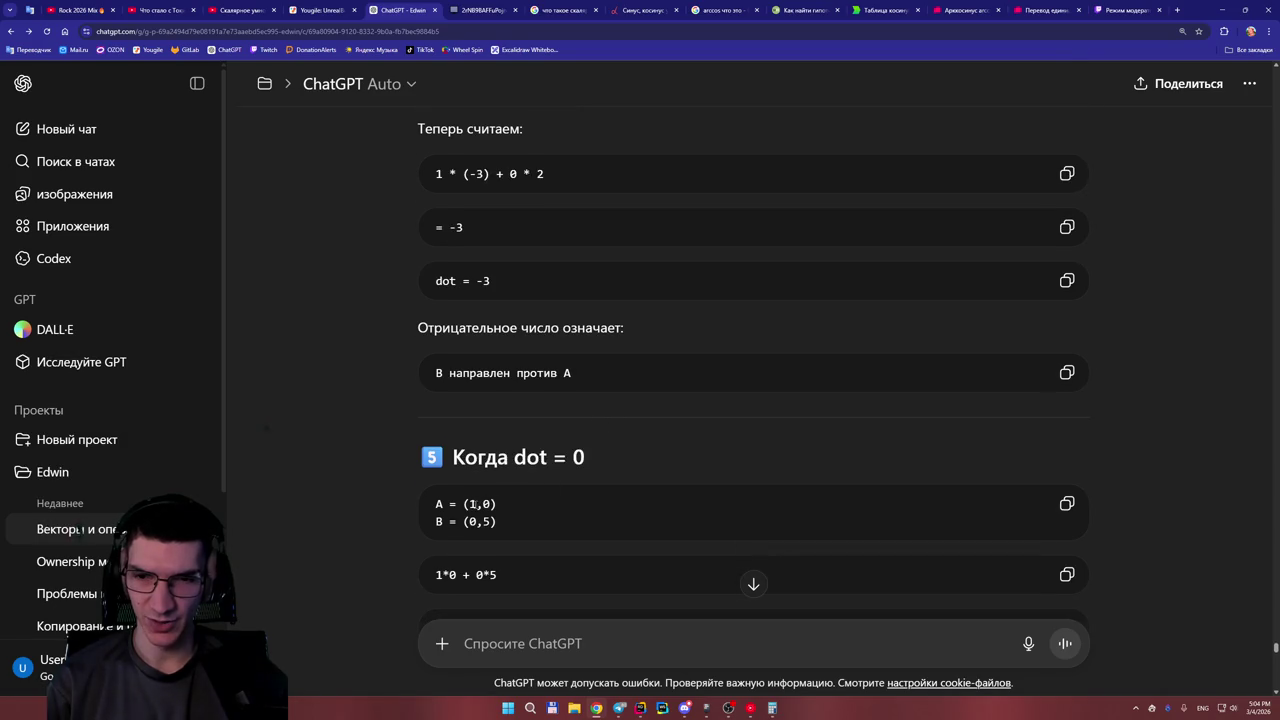
{"action": "scroll", "coordinate": [485, 505], "scroll_direction": "down", "scroll_amount": 3}
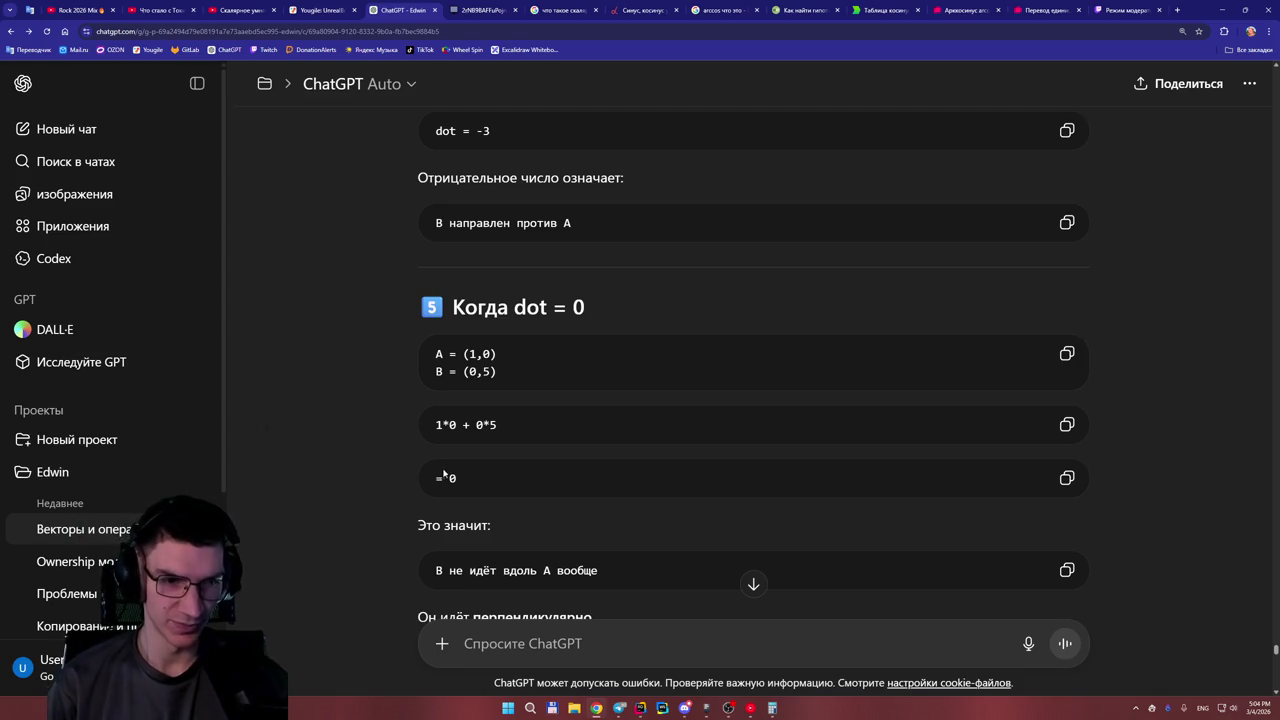
{"action": "scroll", "coordinate": [446, 474], "scroll_direction": "down", "scroll_amount": 3}
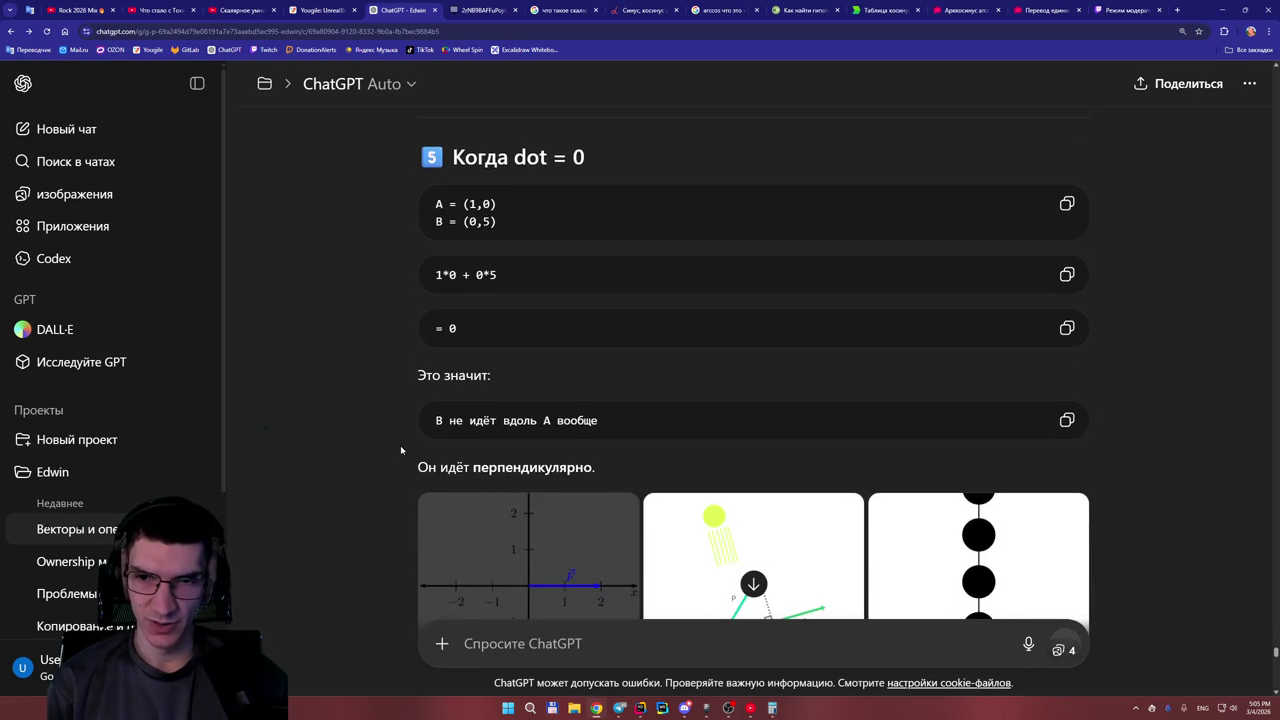
{"action": "scroll", "coordinate": [540, 430], "scroll_direction": "down", "scroll_amount": 3}
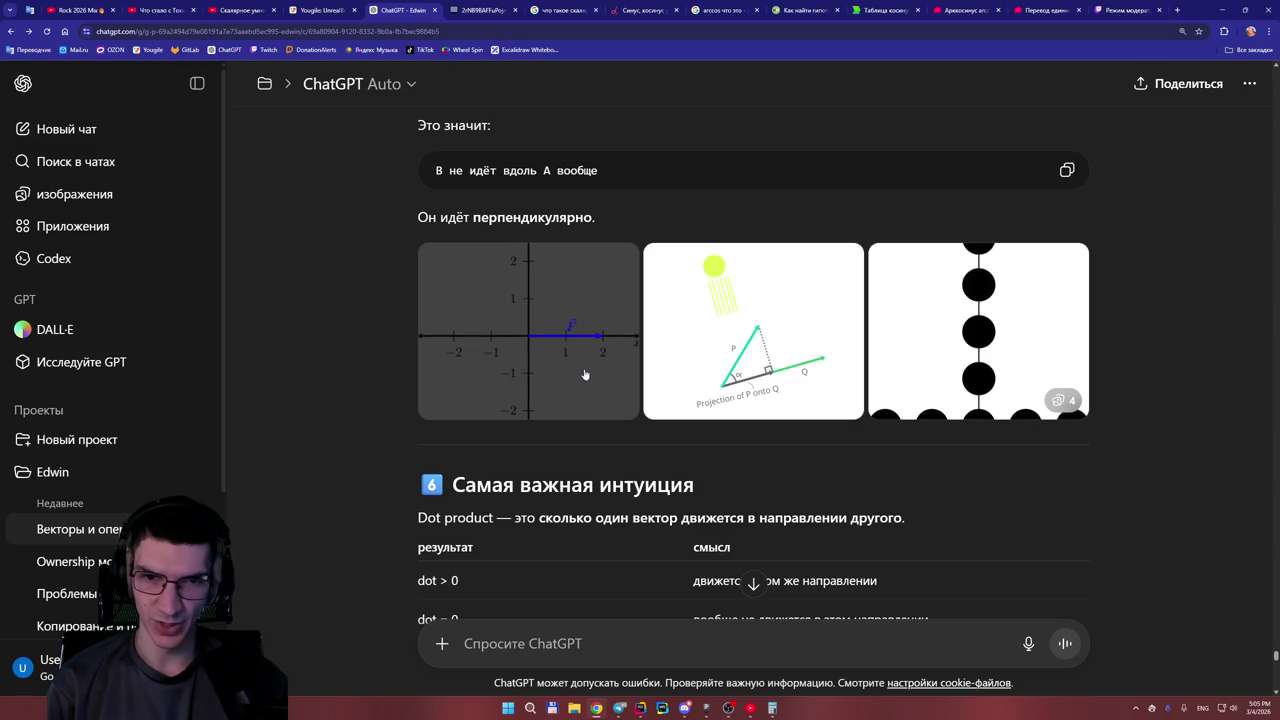
{"action": "scroll", "coordinate": [586, 370], "scroll_direction": "down", "scroll_amount": 3}
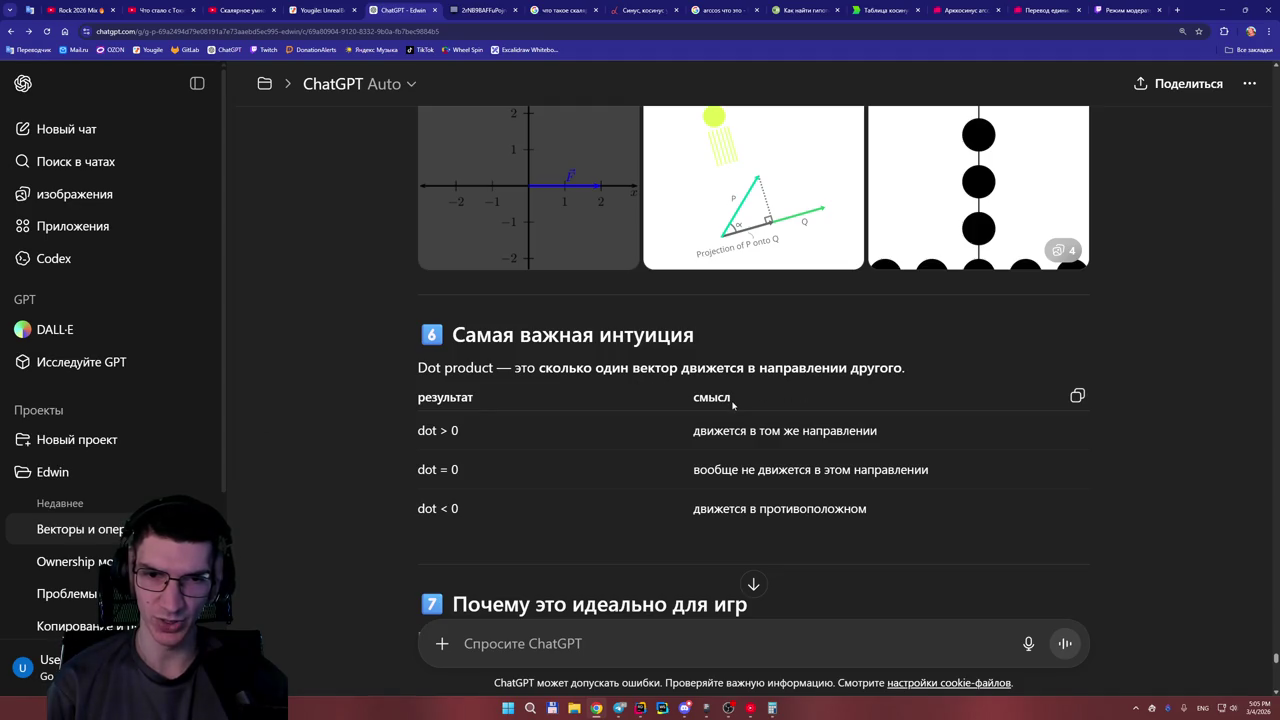
{"action": "scroll", "coordinate": [732, 404], "scroll_direction": "down", "scroll_amount": 2}
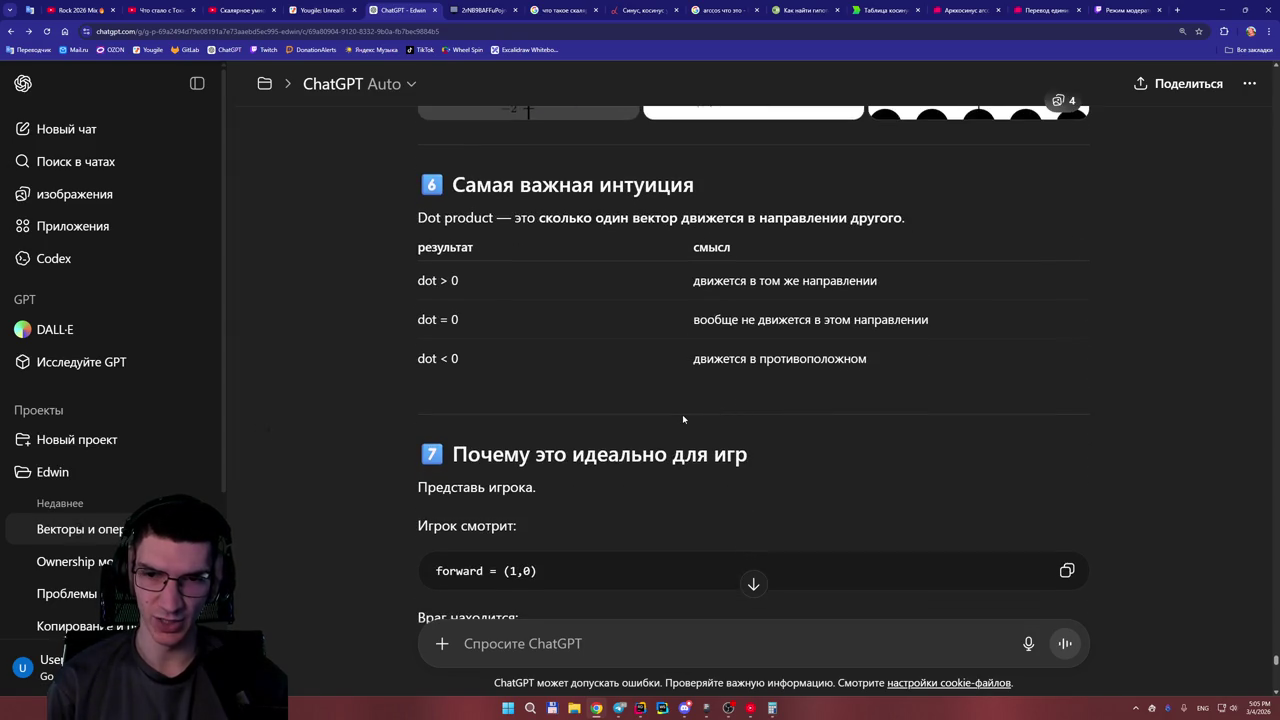
Read the enemy front/behind/side rules using dot(forward, enemyDir), then switch to the WBO whiteboard.
{"action": "scroll", "coordinate": [682, 416], "scroll_direction": "down", "scroll_amount": 2}
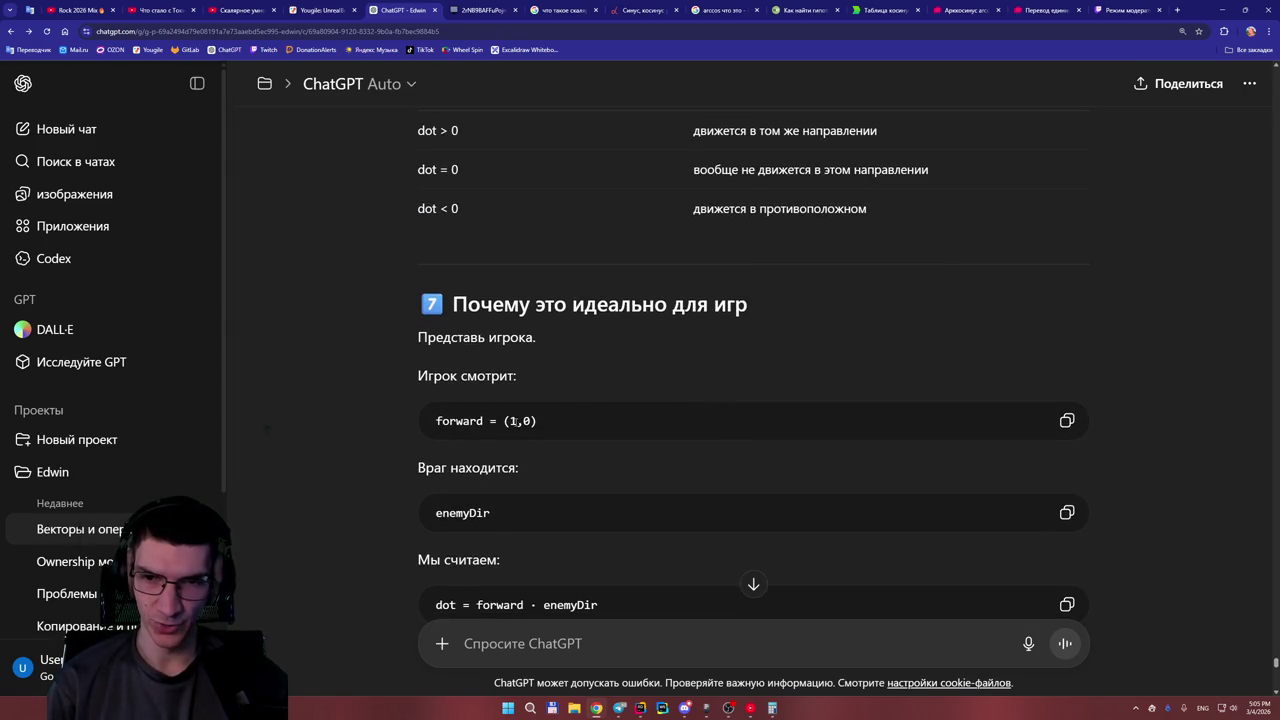
{"action": "scroll", "coordinate": [511, 423], "scroll_direction": "down", "scroll_amount": 1}
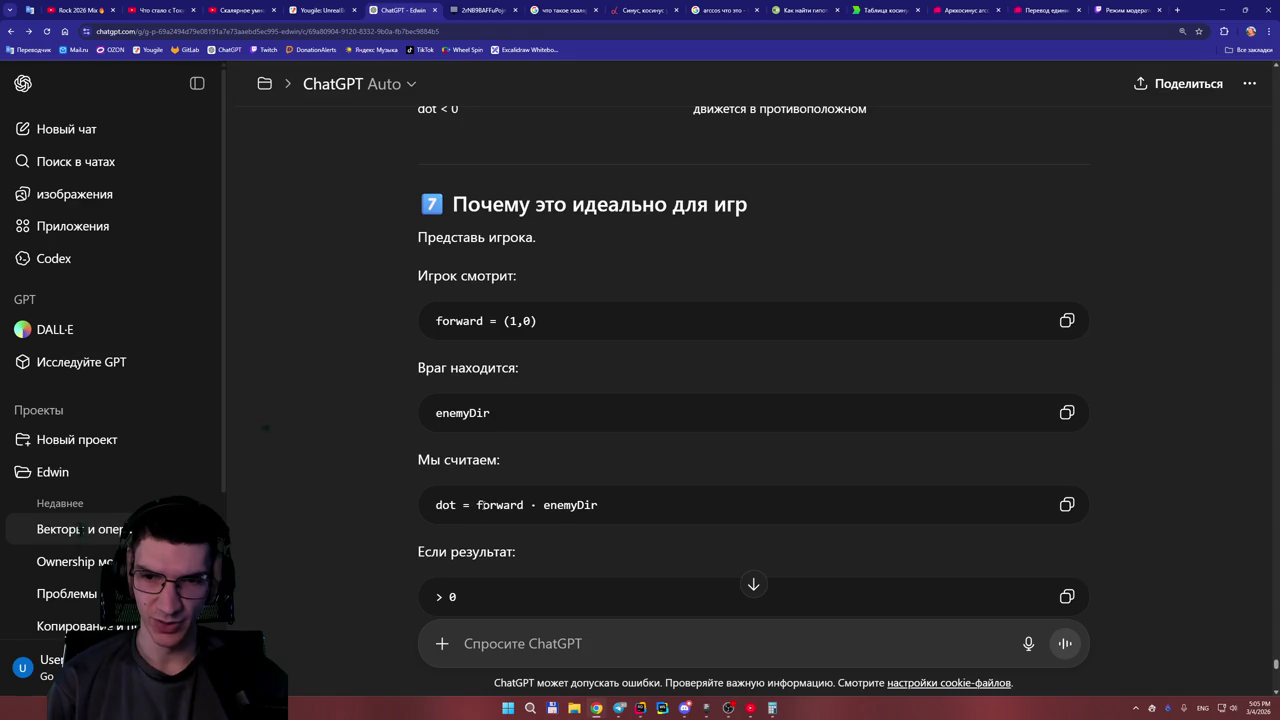
{"action": "left_click_drag", "start_coordinate": [476, 505], "coordinate": [523, 505]}
{"action": "double_click", "coordinate": [540, 505]}
{"action": "left_click", "coordinate": [540, 505]}
{"action": "scroll", "coordinate": [611, 500], "scroll_direction": "down", "scroll_amount": 1}
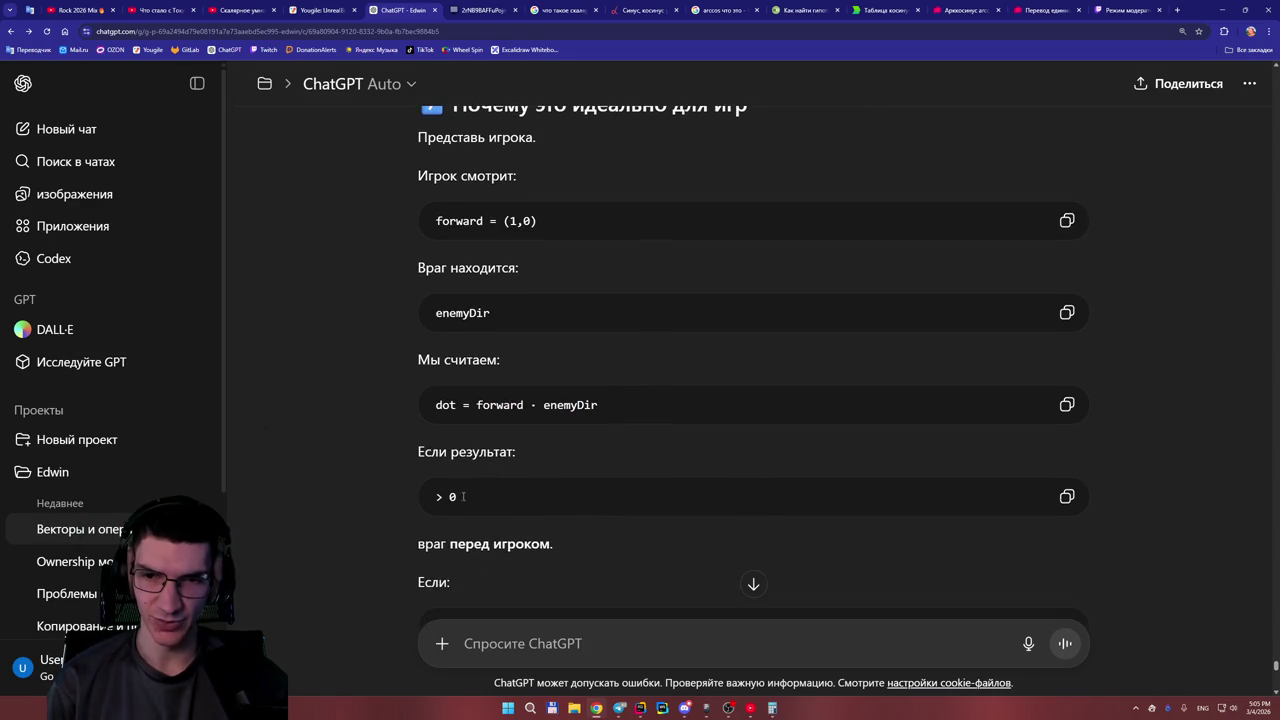
{"action": "scroll", "coordinate": [475, 497], "scroll_direction": "down", "scroll_amount": 1}
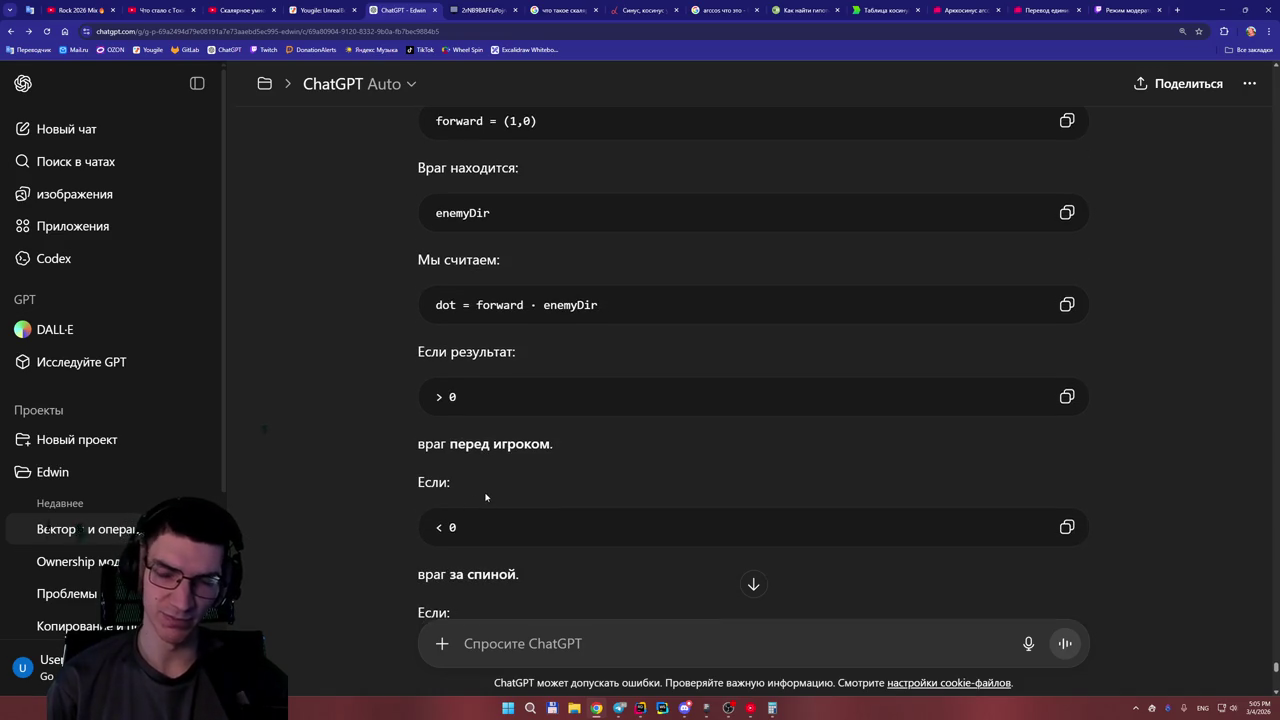
{"action": "scroll", "coordinate": [486, 497], "scroll_direction": "down", "scroll_amount": 1}
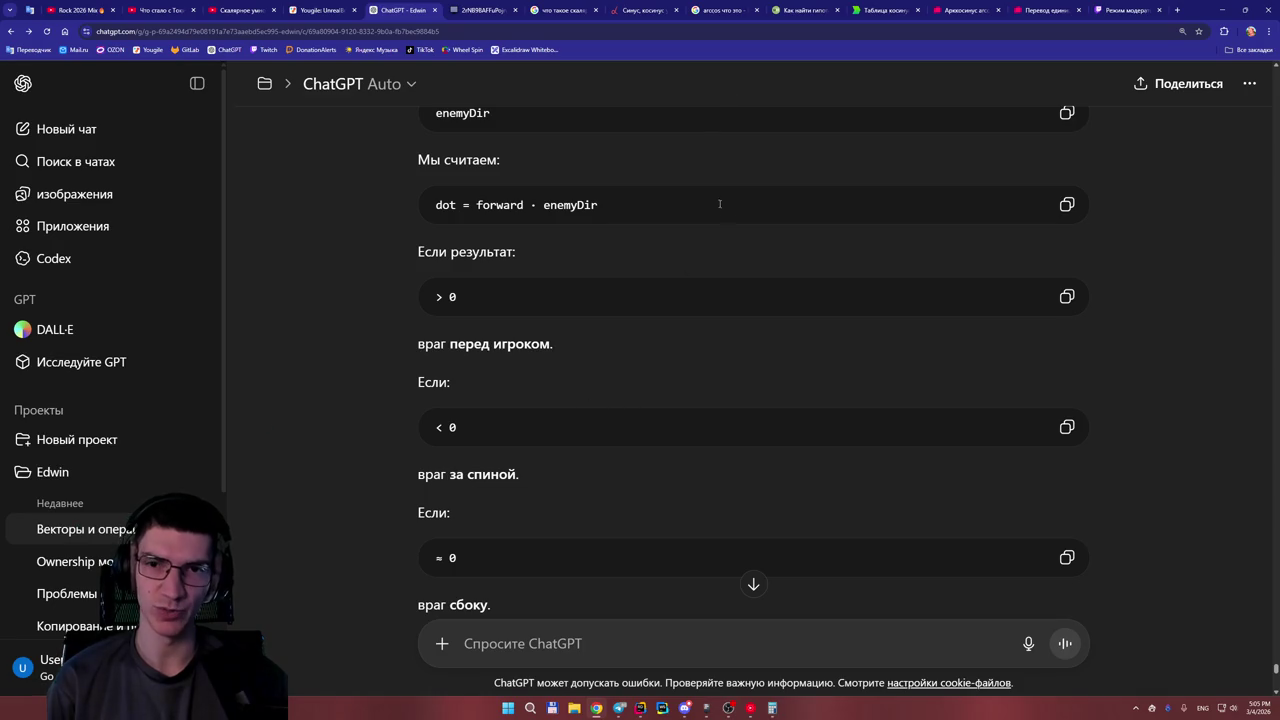
{"action": "left_click", "coordinate": [480, 11]}
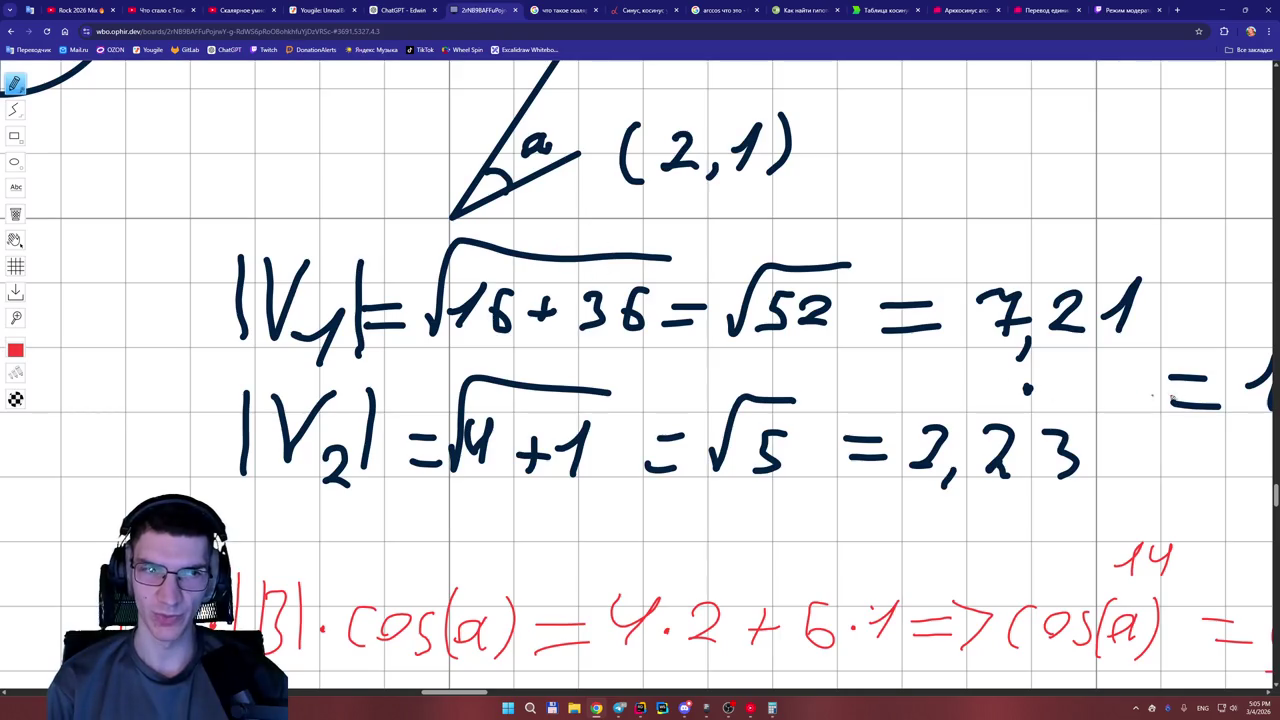
Sketch a red projection mark at the tip of the (2,1) vector on the whiteboard.
{"action": "scroll", "coordinate": [1262, 488], "scroll_direction": "up", "scroll_amount": 3}
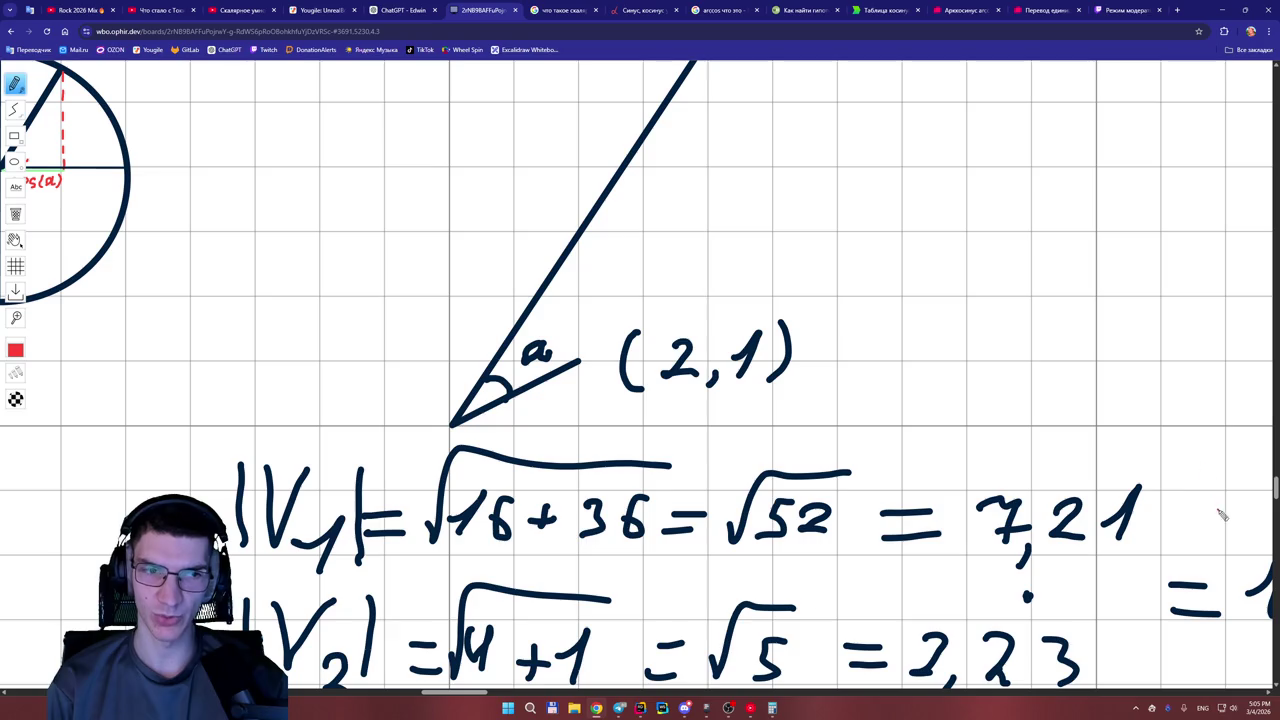
{"action": "scroll", "coordinate": [1274, 488], "scroll_direction": "up", "scroll_amount": 2}
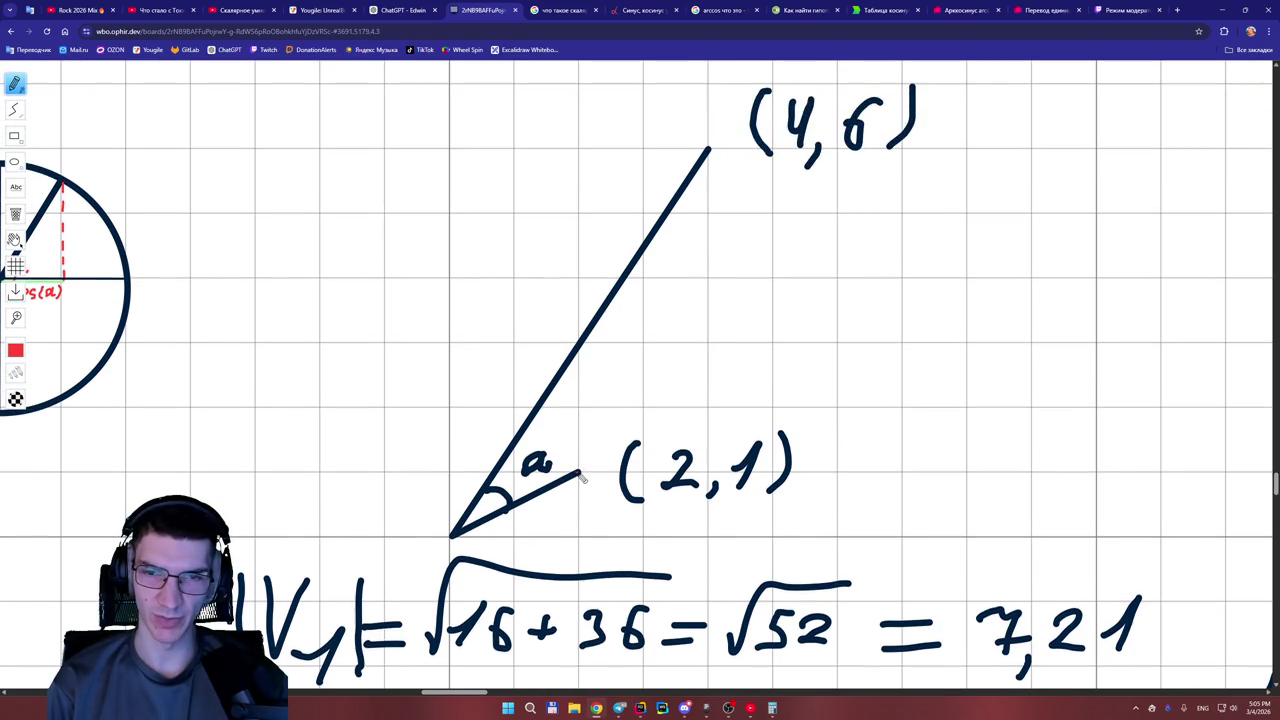
{"action": "mouse_move", "coordinate": [581, 470]}
{"action": "left_mouse_down"}
{"action": "mouse_move", "coordinate": [594, 418]}
{"action": "mouse_move", "coordinate": [659, 444]}
{"action": "left_mouse_up"}
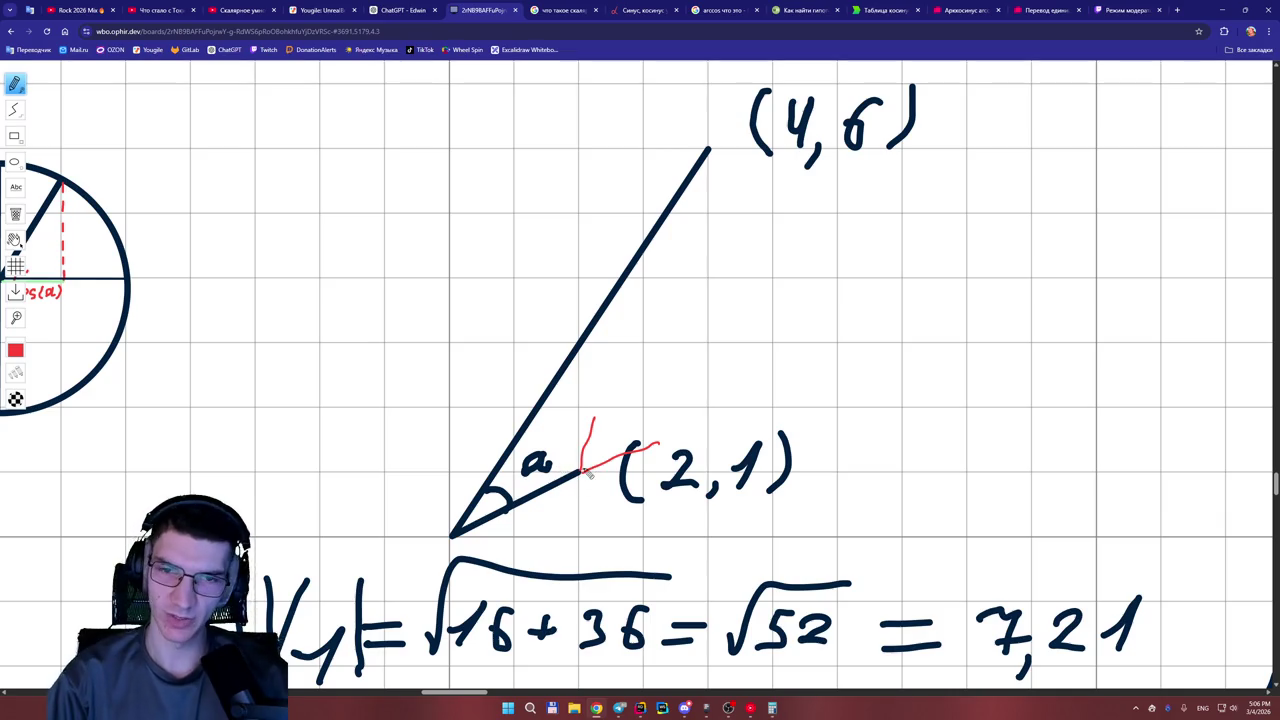
Erase the red marks beside angle a and return to the ChatGPT conversation.
{"action": "left_click", "coordinate": [15, 213]}
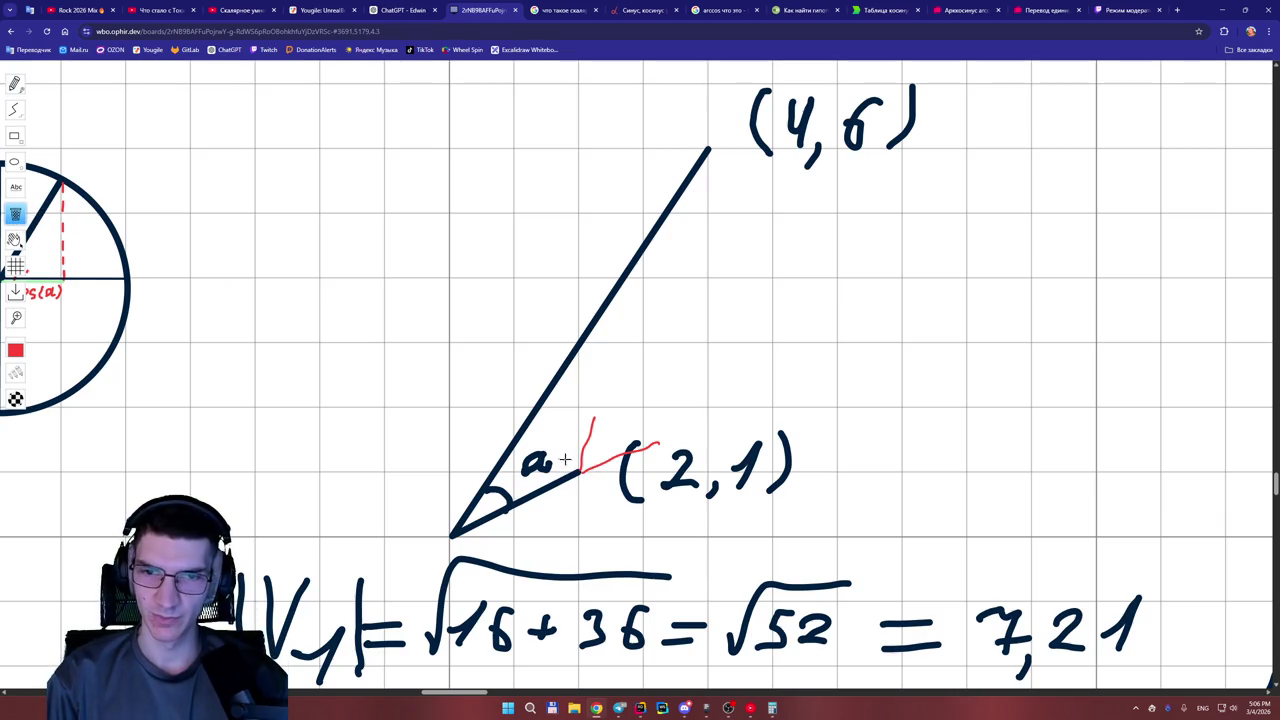
{"action": "left_click_drag", "start_coordinate": [605, 460], "coordinate": [590, 452]}
{"action": "left_click", "coordinate": [586, 447]}
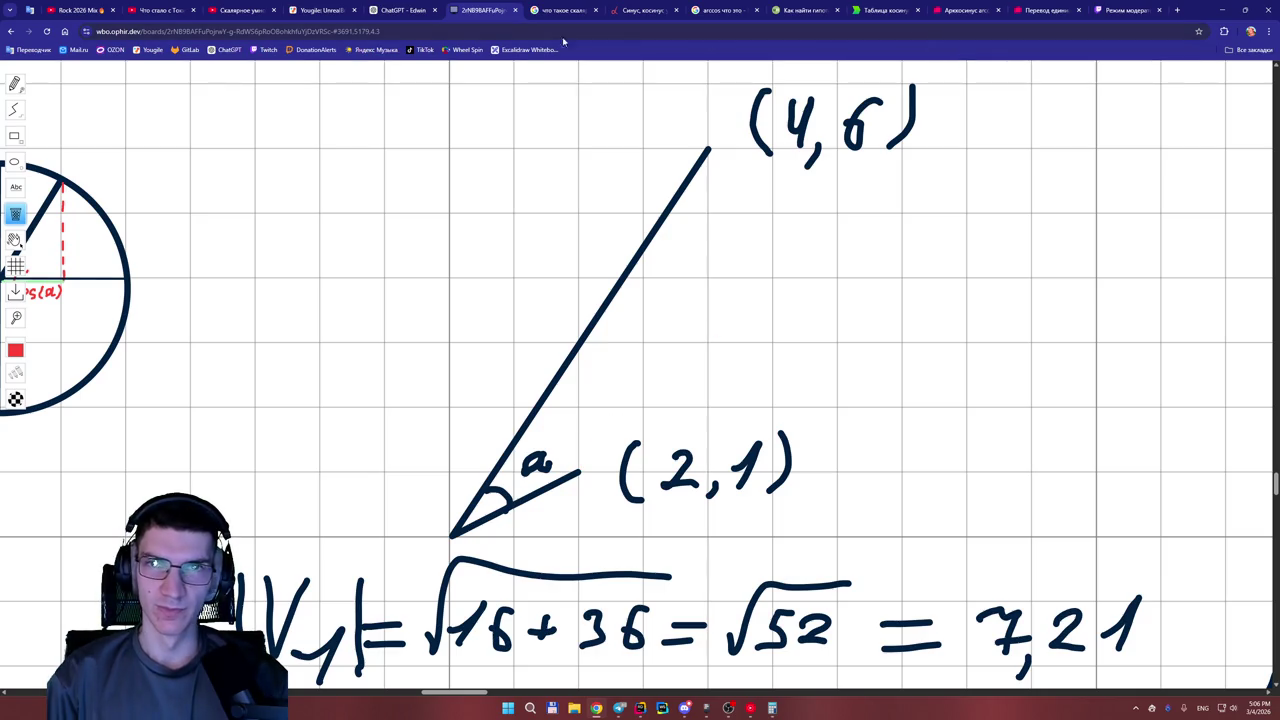
{"action": "left_click", "coordinate": [400, 10]}
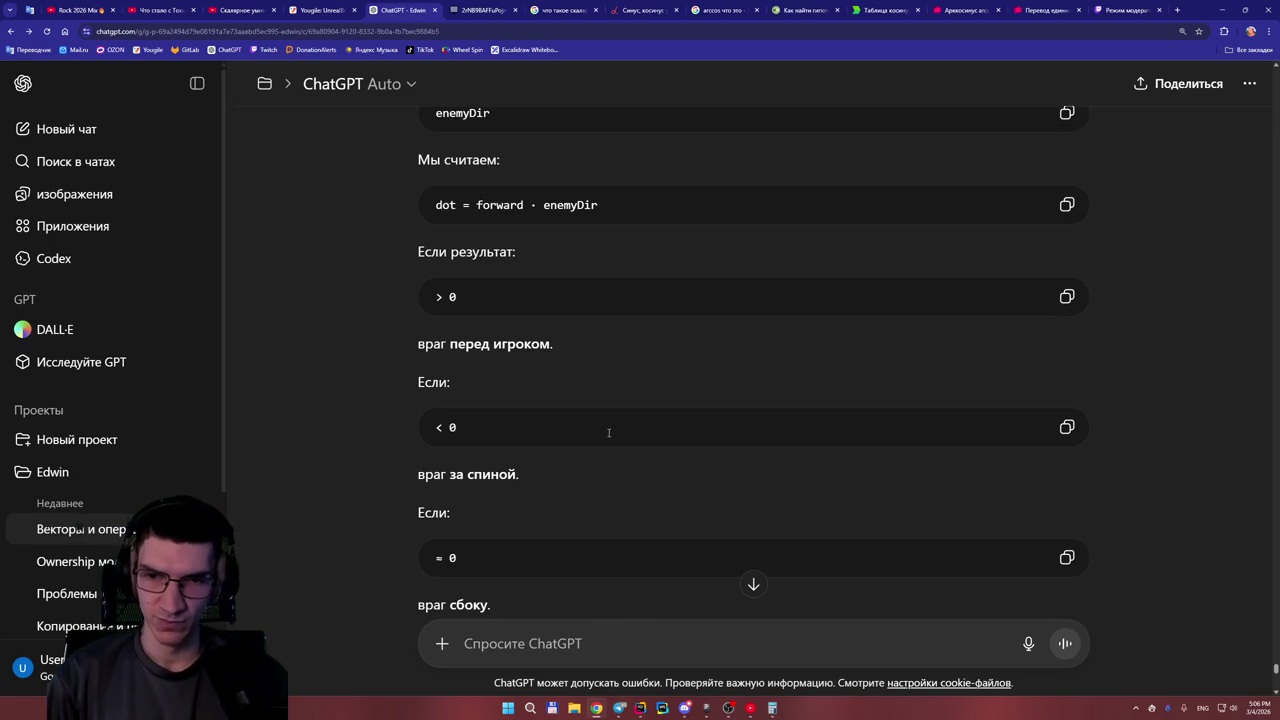
Send the mini-test answer '0 * 2 + 1 * 5 = 0 + 5 = 5 - впереди'.
{"action": "scroll", "coordinate": [570, 425], "scroll_direction": "down", "scroll_amount": 1}
{"action": "scroll", "coordinate": [557, 424], "scroll_direction": "down", "scroll_amount": 2}
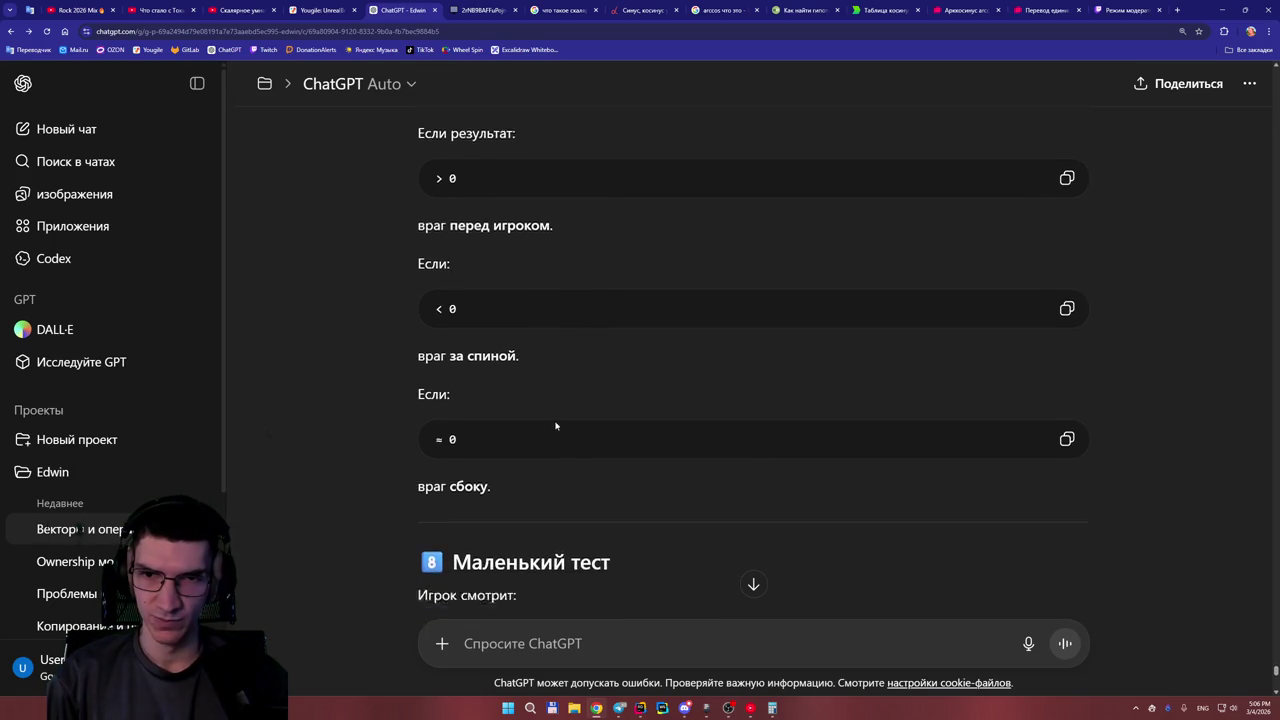
{"action": "scroll", "coordinate": [443, 352], "scroll_direction": "down", "scroll_amount": 1}
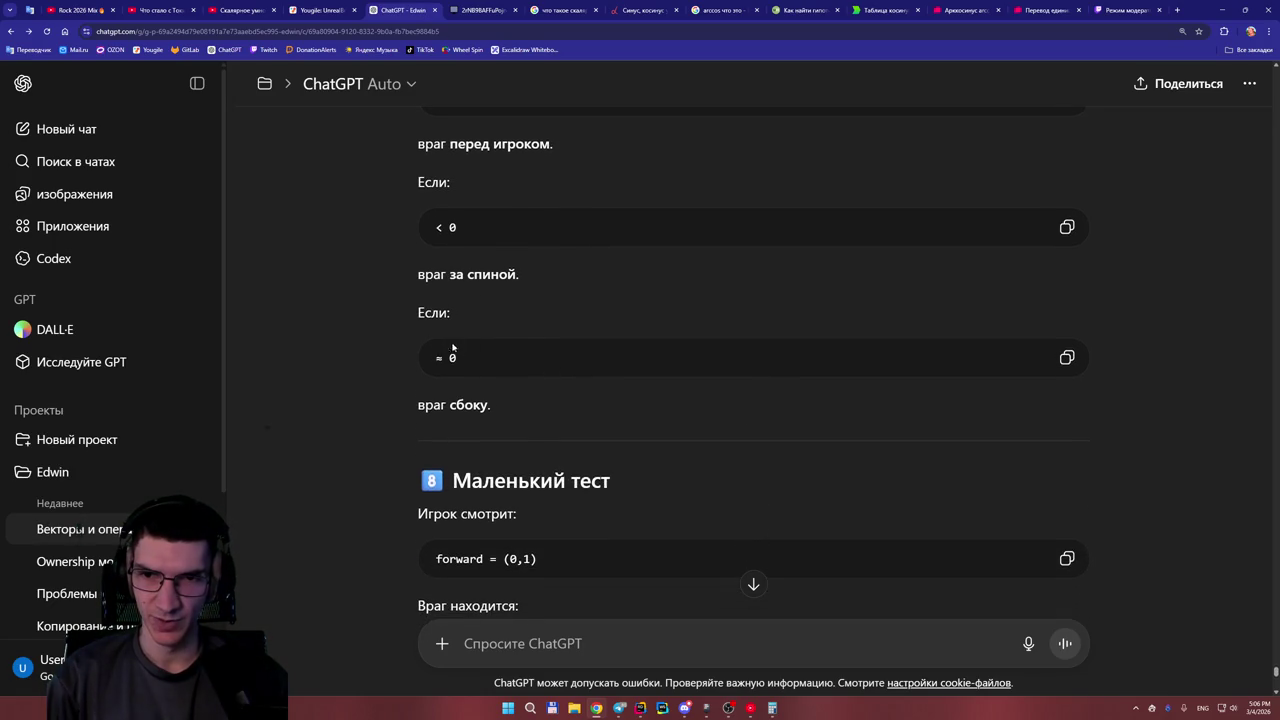
{"action": "scroll", "coordinate": [470, 400], "scroll_direction": "down", "scroll_amount": 4}
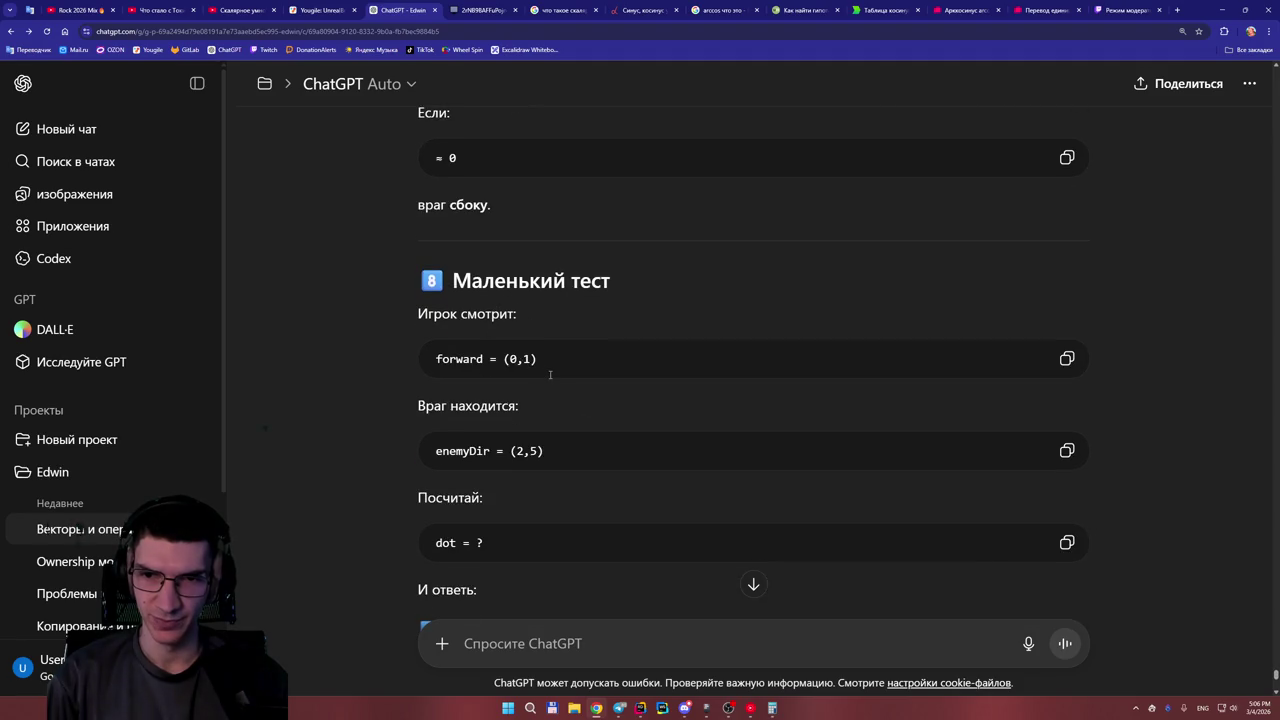
{"action": "scroll", "coordinate": [547, 386], "scroll_direction": "down", "scroll_amount": 2}
{"action": "scroll", "coordinate": [548, 386], "scroll_direction": "down", "scroll_amount": 4}
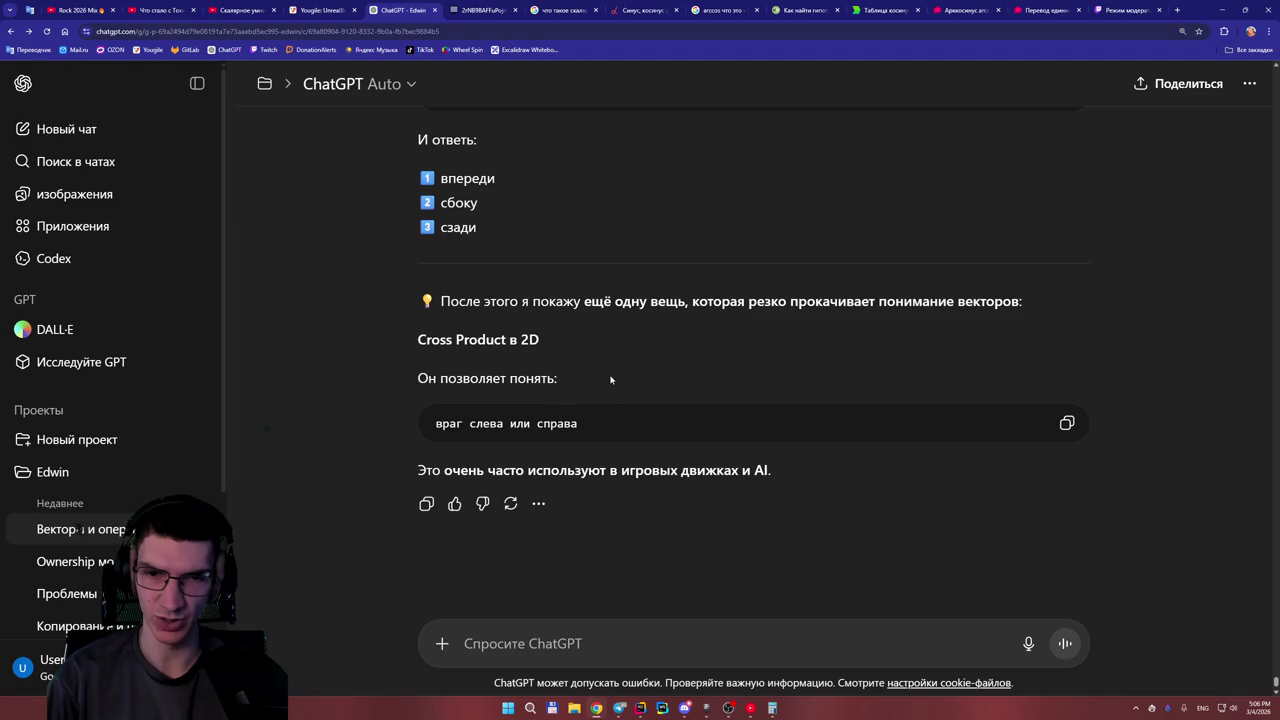
{"action": "scroll", "coordinate": [610, 379], "scroll_direction": "up", "scroll_amount": 3}
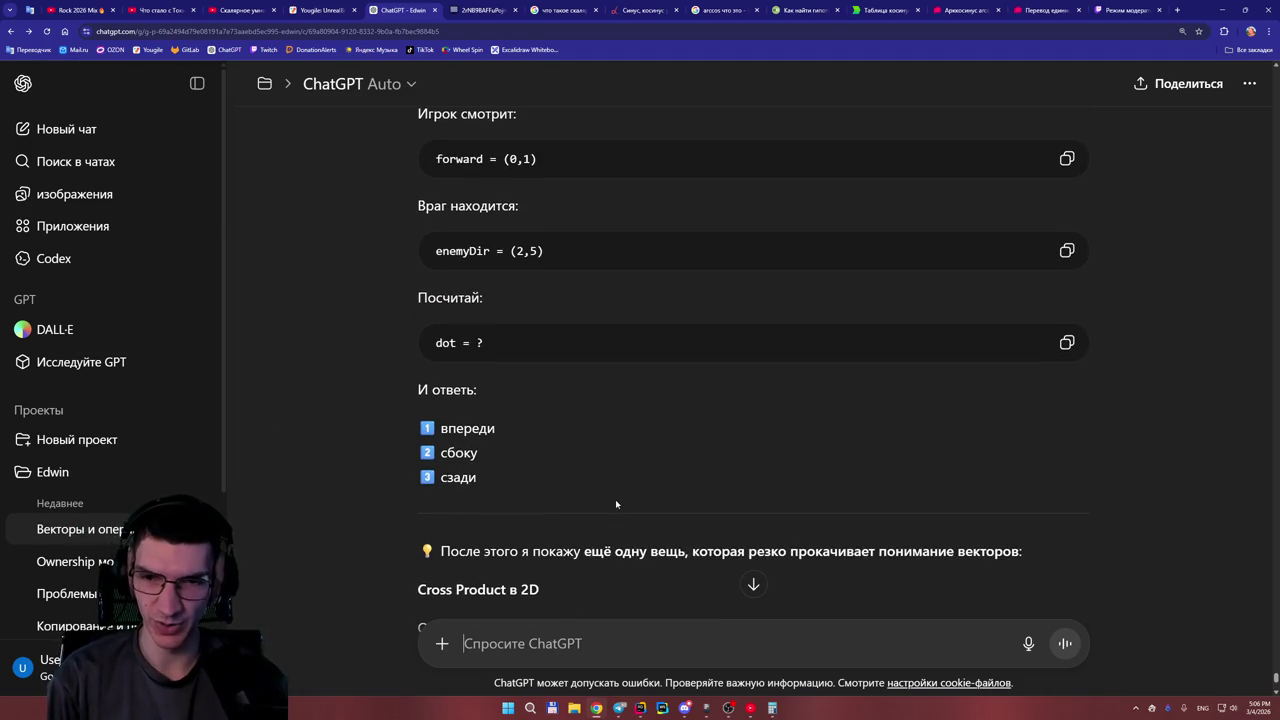
{"action": "scroll", "coordinate": [616, 450], "scroll_direction": "up", "scroll_amount": 1}
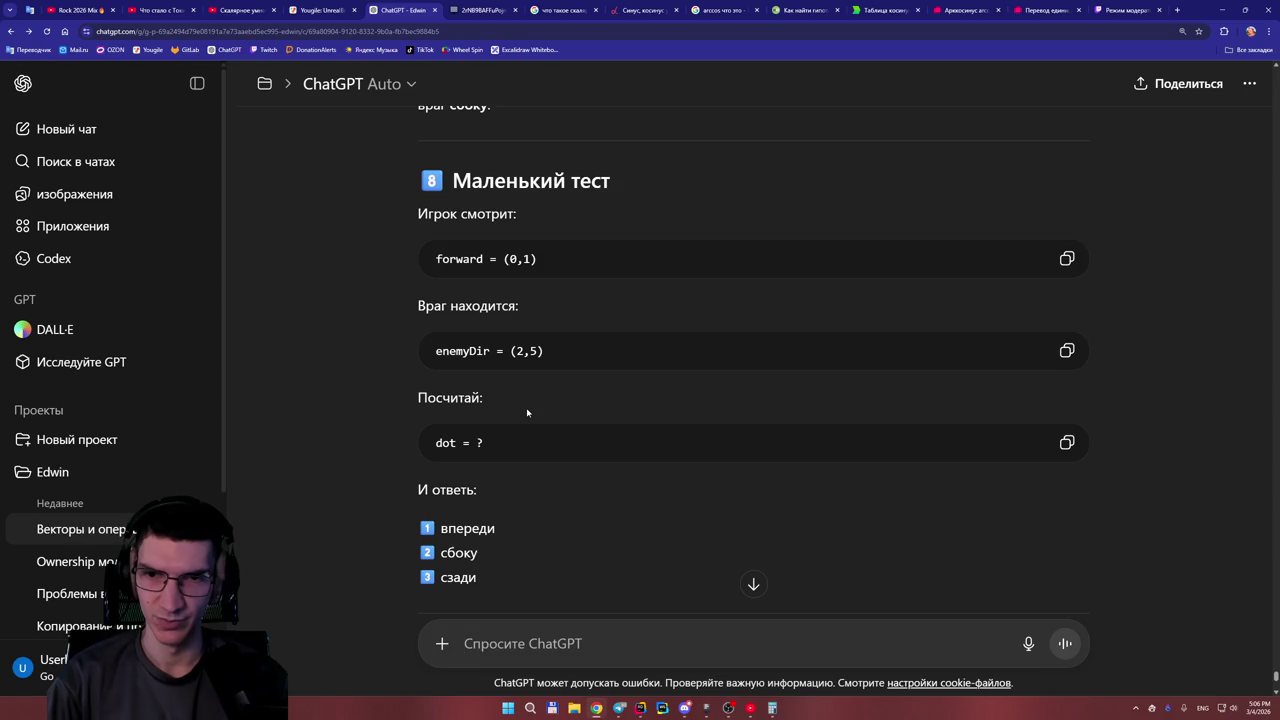
{"action": "type", "text": "0 "}
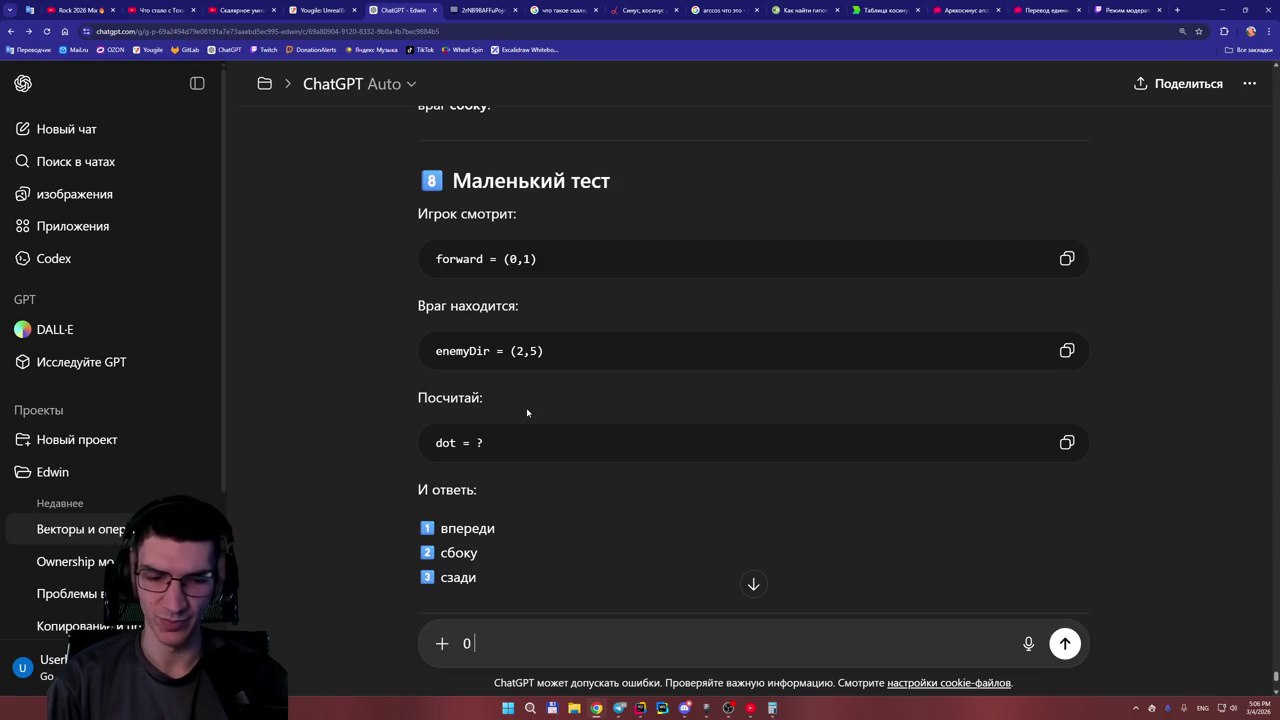
{"action": "type", "text": "* 2 + 1 *"}
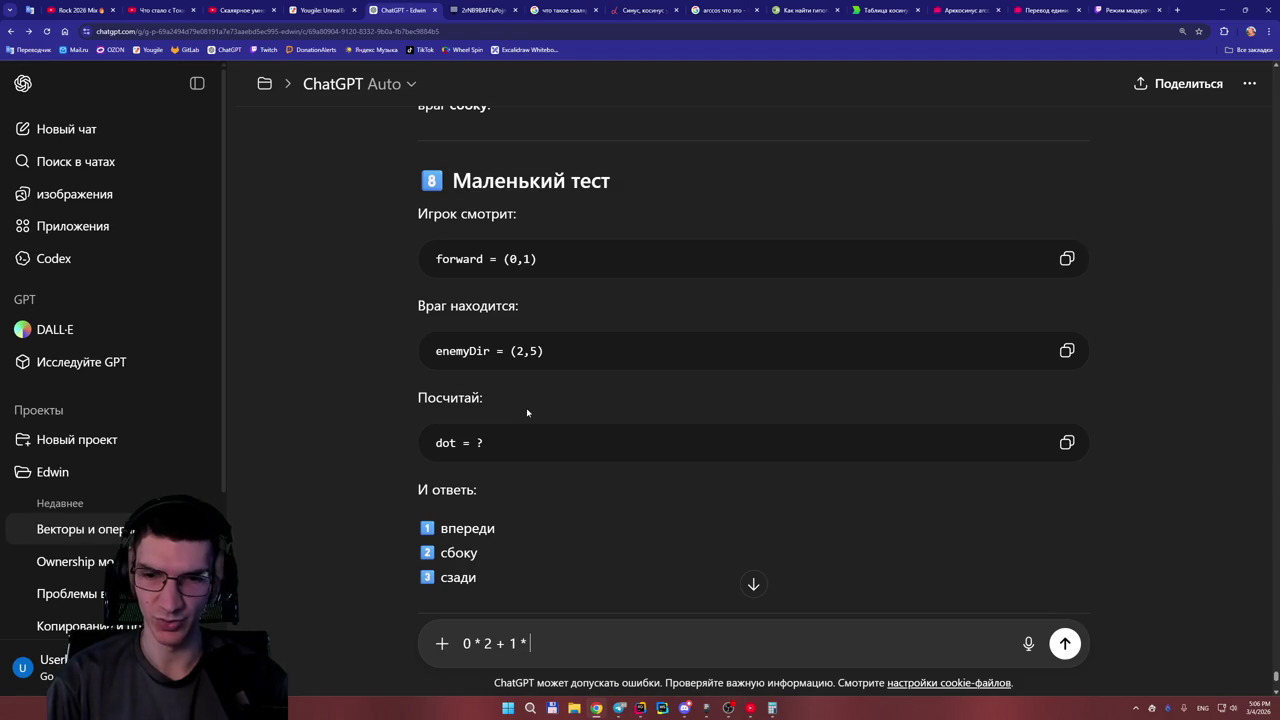
{"action": "type", "text": " 5 = "}
{"action": "type", "text": "0 + 5"}
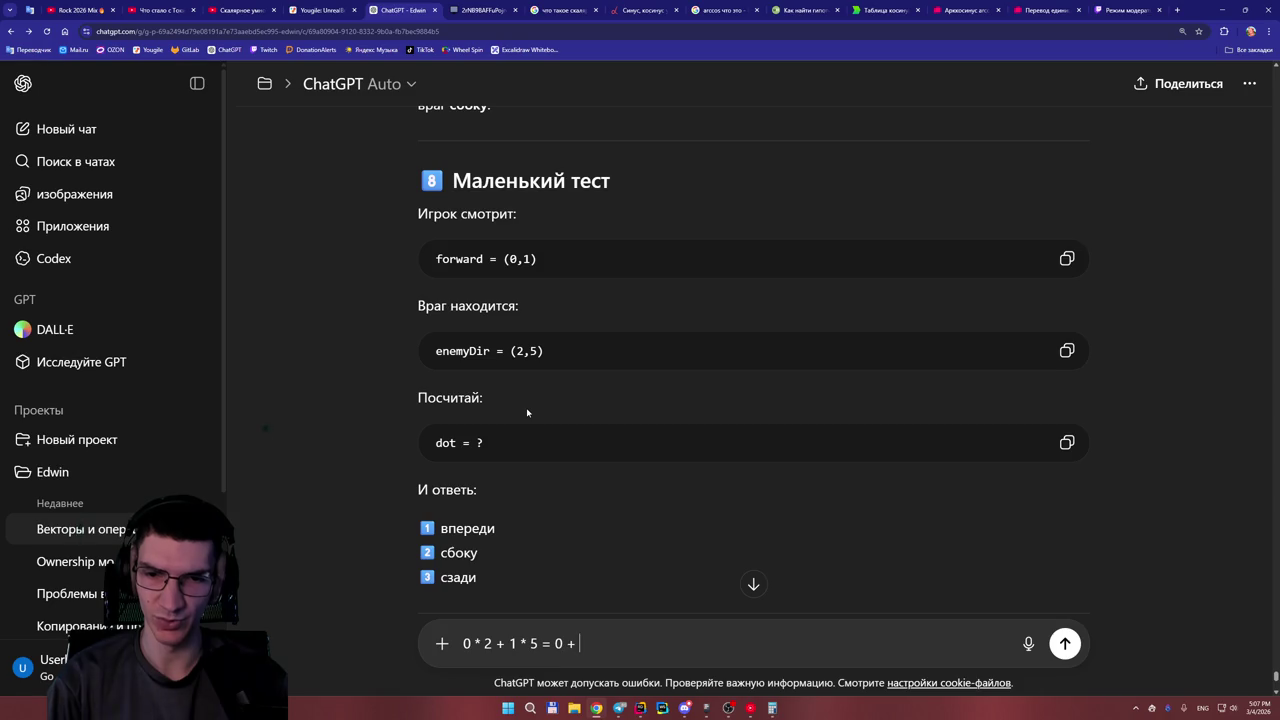
{"action": "type", "text": " = "}
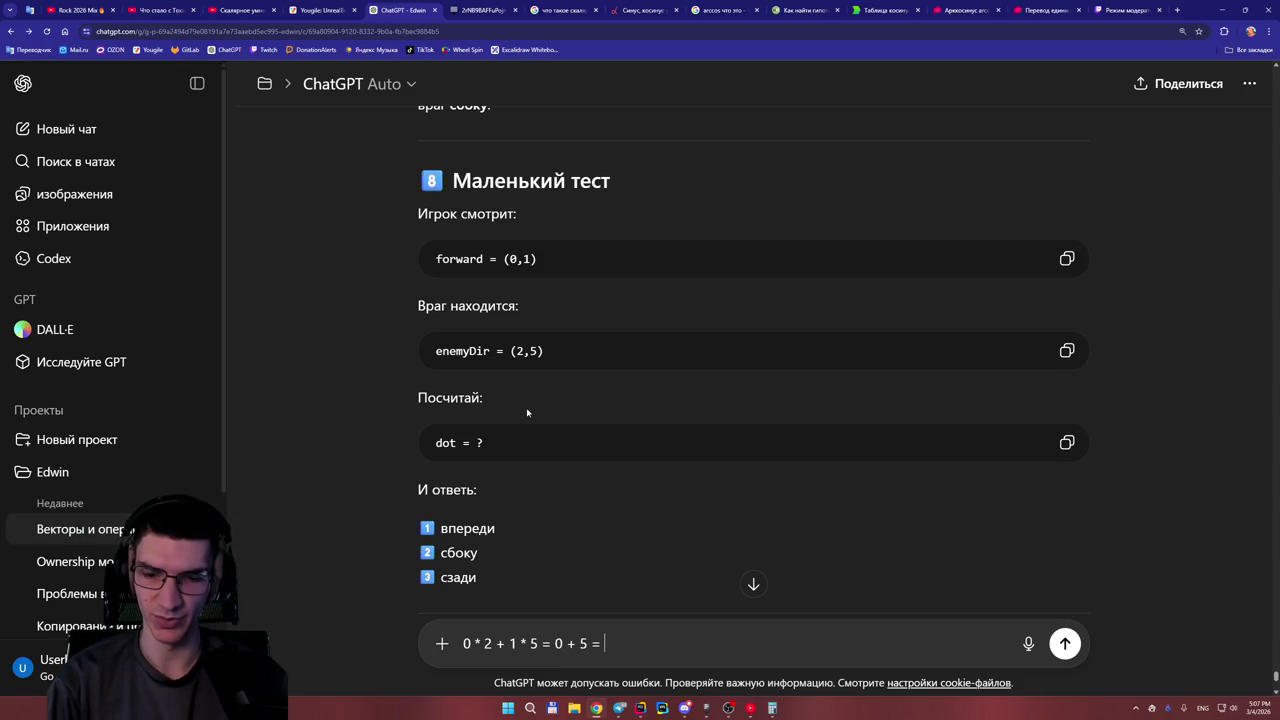
{"action": "type", "text": "5"}
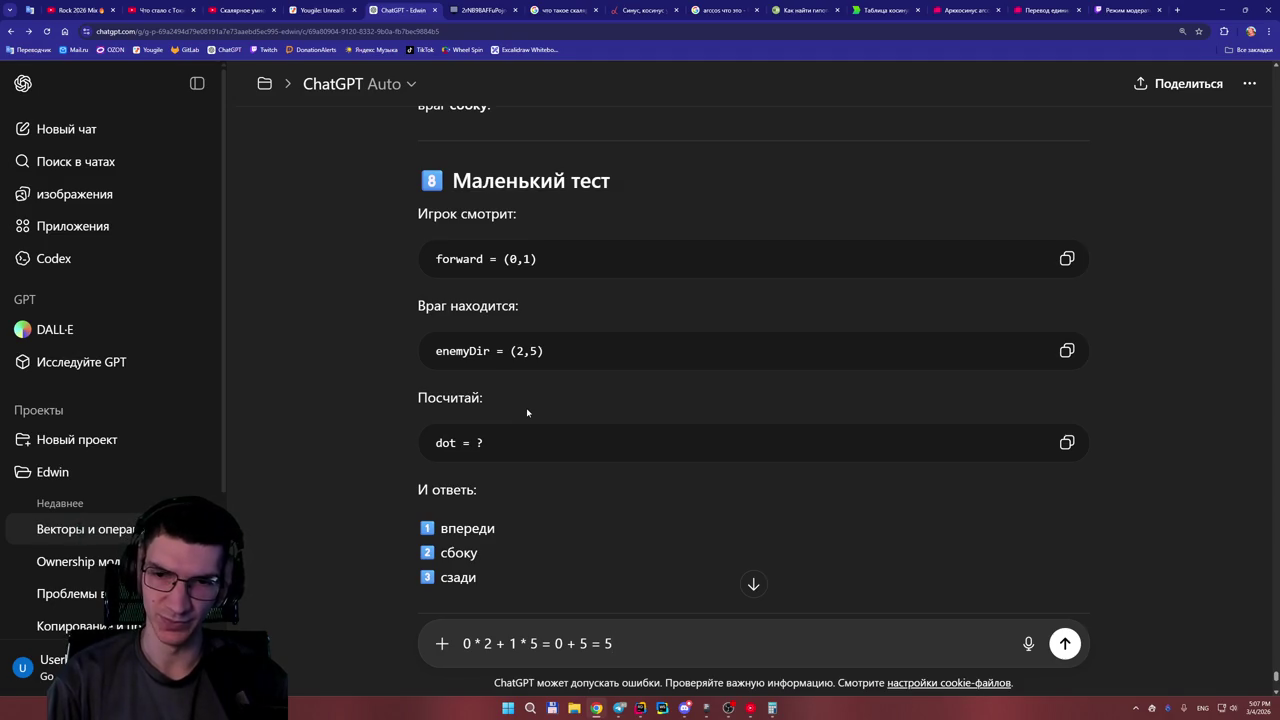
{"action": "type", "text": " -"}
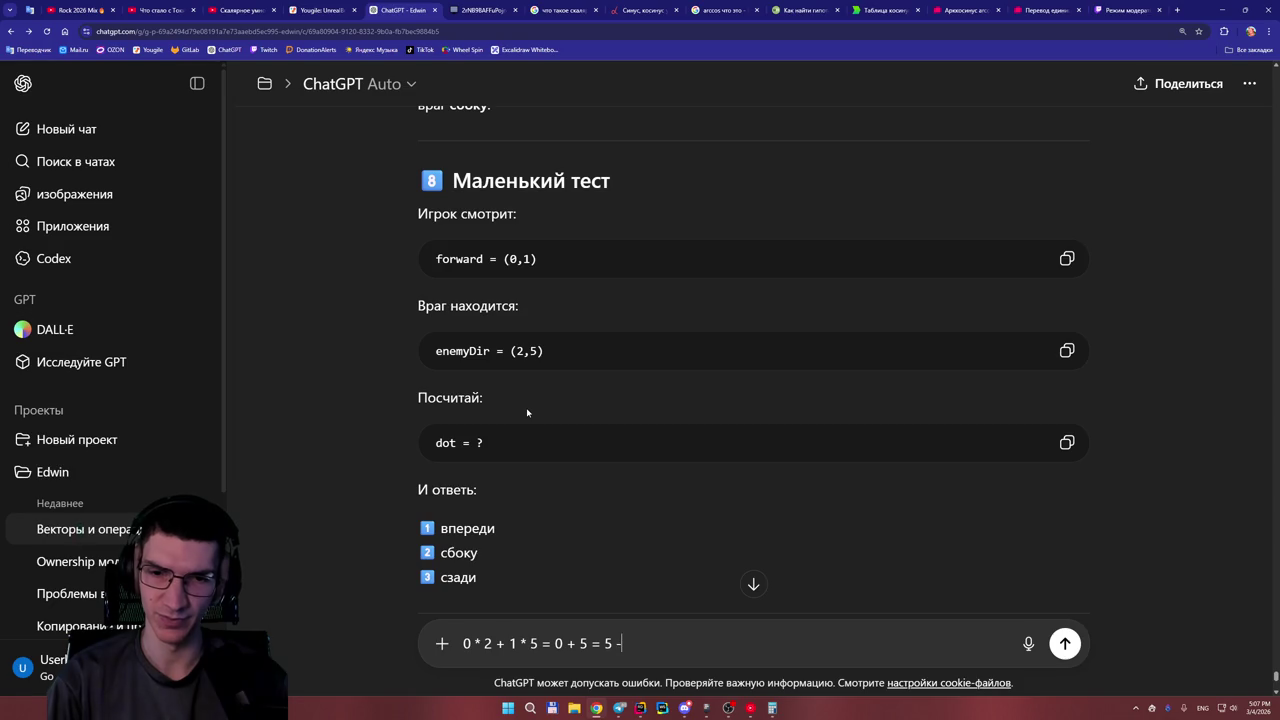
{"action": "key", "text": "alt+shift"}
{"action": "type", "text": " впереди"}
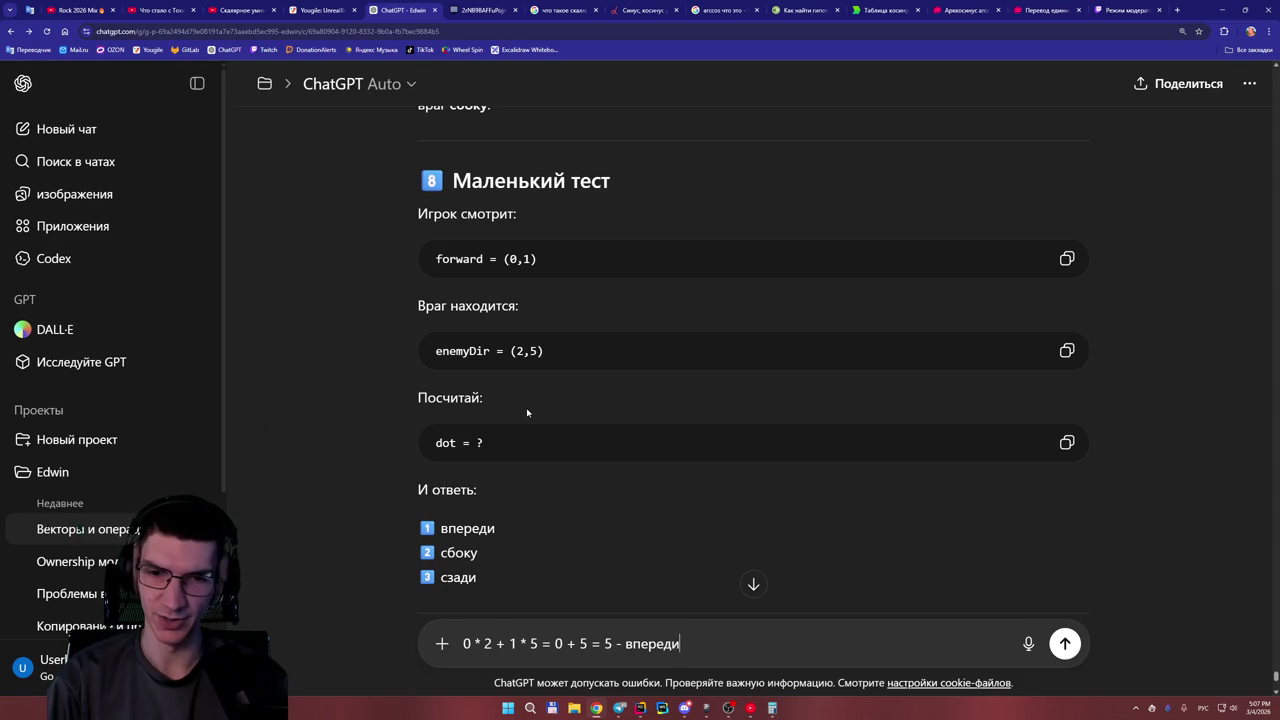
{"action": "key", "text": "Return"}
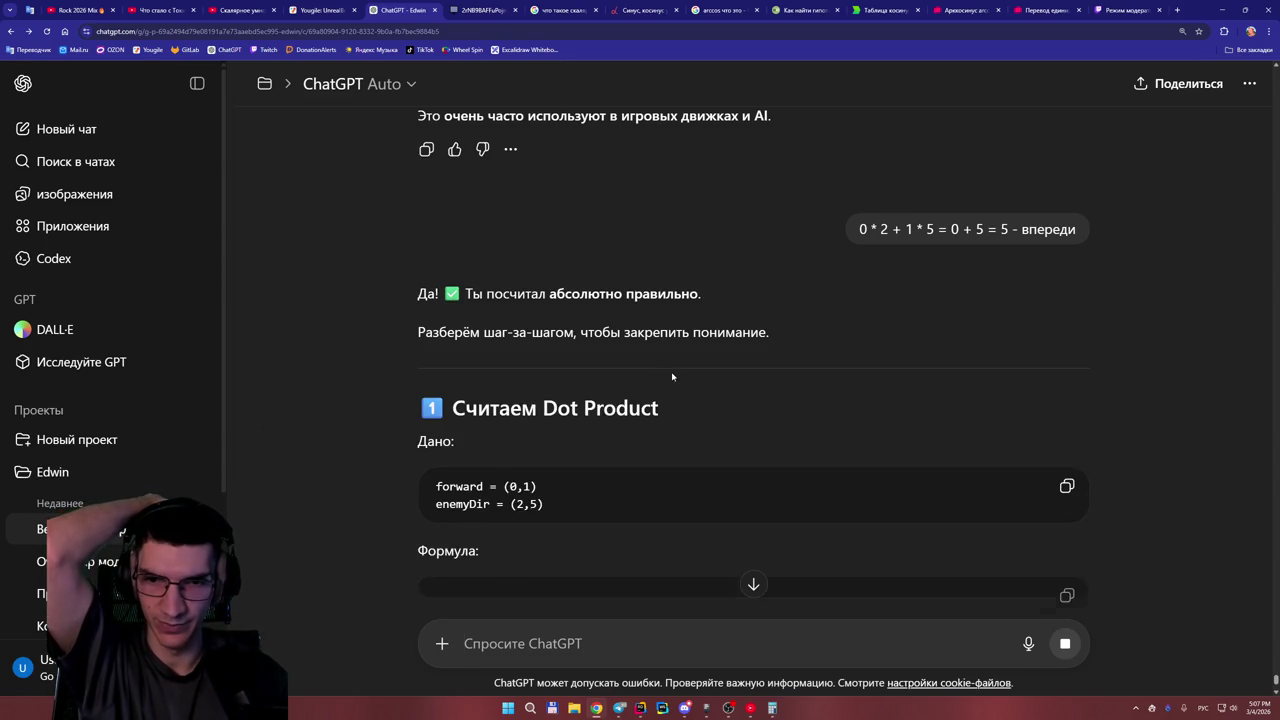
Read down the reply to section 5's check with forward (0,1) and enemyDir (-3,5).
{"action": "scroll", "coordinate": [679, 376], "scroll_direction": "down", "scroll_amount": 1}
{"action": "scroll", "coordinate": [683, 372], "scroll_direction": "down", "scroll_amount": 2}
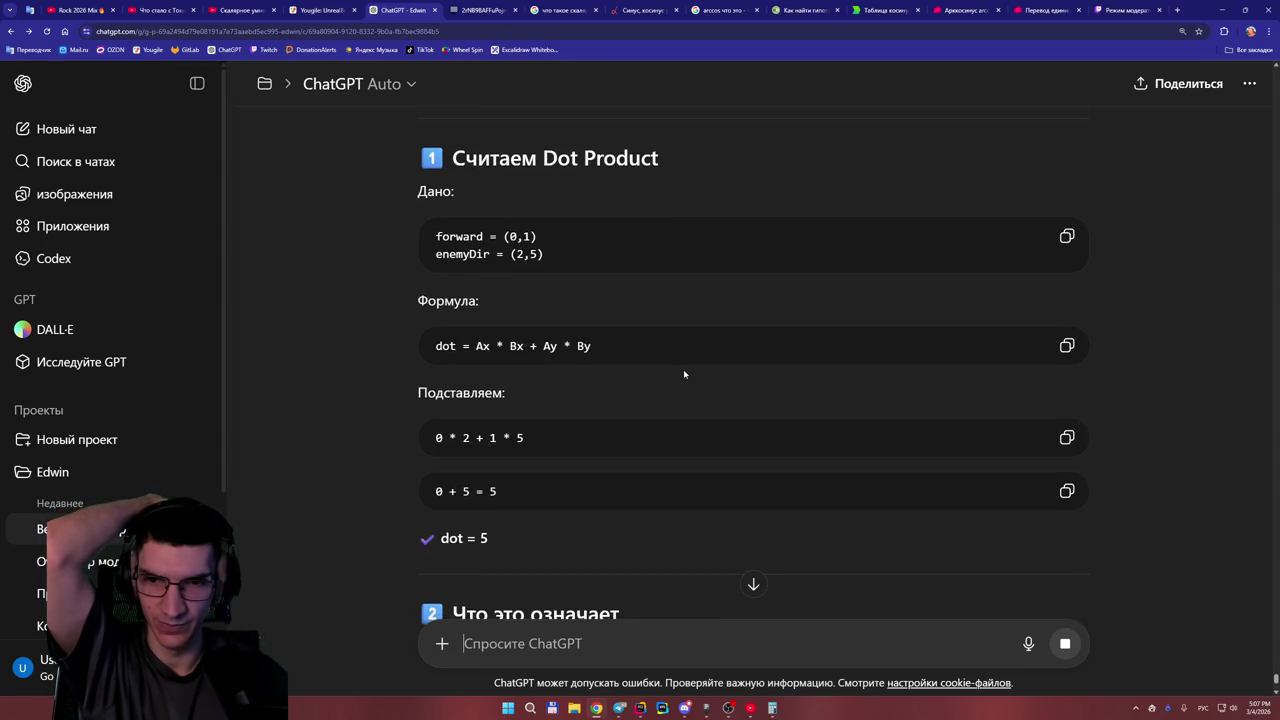
{"action": "scroll", "coordinate": [688, 375], "scroll_direction": "down", "scroll_amount": 2}
{"action": "scroll", "coordinate": [690, 377], "scroll_direction": "down", "scroll_amount": 2}
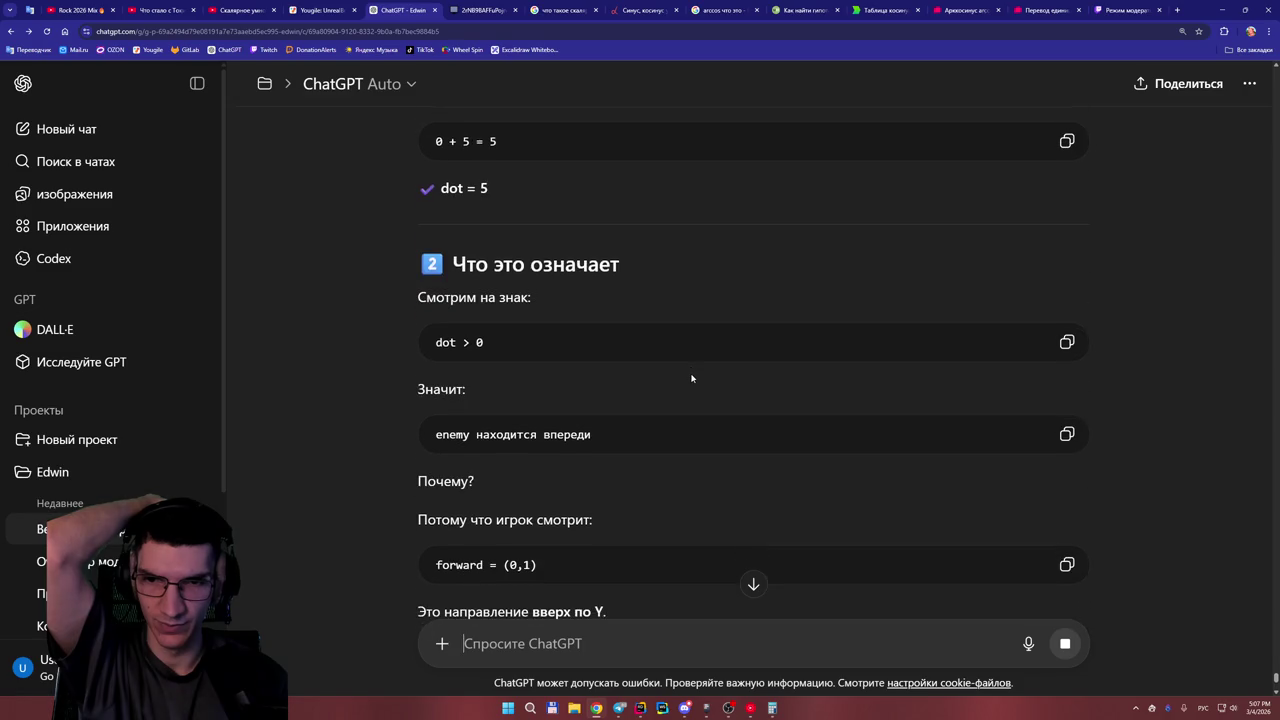
{"action": "scroll", "coordinate": [691, 376], "scroll_direction": "down", "scroll_amount": 3}
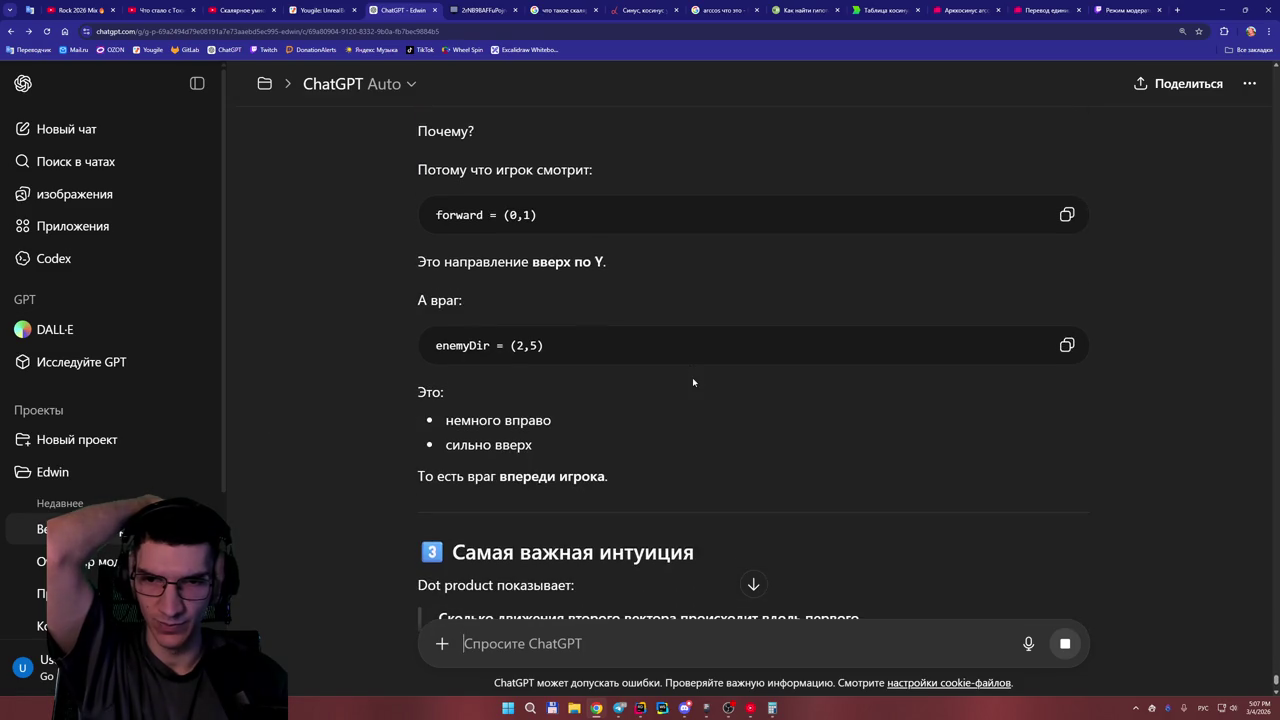
{"action": "scroll", "coordinate": [693, 378], "scroll_direction": "down", "scroll_amount": 2}
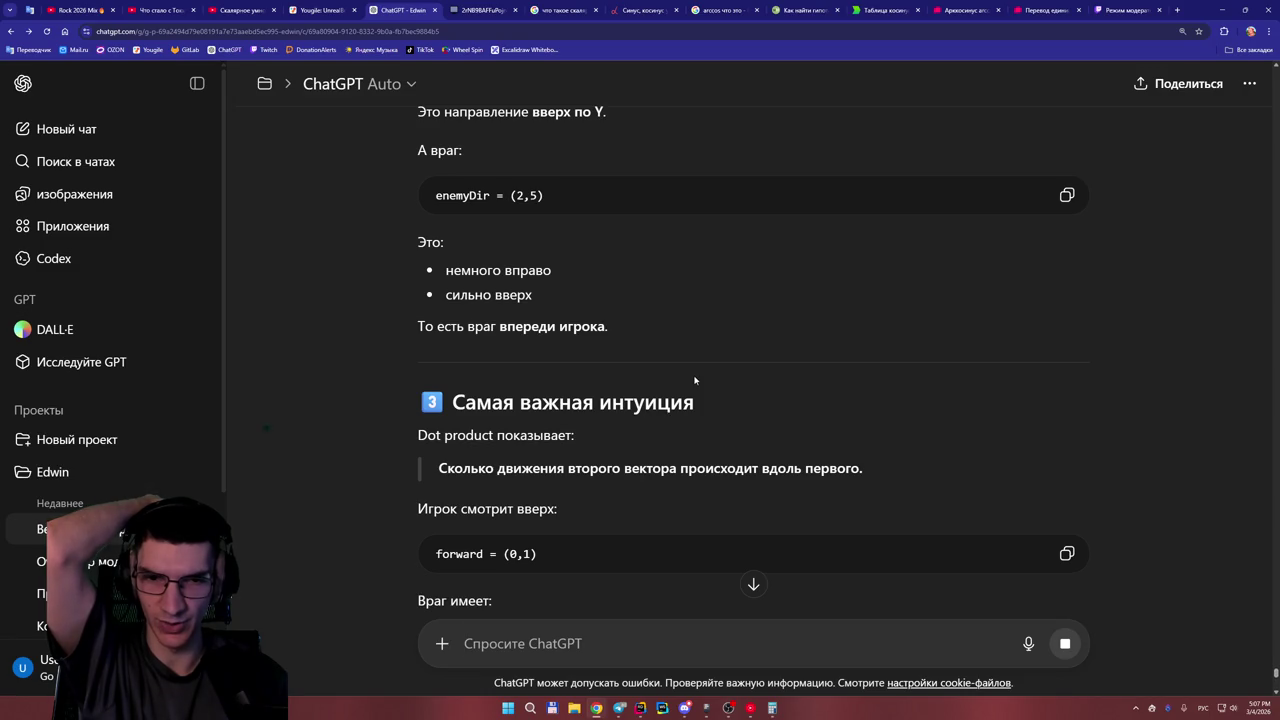
{"action": "scroll", "coordinate": [695, 380], "scroll_direction": "down", "scroll_amount": 1}
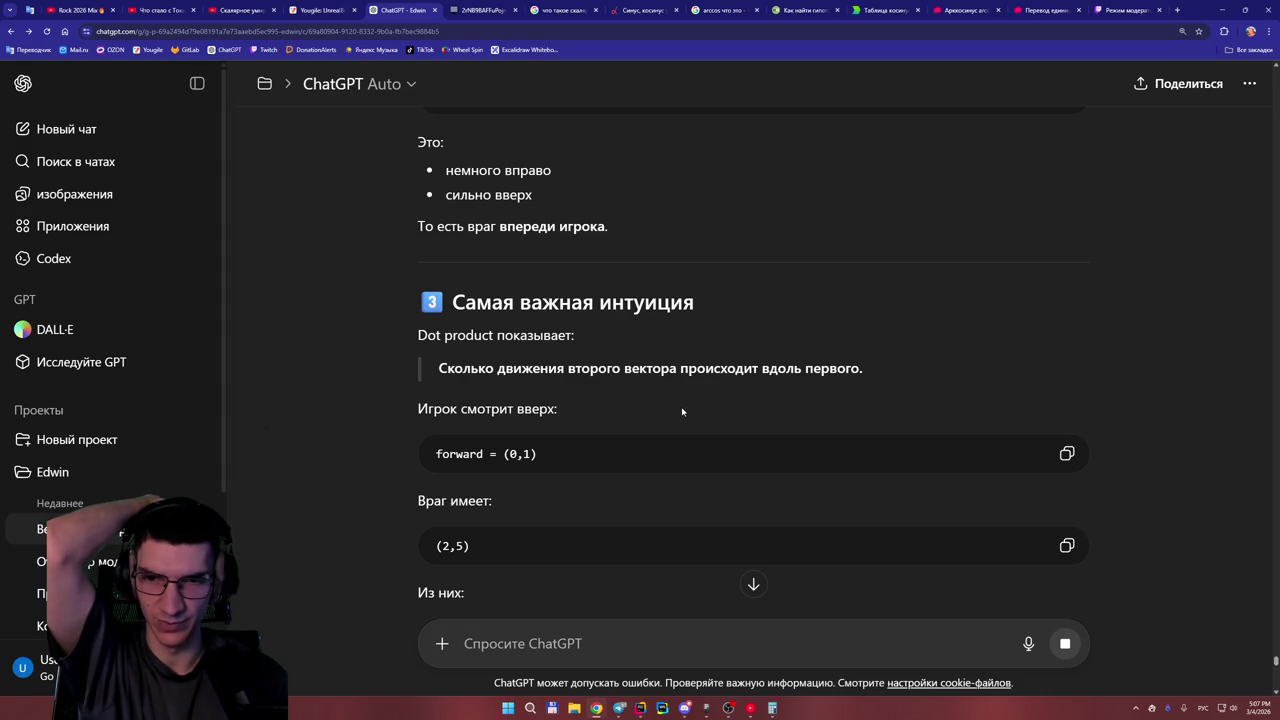
{"action": "scroll", "coordinate": [600, 413], "scroll_direction": "down", "scroll_amount": 1}
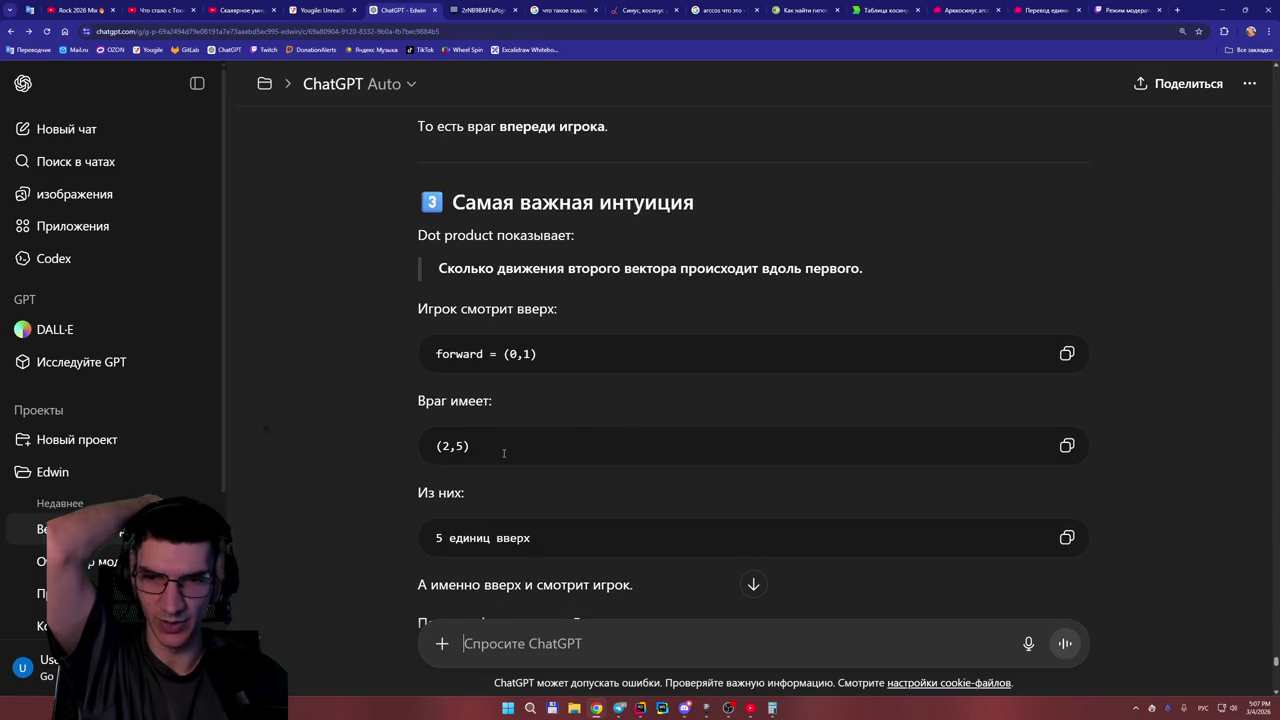
{"action": "scroll", "coordinate": [503, 455], "scroll_direction": "down", "scroll_amount": 1}
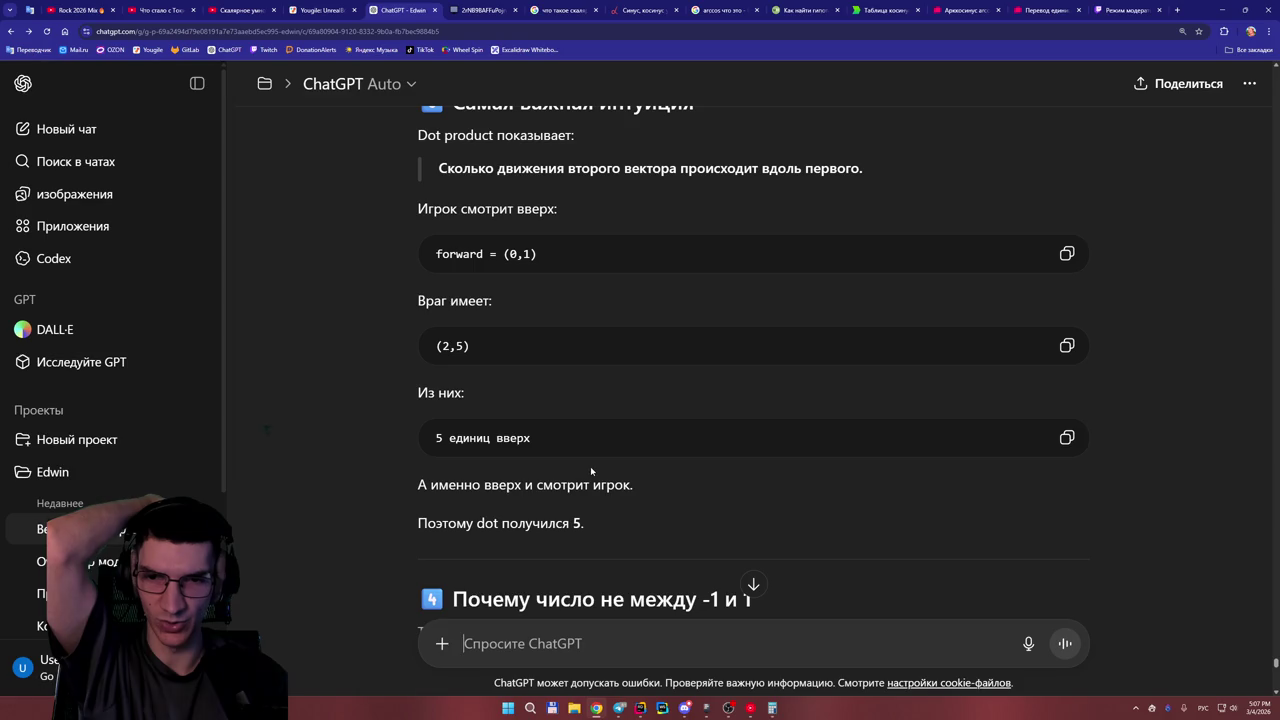
{"action": "scroll", "coordinate": [590, 466], "scroll_direction": "down", "scroll_amount": 1}
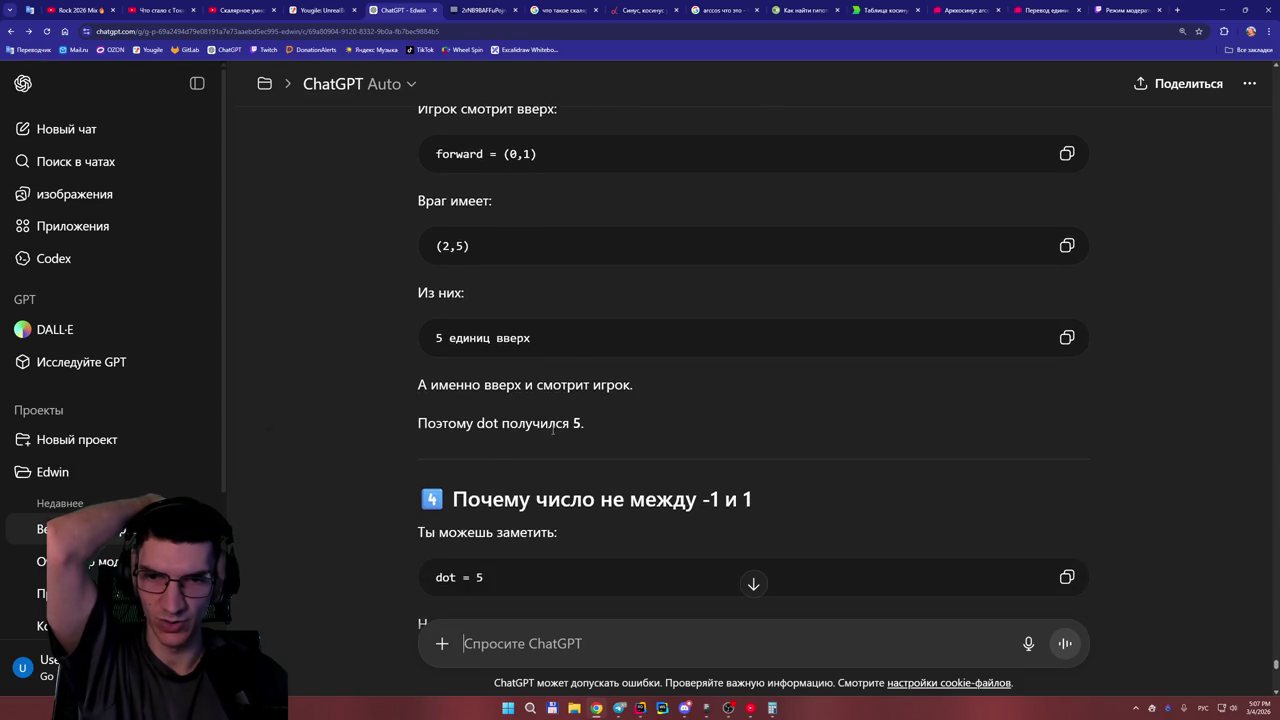
{"action": "scroll", "coordinate": [570, 432], "scroll_direction": "down", "scroll_amount": 1}
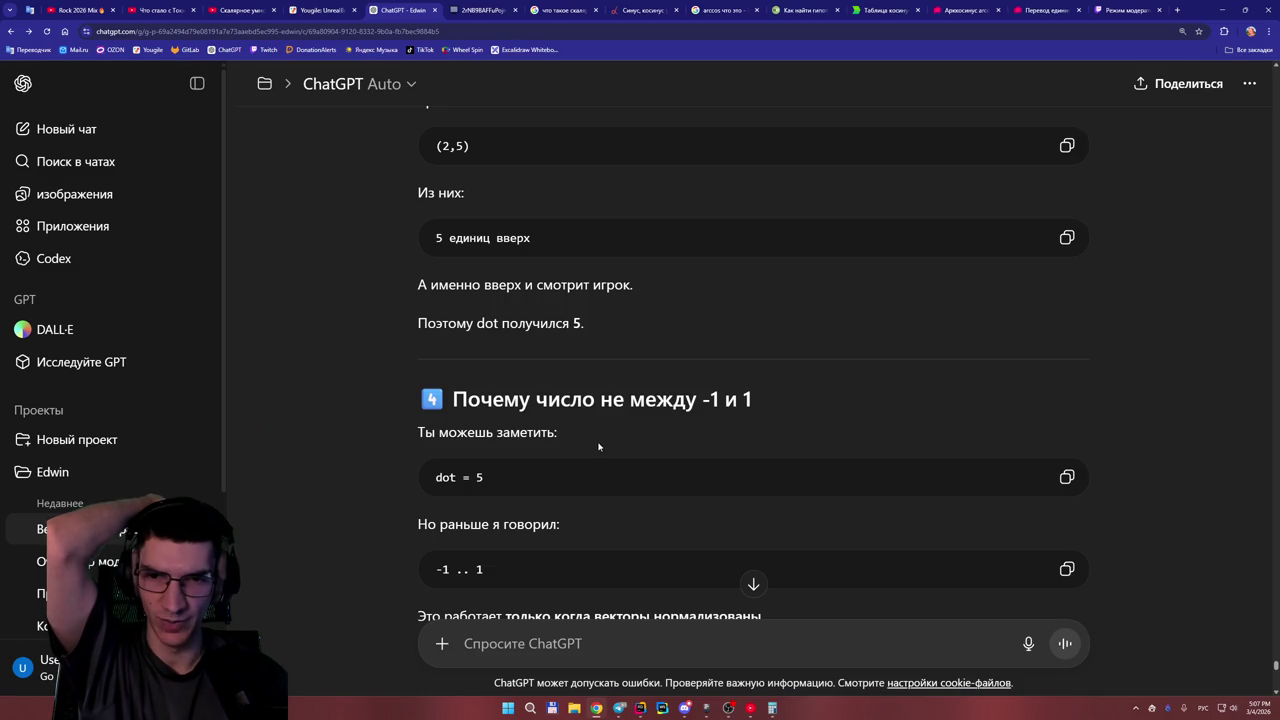
{"action": "scroll", "coordinate": [588, 440], "scroll_direction": "down", "scroll_amount": 1}
{"action": "scroll", "coordinate": [544, 418], "scroll_direction": "down", "scroll_amount": 1}
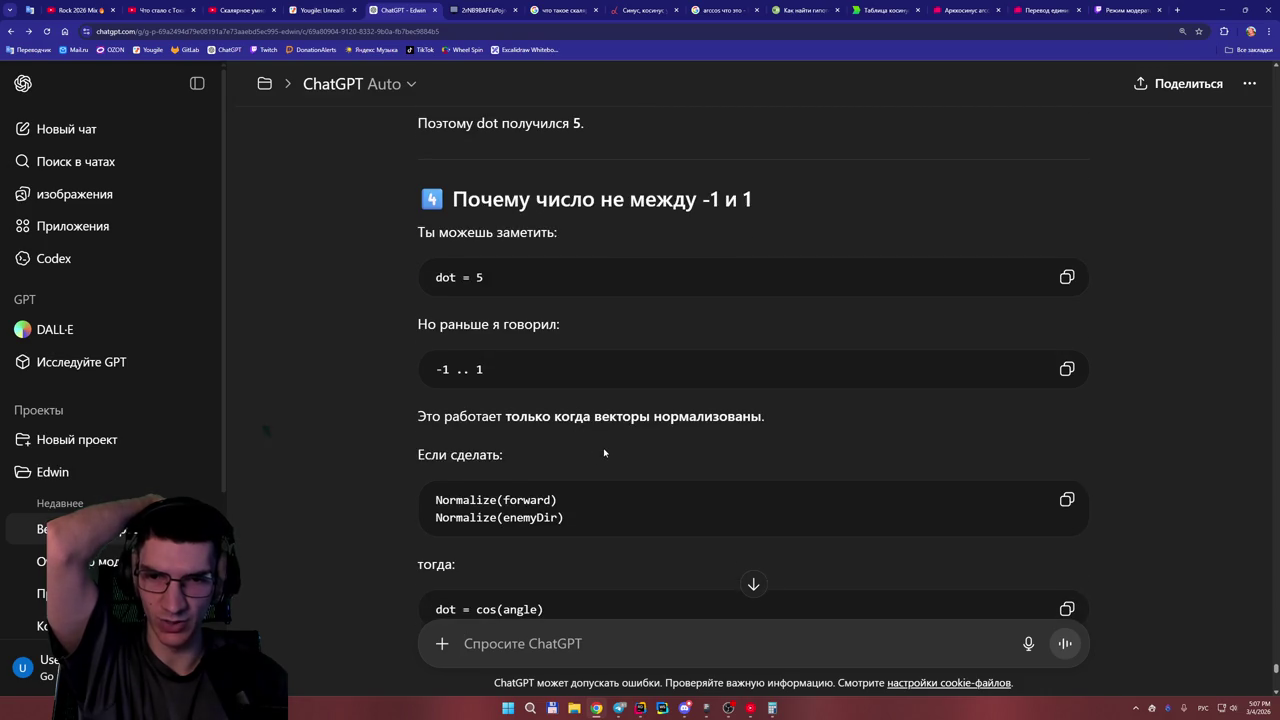
{"action": "scroll", "coordinate": [603, 448], "scroll_direction": "down", "scroll_amount": 1}
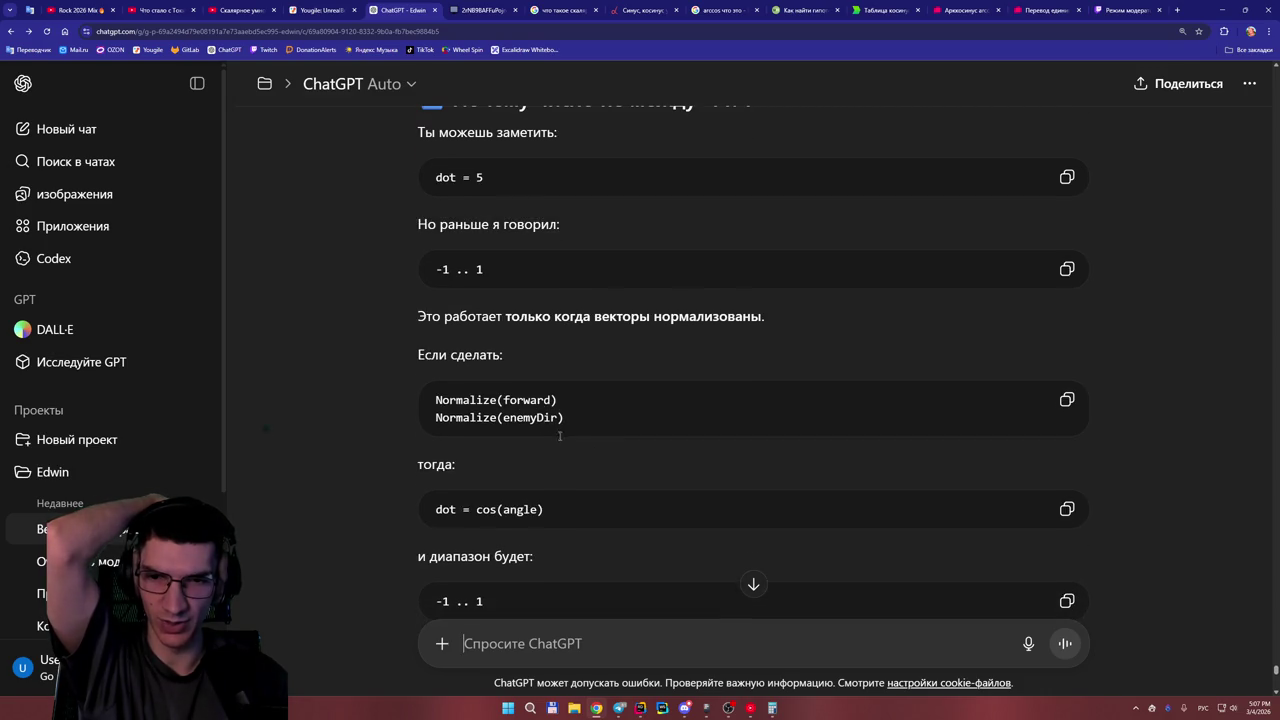
{"action": "scroll", "coordinate": [566, 444], "scroll_direction": "down", "scroll_amount": 1}
{"action": "scroll", "coordinate": [566, 444], "scroll_direction": "down", "scroll_amount": 1}
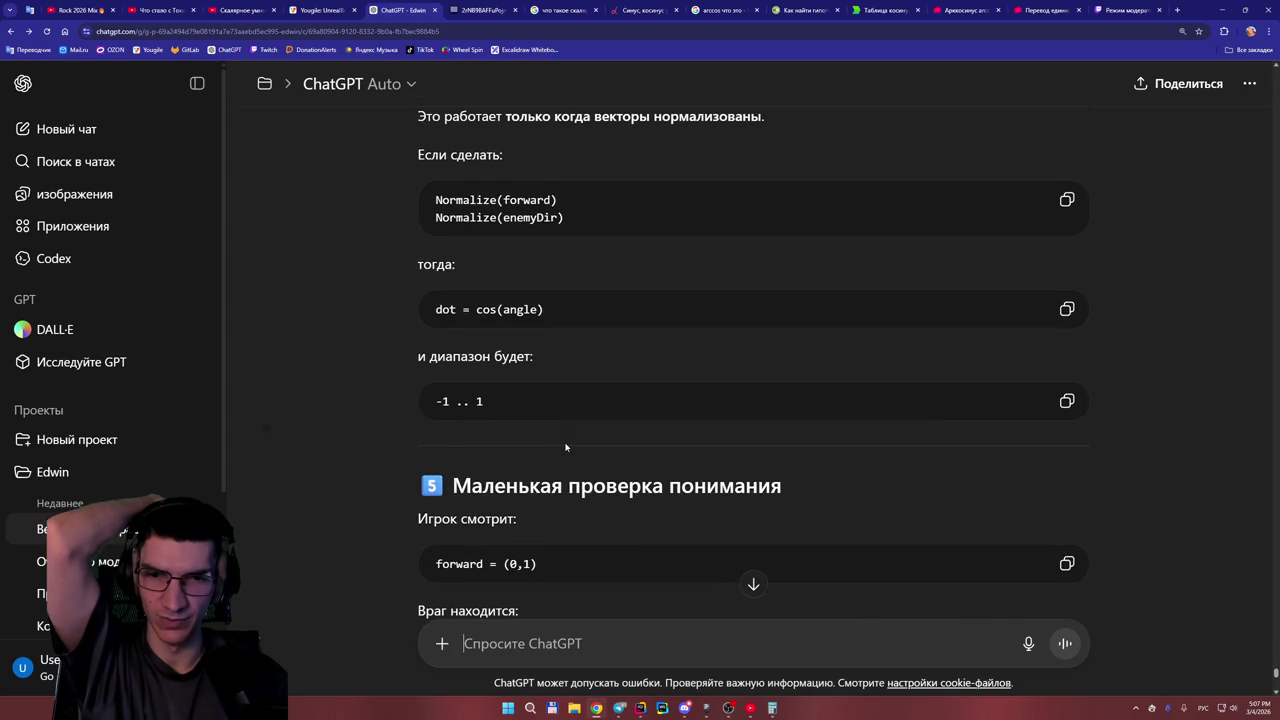
{"action": "scroll", "coordinate": [563, 446], "scroll_direction": "down", "scroll_amount": 1}
{"action": "scroll", "coordinate": [581, 458], "scroll_direction": "down", "scroll_amount": 1}
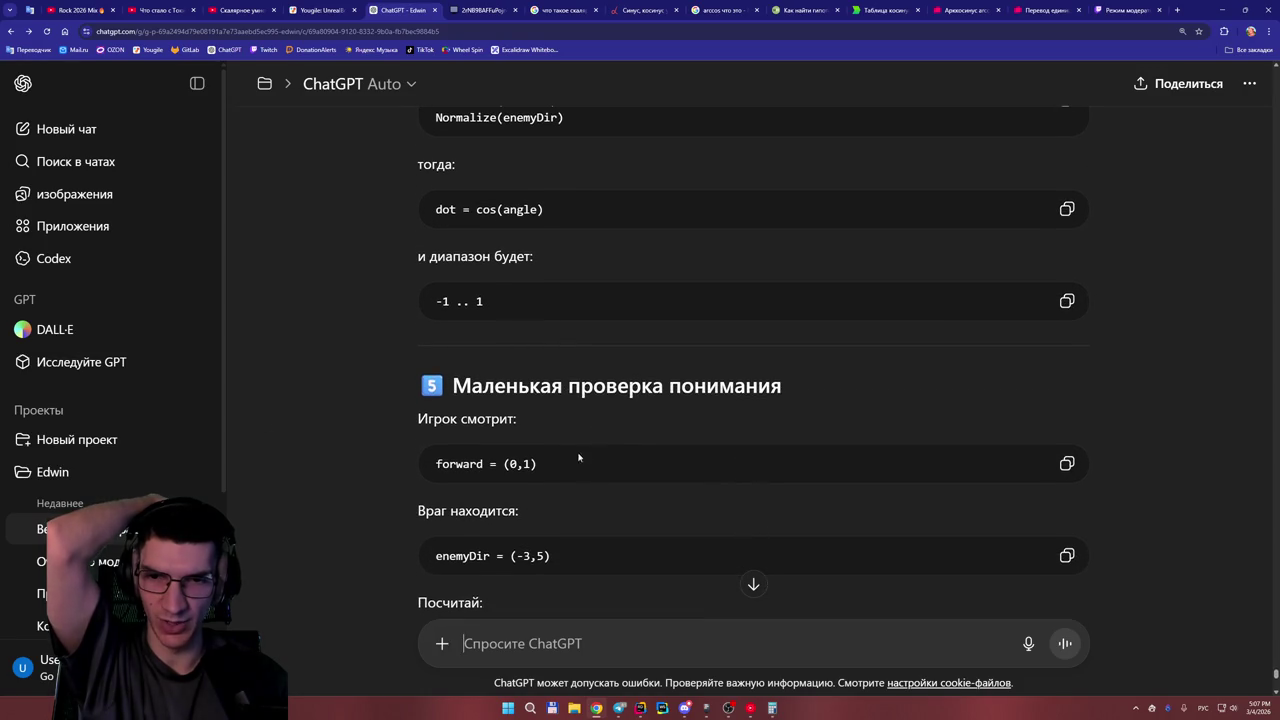
{"action": "scroll", "coordinate": [551, 440], "scroll_direction": "down", "scroll_amount": 1}
{"action": "scroll", "coordinate": [507, 438], "scroll_direction": "down", "scroll_amount": 1}
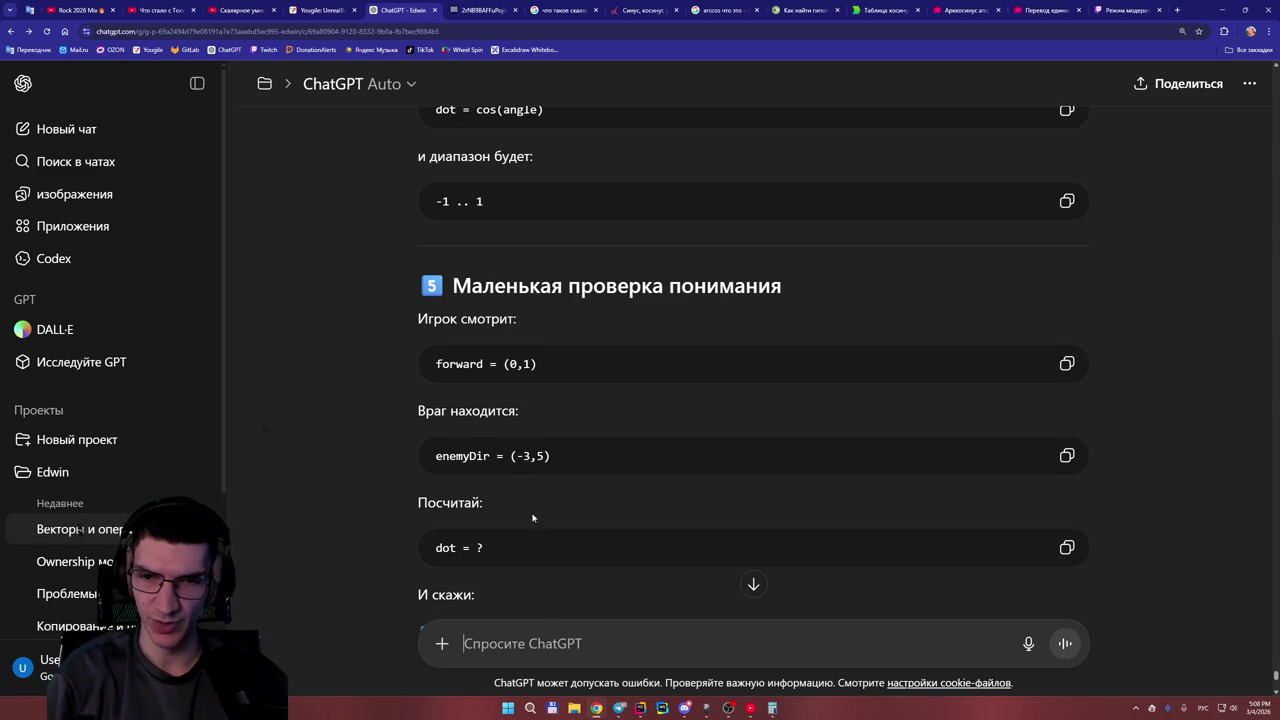
Reply '5 - вперед' to the comprehension check.
{"action": "scroll", "coordinate": [538, 616], "scroll_direction": "down", "scroll_amount": 2}
{"action": "type", "text": "5"}
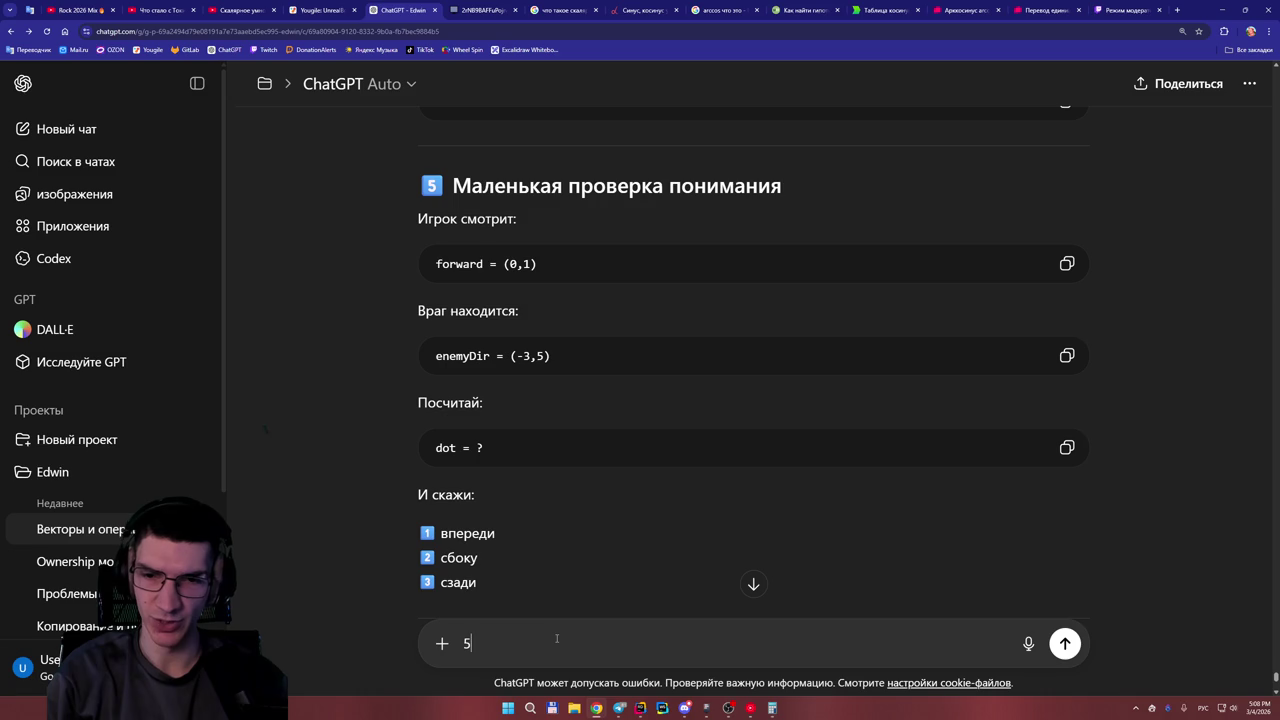
{"action": "type", "text": " - впере"}
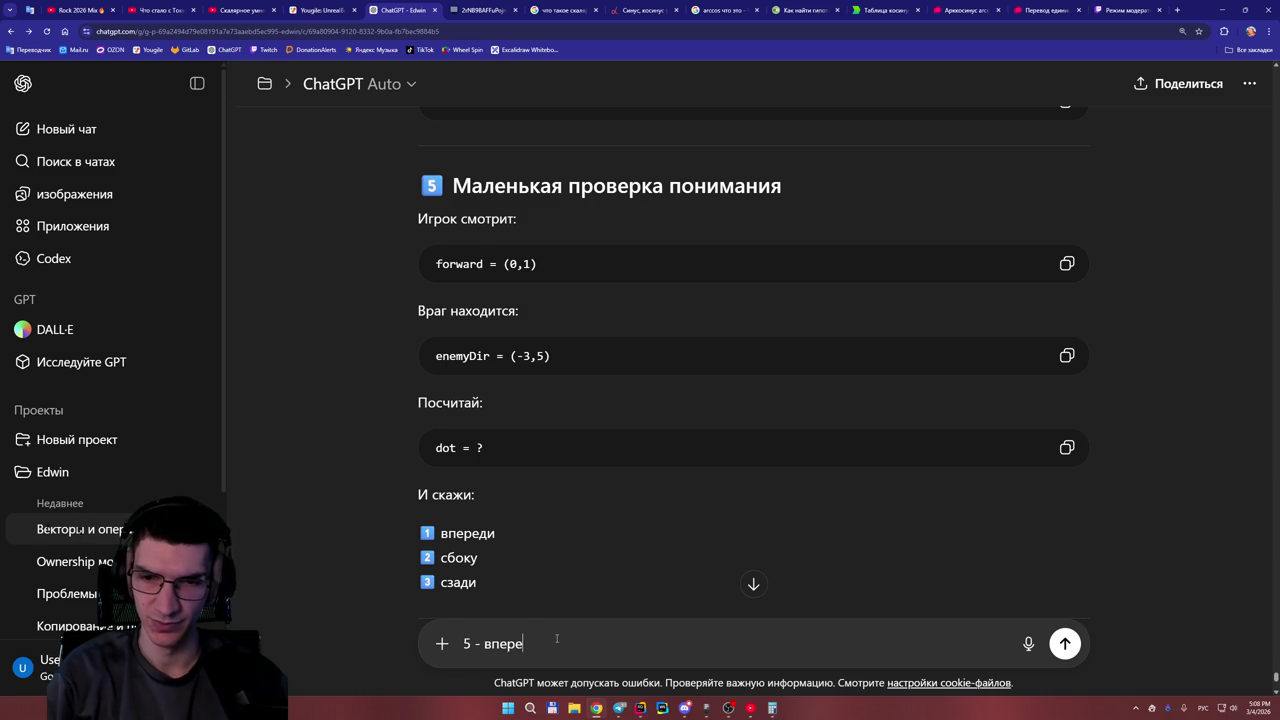
{"action": "type", "text": "д"}
{"action": "key", "text": "Return"}
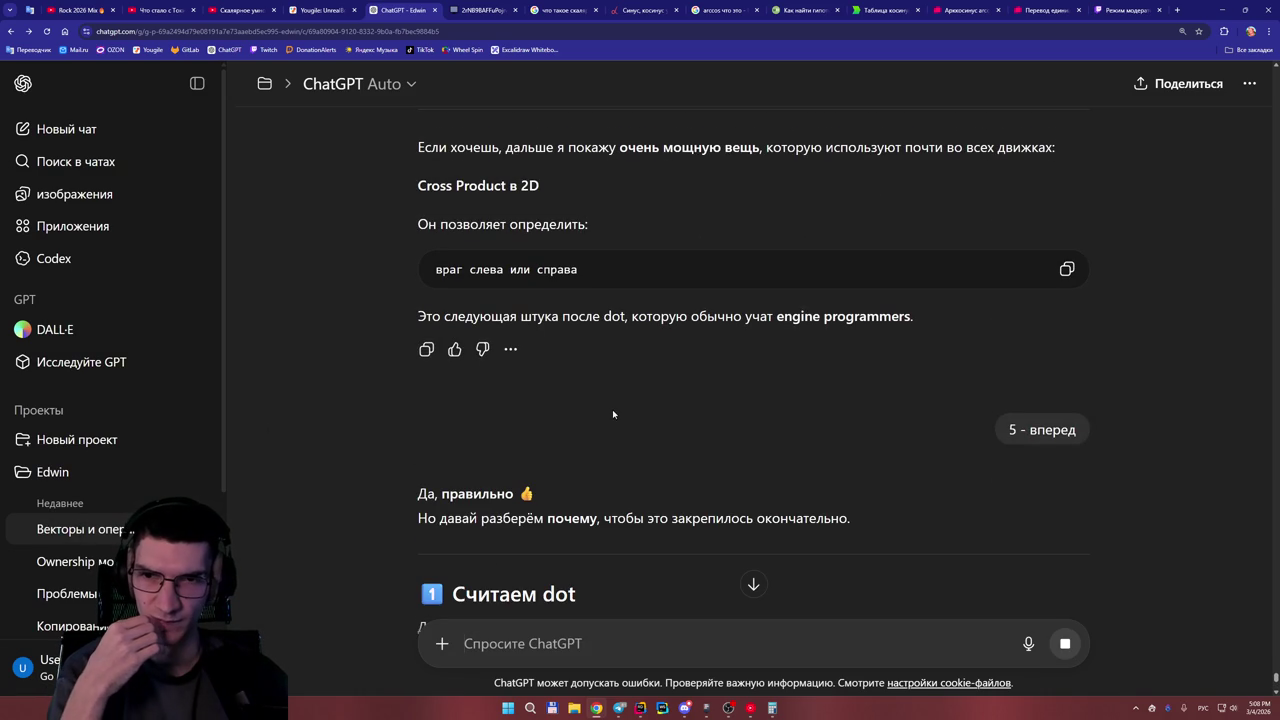
Read past the dot = 5 breakdown and enlarge the Unreal Blueprint example image.
{"action": "scroll", "coordinate": [613, 413], "scroll_direction": "down", "scroll_amount": 5}
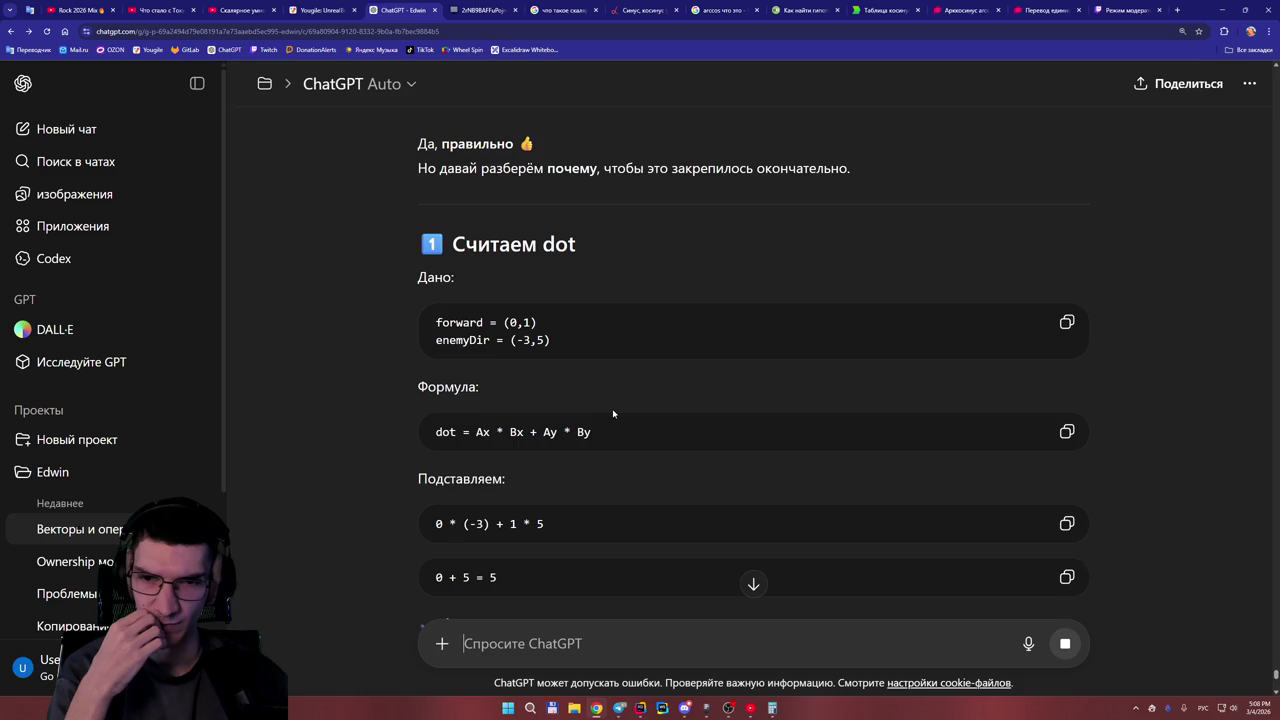
{"action": "scroll", "coordinate": [587, 451], "scroll_direction": "down", "scroll_amount": 2}
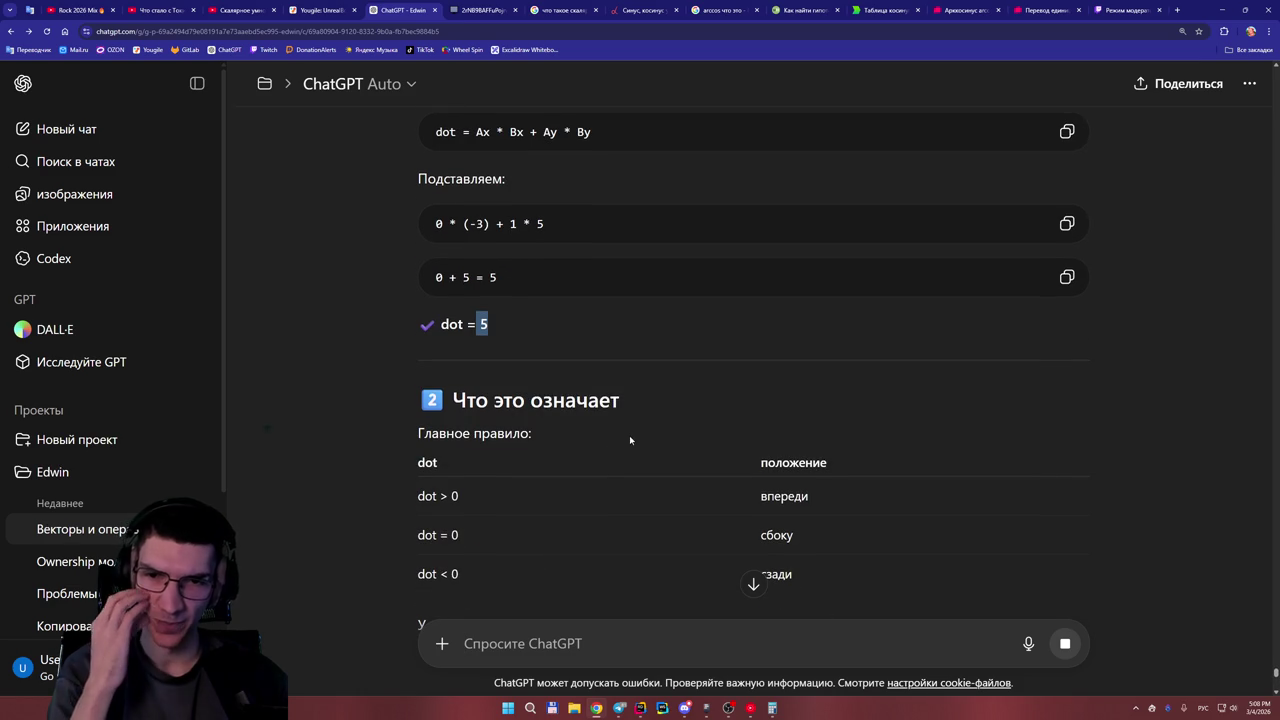
{"action": "scroll", "coordinate": [628, 438], "scroll_direction": "down", "scroll_amount": 2}
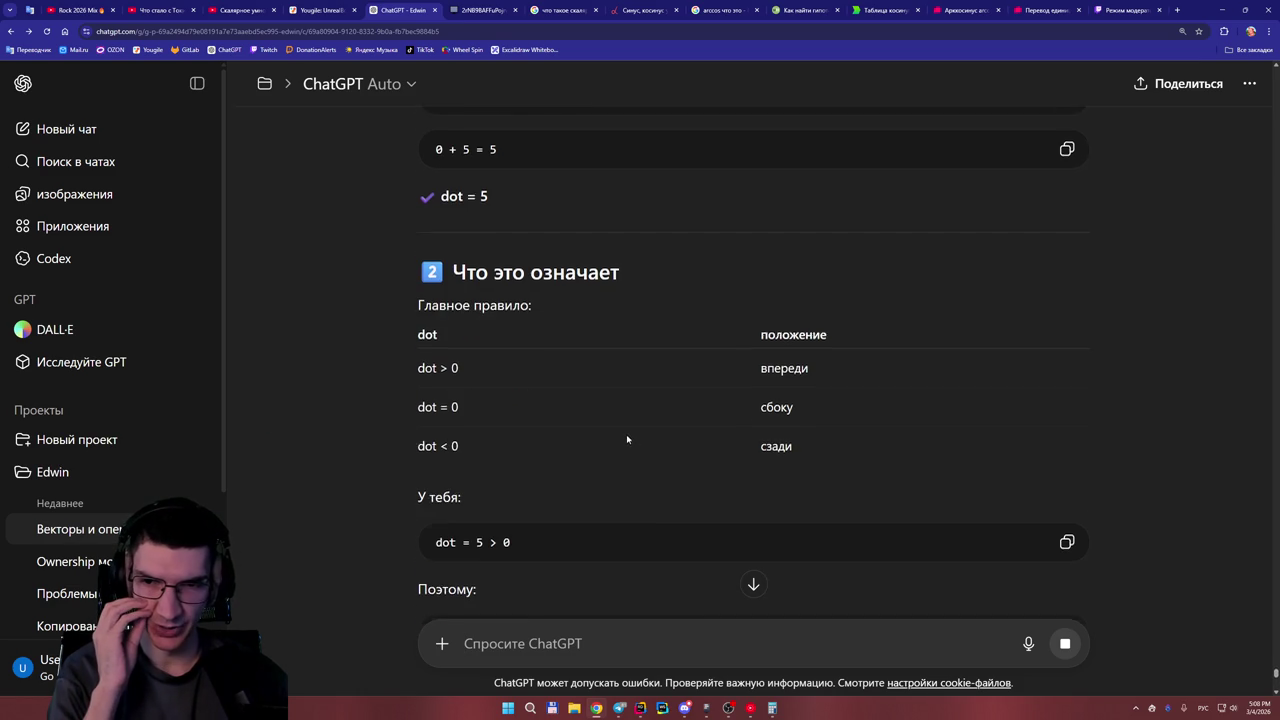
{"action": "scroll", "coordinate": [609, 373], "scroll_direction": "down", "scroll_amount": 2}
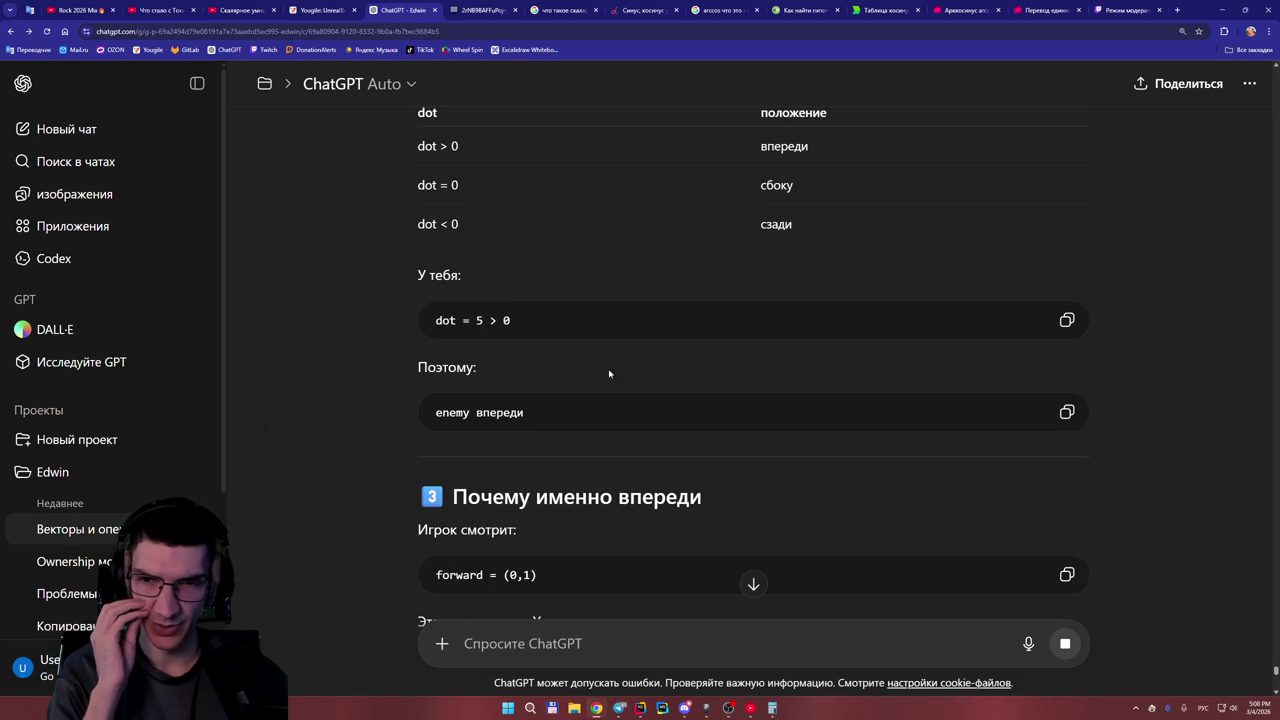
{"action": "scroll", "coordinate": [568, 378], "scroll_direction": "down", "scroll_amount": 1}
{"action": "scroll", "coordinate": [586, 410], "scroll_direction": "down", "scroll_amount": 1}
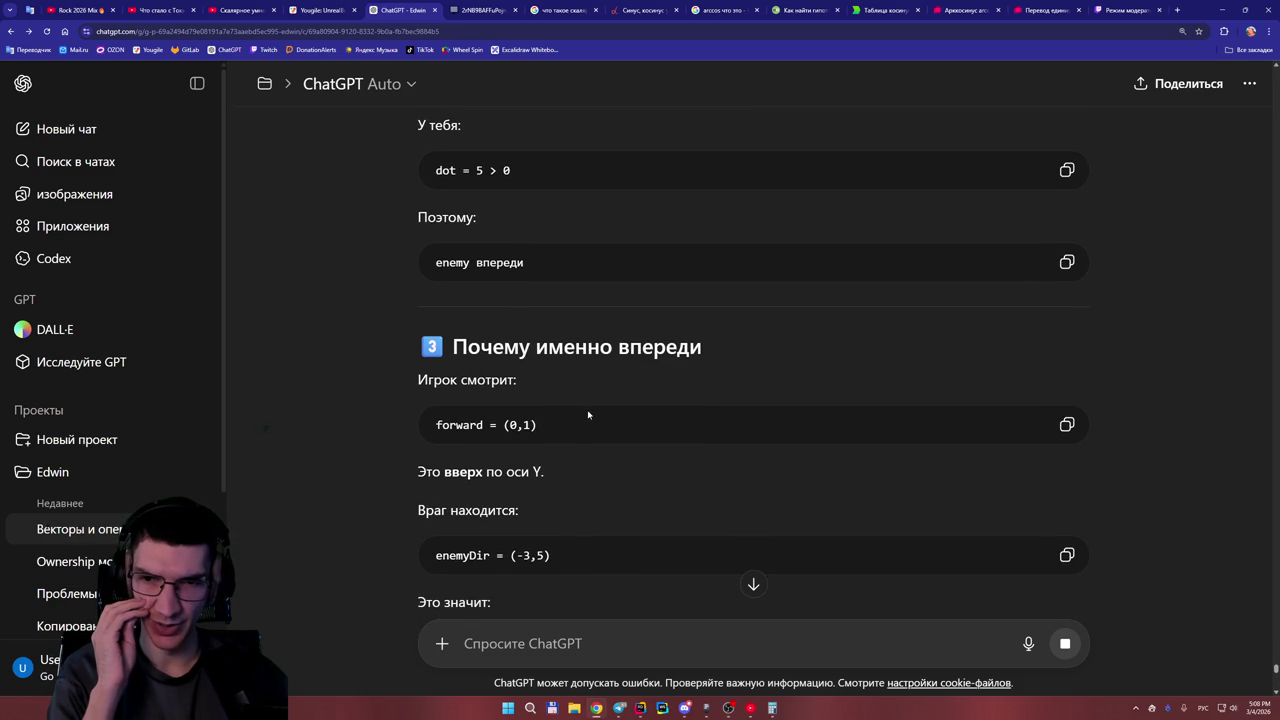
{"action": "scroll", "coordinate": [574, 408], "scroll_direction": "down", "scroll_amount": 4}
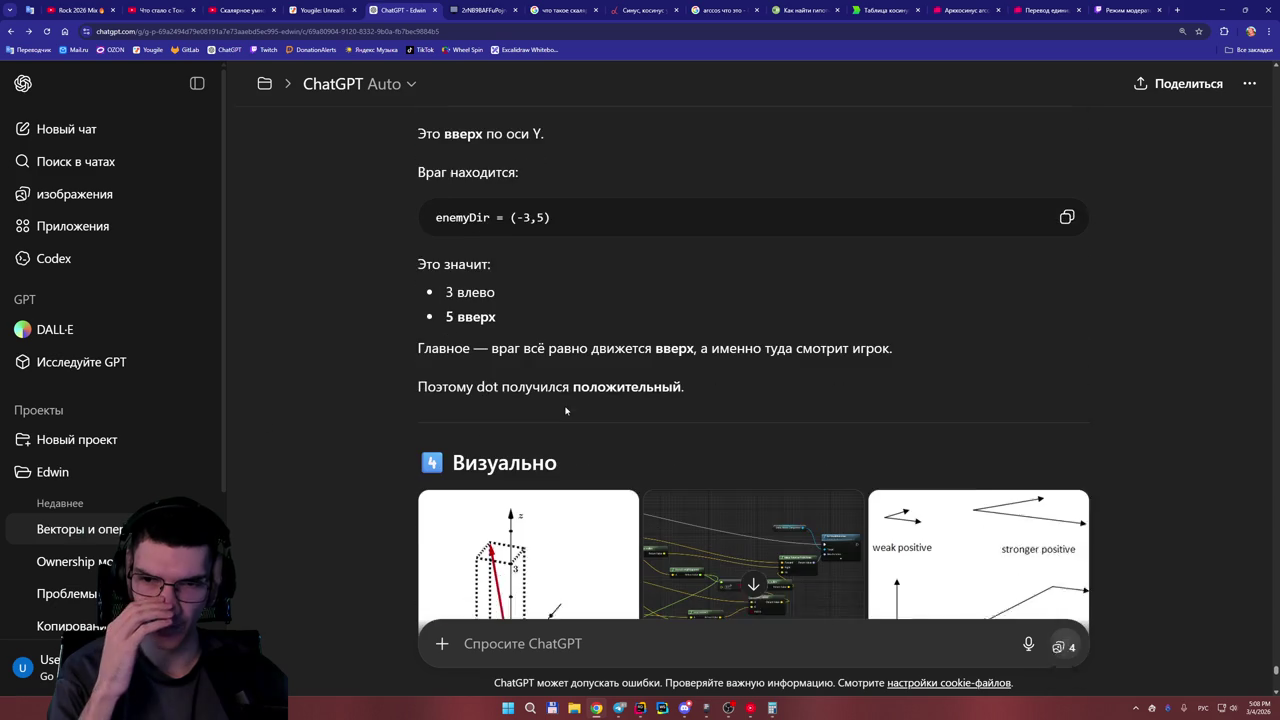
{"action": "scroll", "coordinate": [566, 410], "scroll_direction": "down", "scroll_amount": 1}
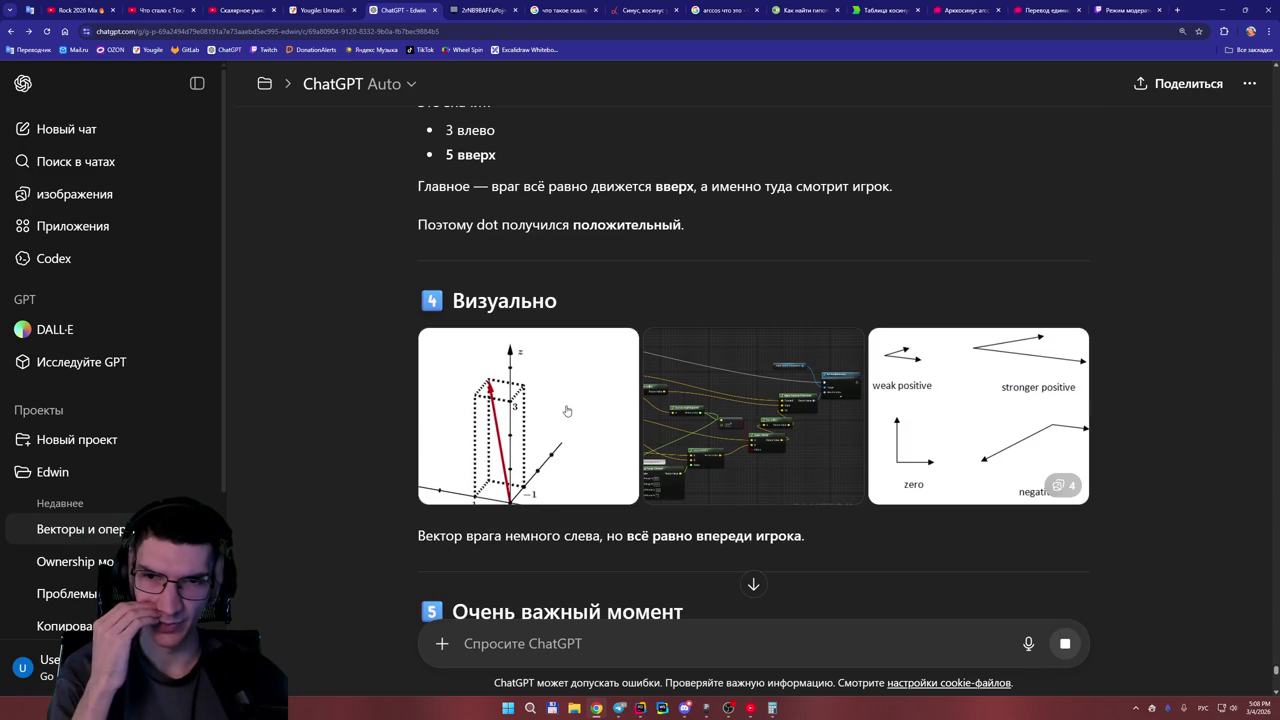
{"action": "left_click", "coordinate": [731, 420]}
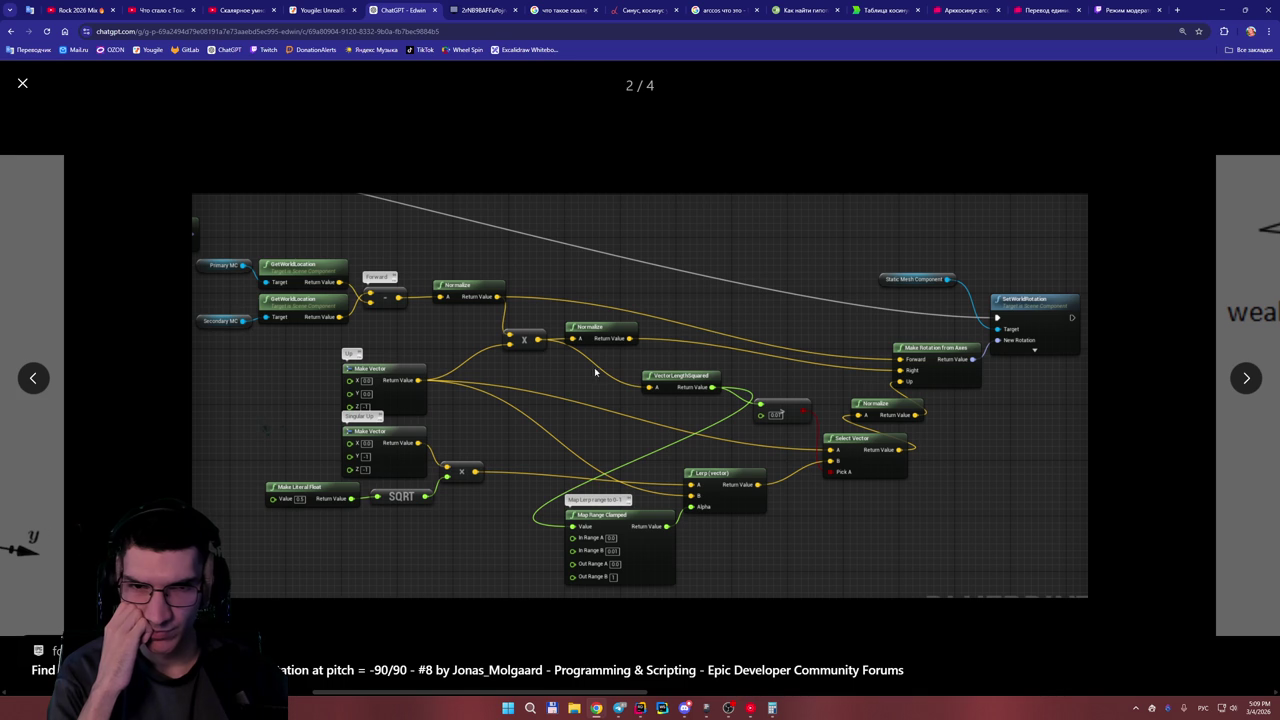
{"action": "left_click", "coordinate": [1124, 425]}
{"action": "scroll", "coordinate": [697, 453], "scroll_direction": "down", "scroll_amount": 3}
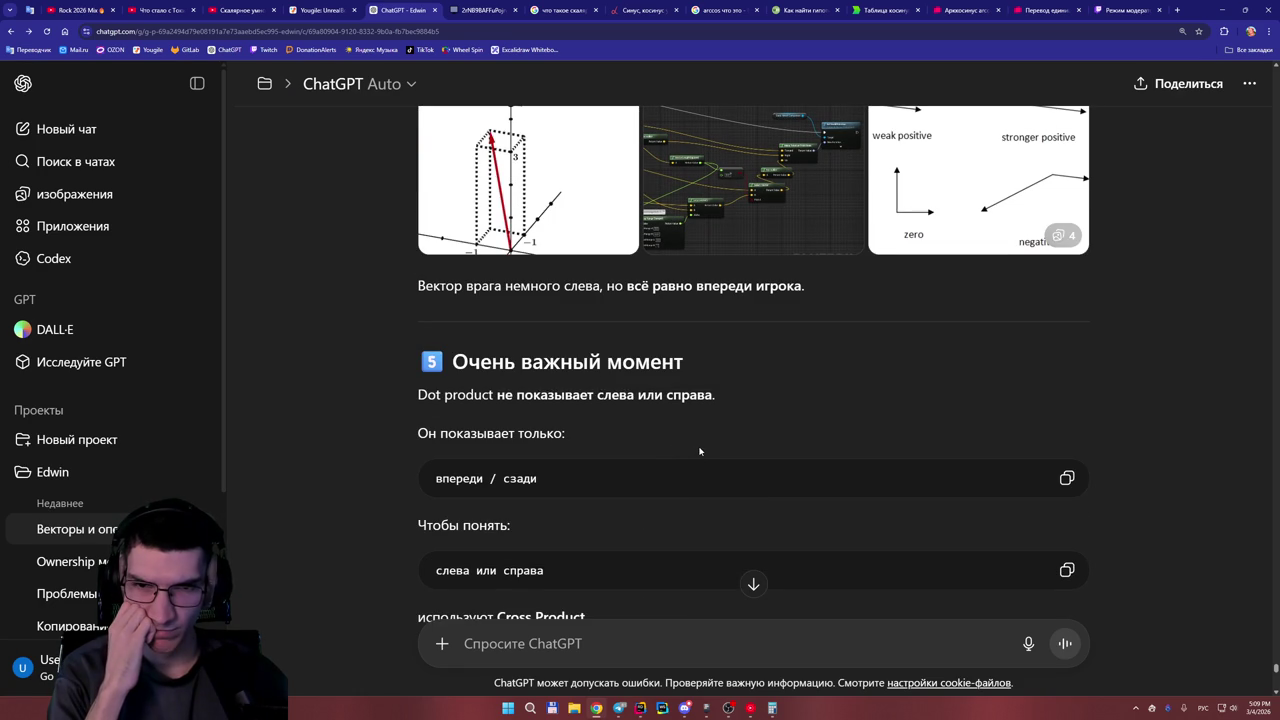
Read through the C++ Forward.Dot(DirectionToEnemy) > 0 example to the Cross Product in 2D offer.
{"action": "scroll", "coordinate": [725, 442], "scroll_direction": "down", "scroll_amount": 1}
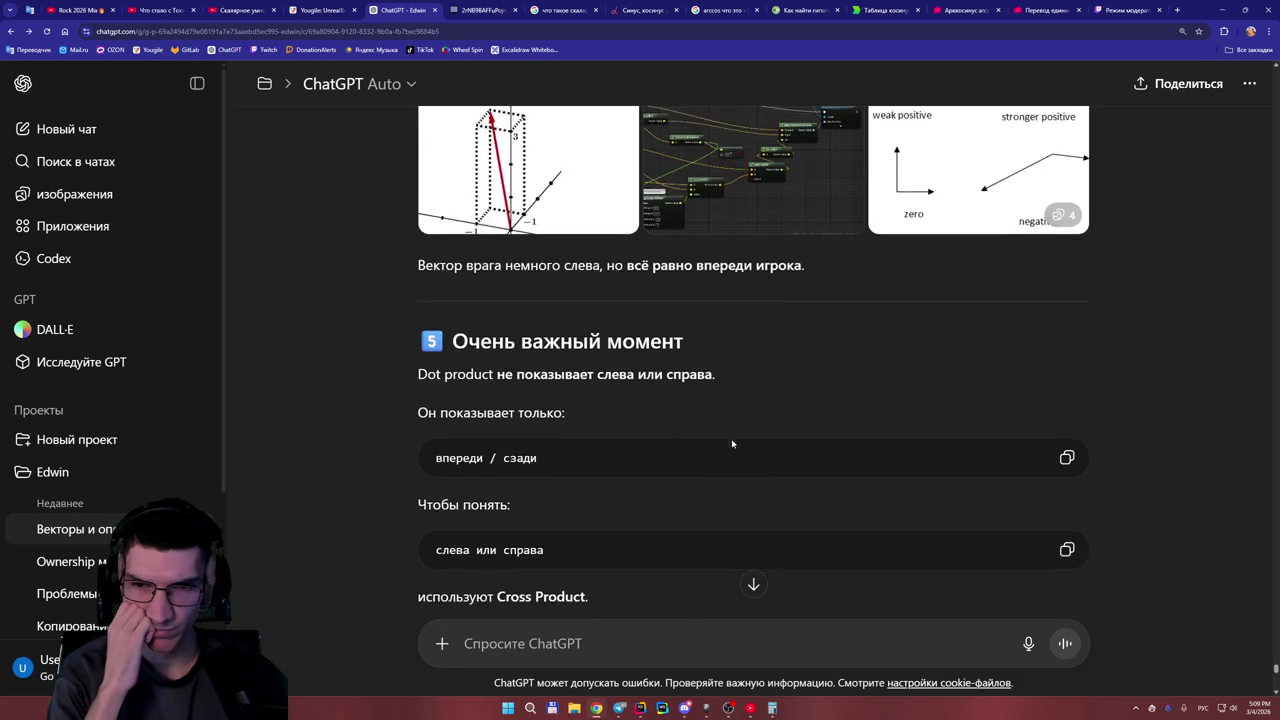
{"action": "scroll", "coordinate": [732, 444], "scroll_direction": "down", "scroll_amount": 3}
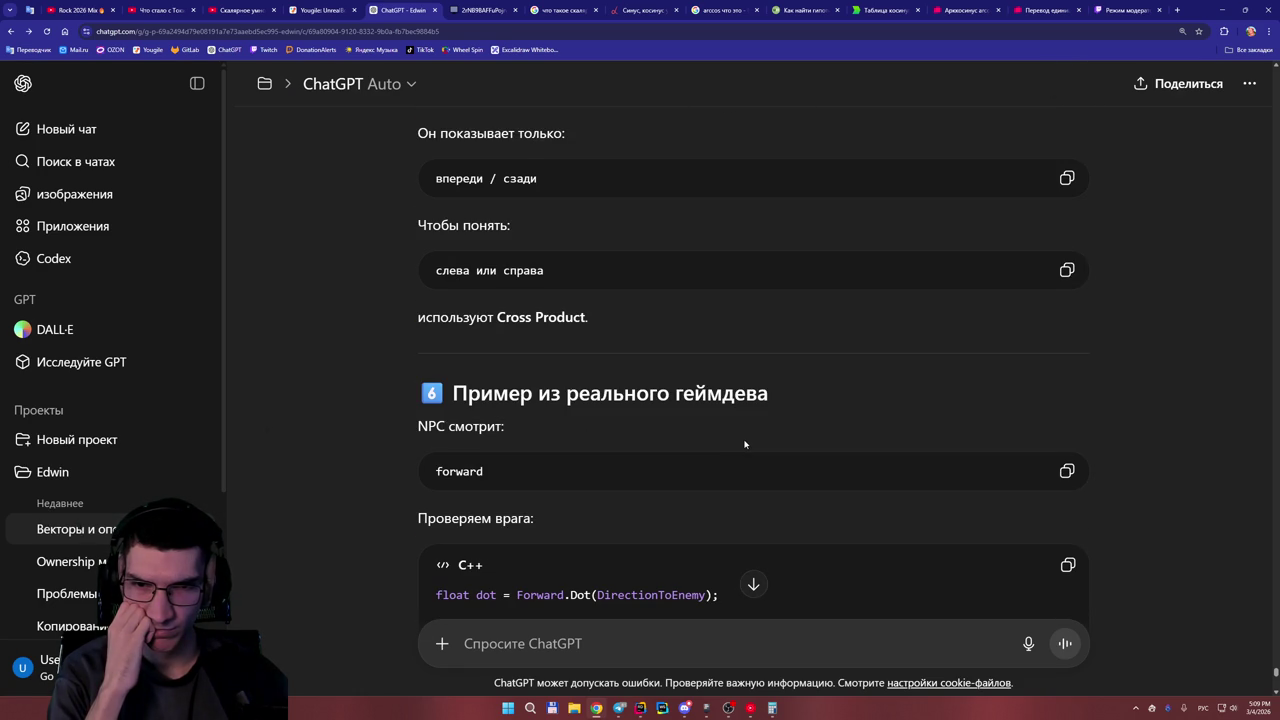
{"action": "scroll", "coordinate": [744, 444], "scroll_direction": "down", "scroll_amount": 3}
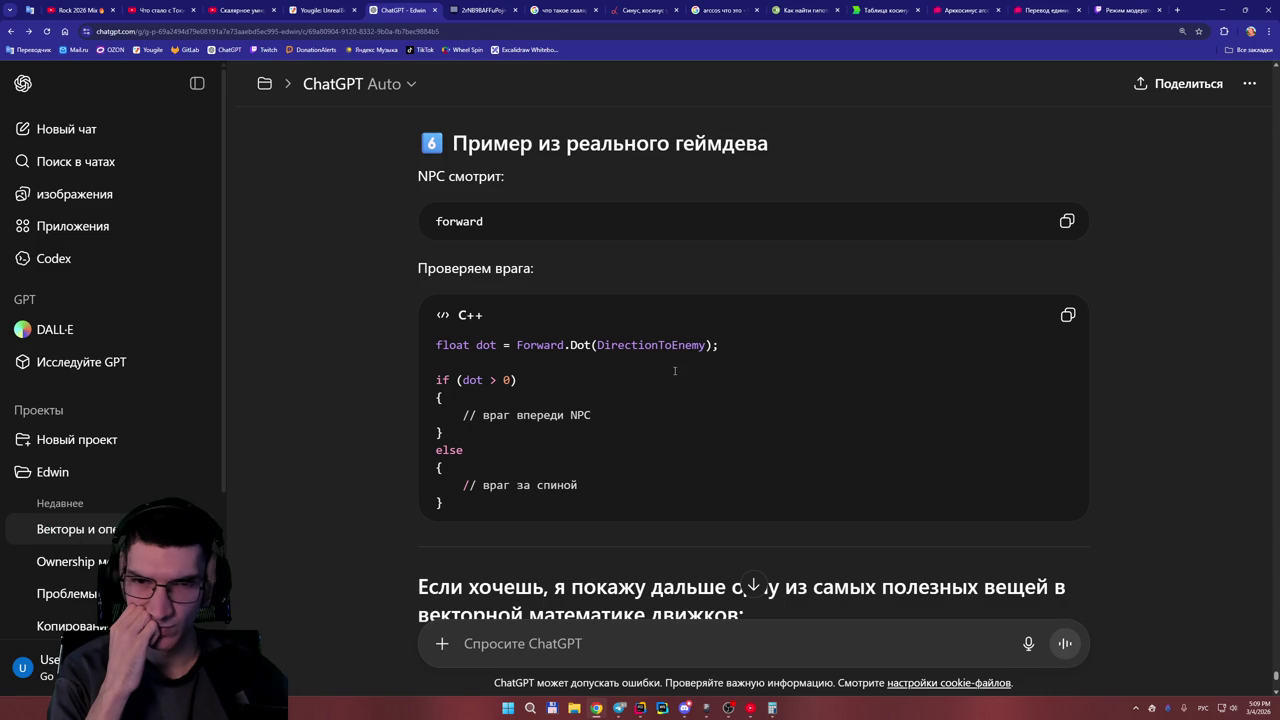
{"action": "scroll", "coordinate": [699, 403], "scroll_direction": "down", "scroll_amount": 2}
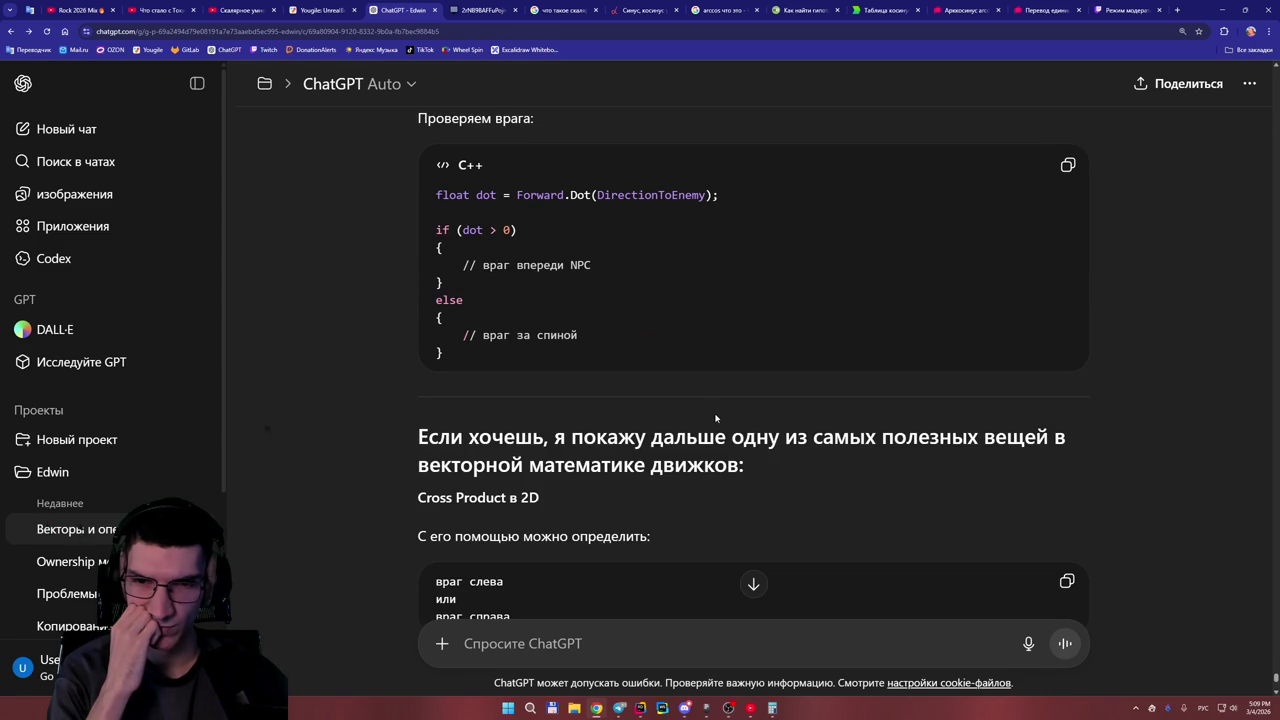
{"action": "scroll", "coordinate": [716, 418], "scroll_direction": "down", "scroll_amount": 2}
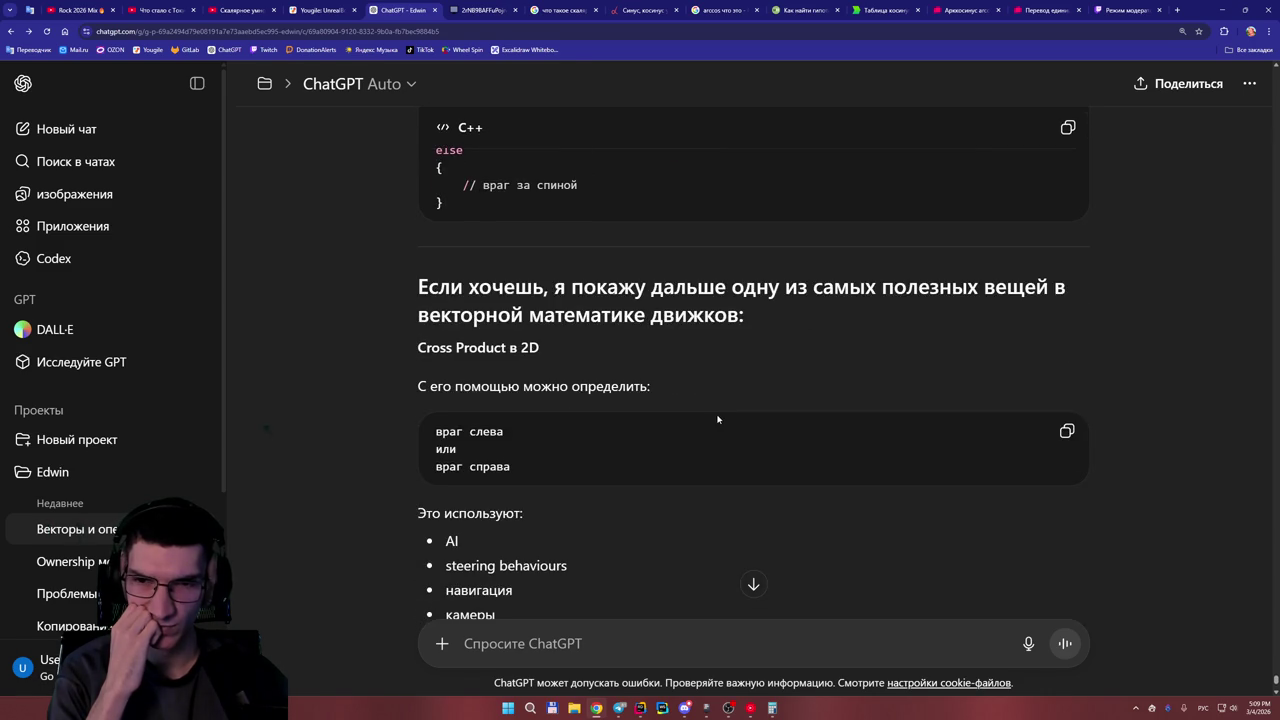
{"action": "scroll", "coordinate": [716, 416], "scroll_direction": "down", "scroll_amount": 2}
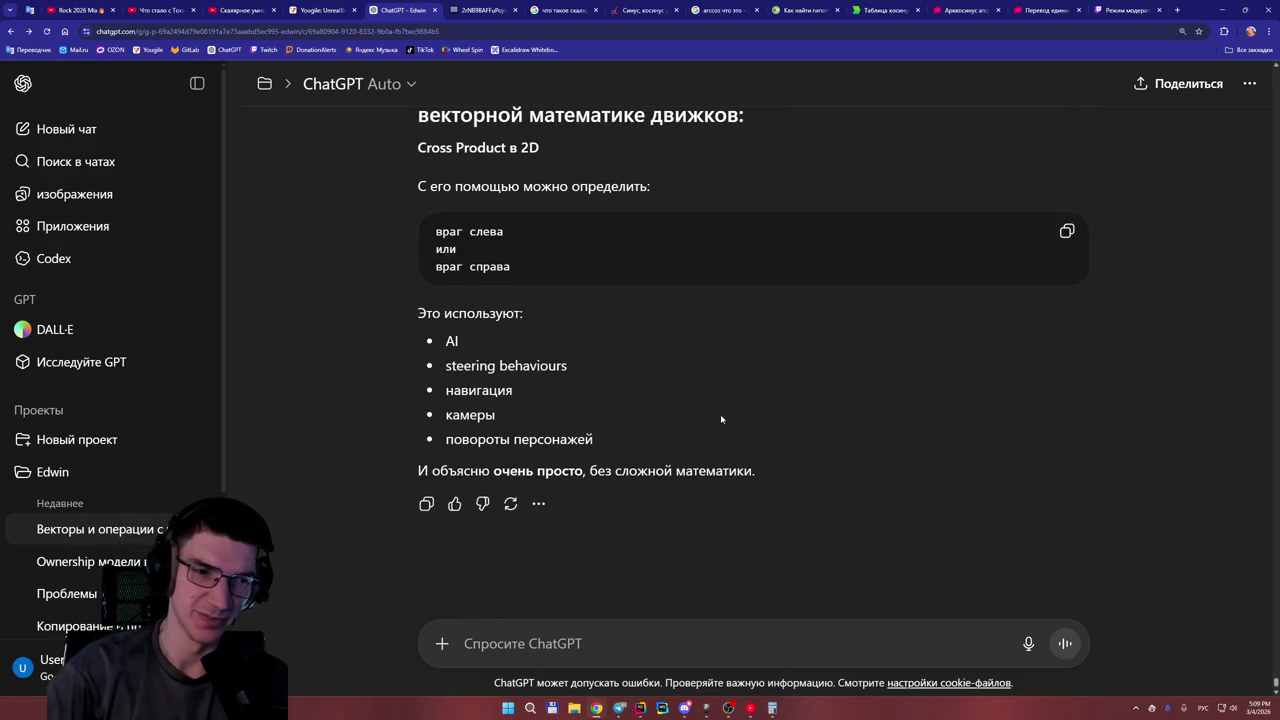